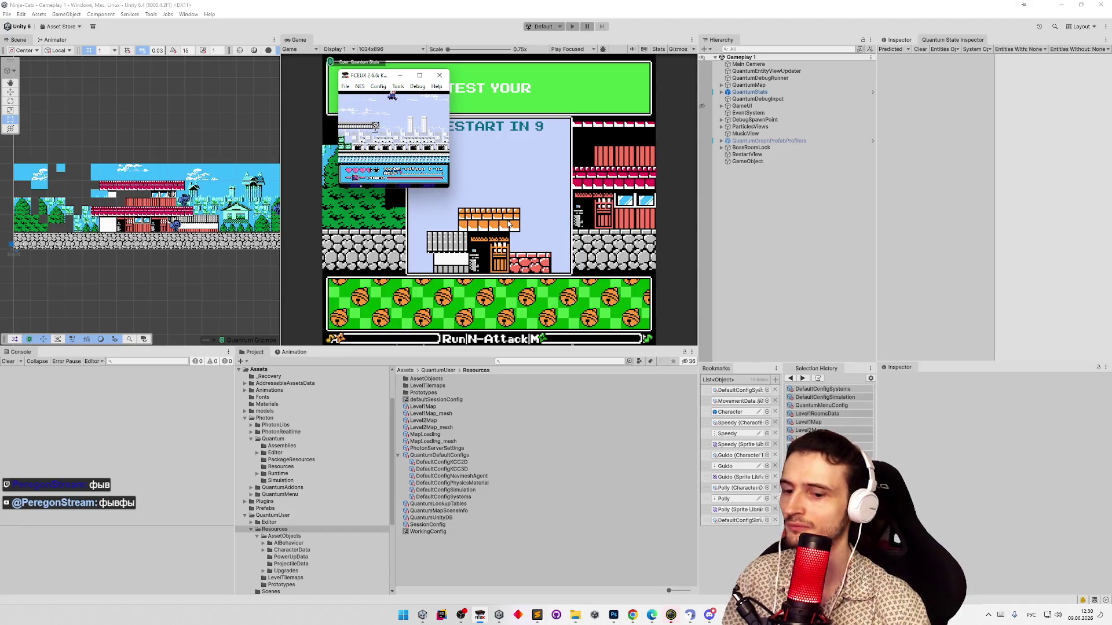
Save a snapshot of the running Ninja Cat game in FCEUX, pausing and resuming play
key("F12")
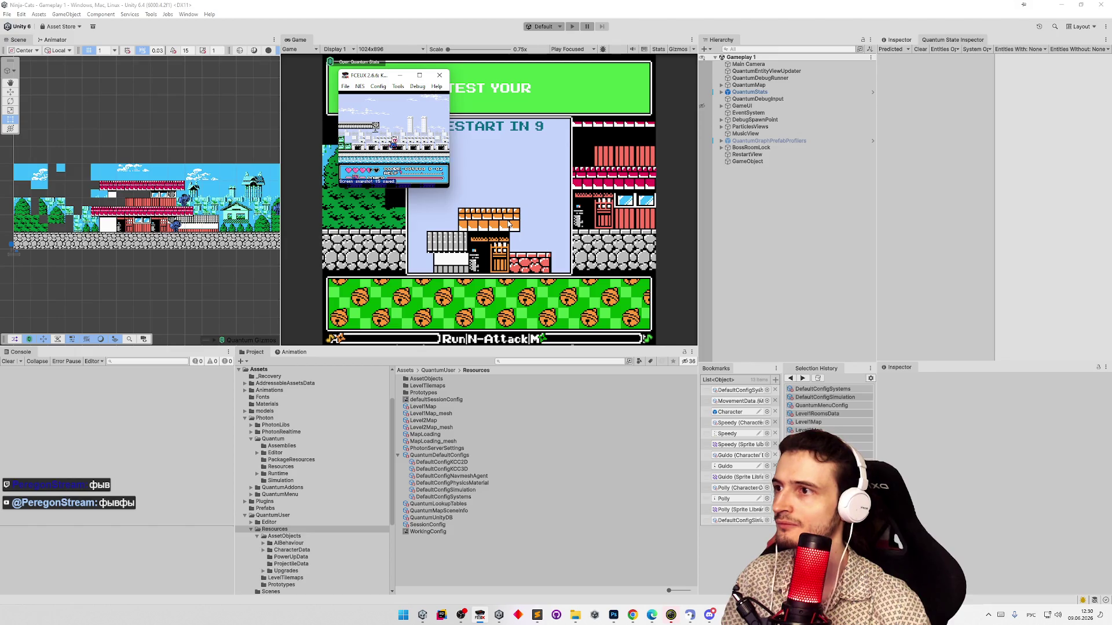
key("Return")
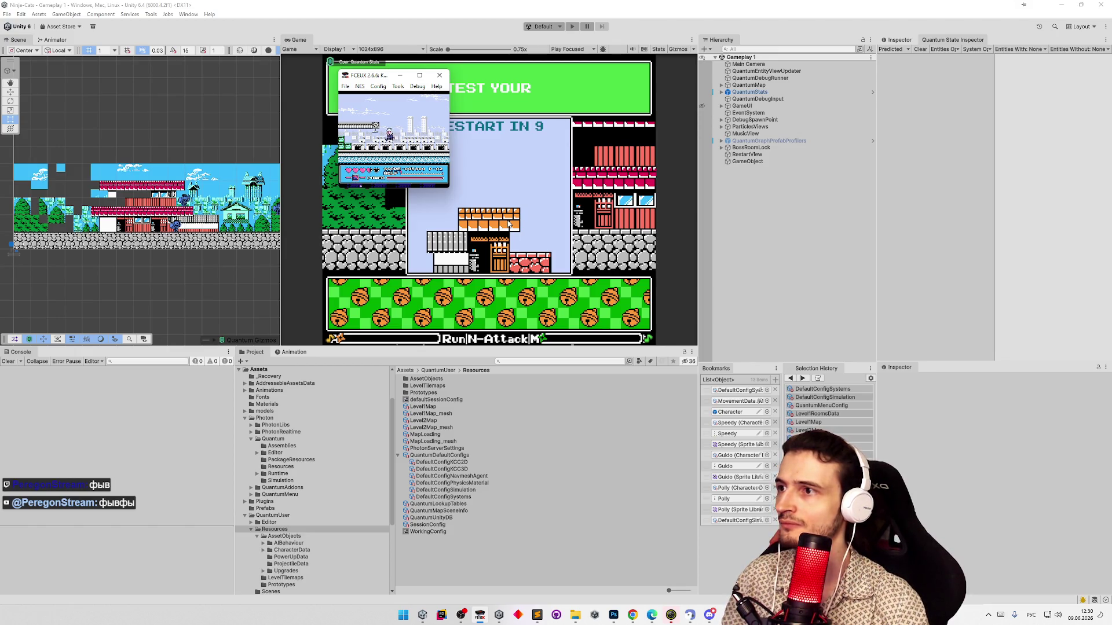
key("Return")
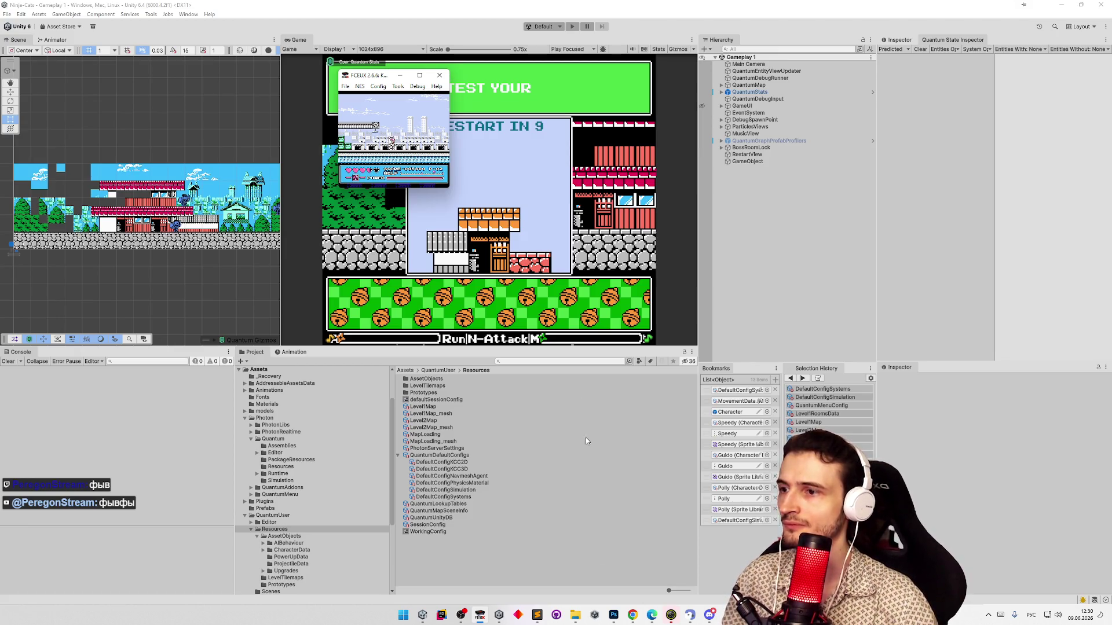
Permanently delete the newest PNG in the snaps folder, then save a fresh FCEUX snapshot
left_click(583, 618)
left_click(708, 372)
key("shift+Delete")
key("Return")
left_click(400, 139)
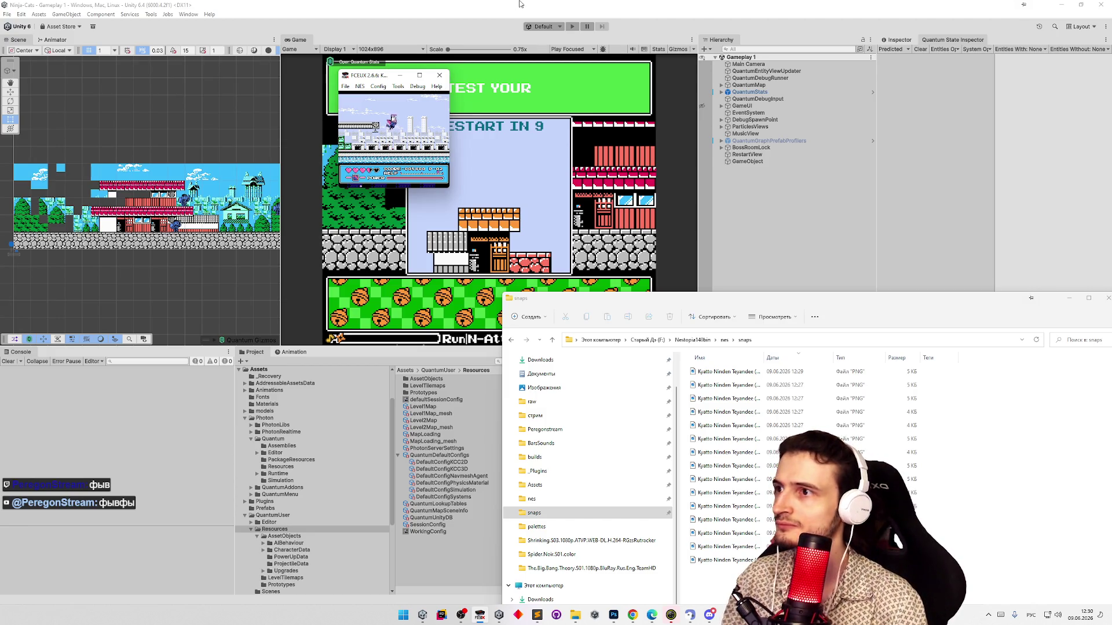
key("F12")
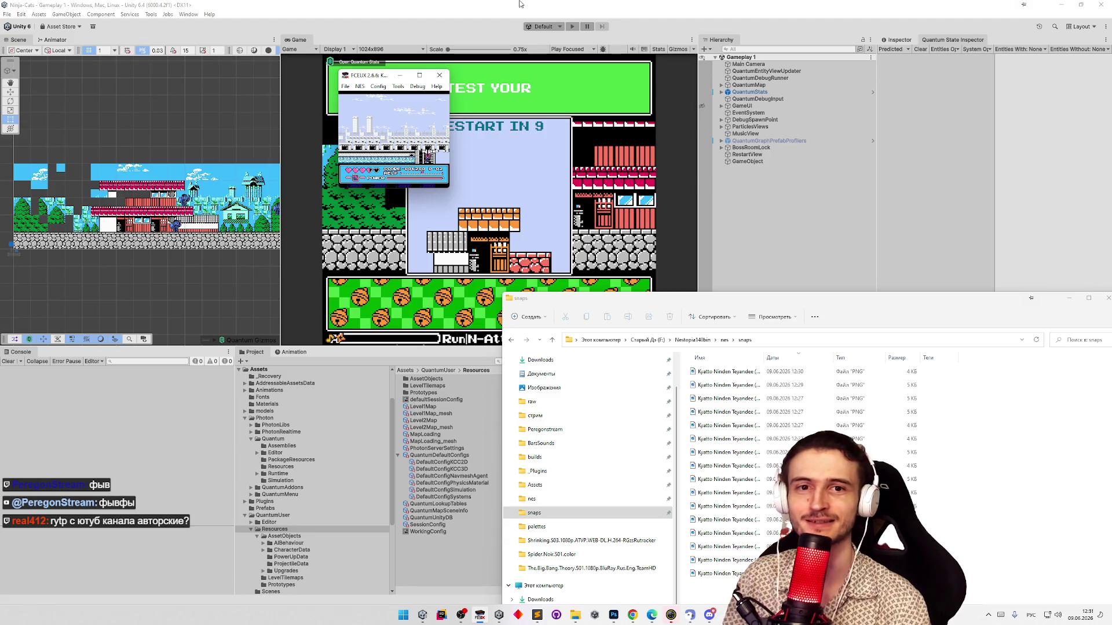
Save three more snapshots during the city stage, then permanently delete the newest snapshot PNG
key("F12")
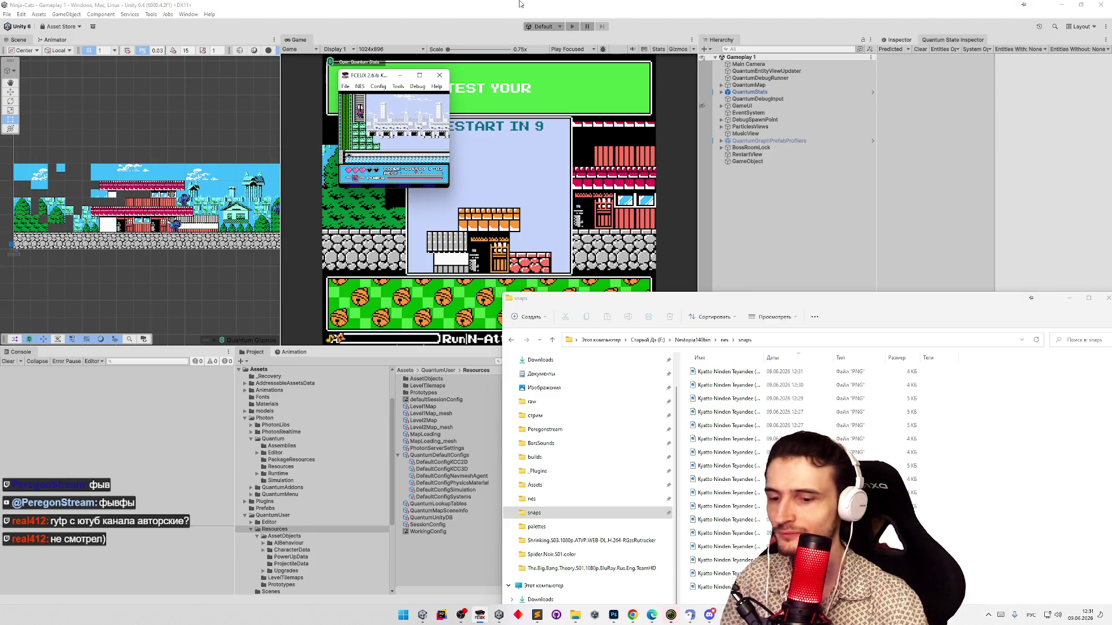
key("F12")
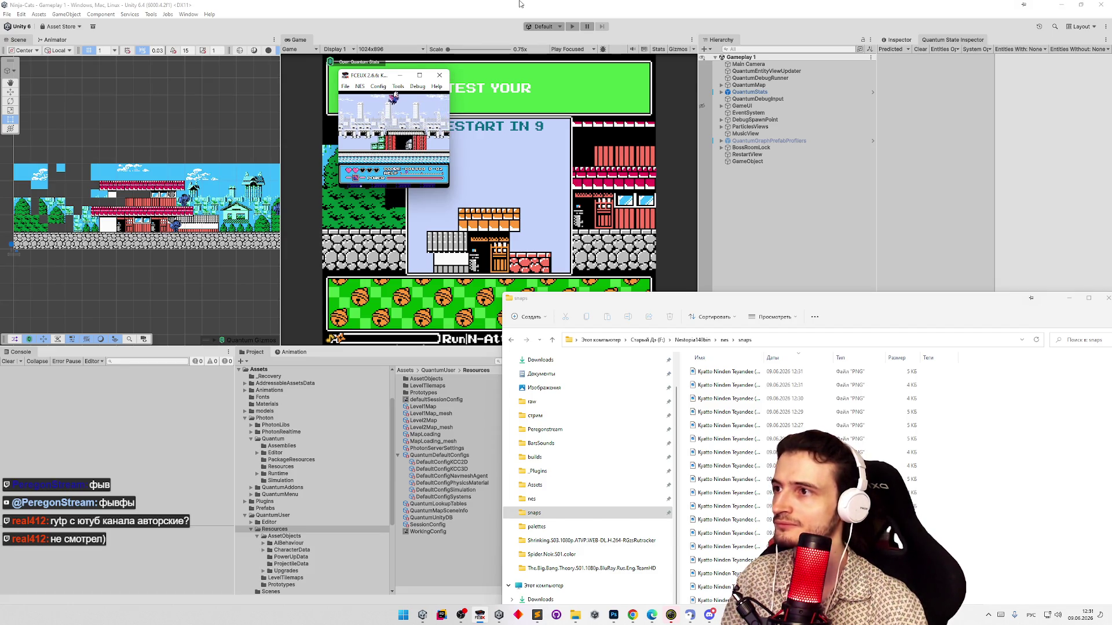
key("F12")
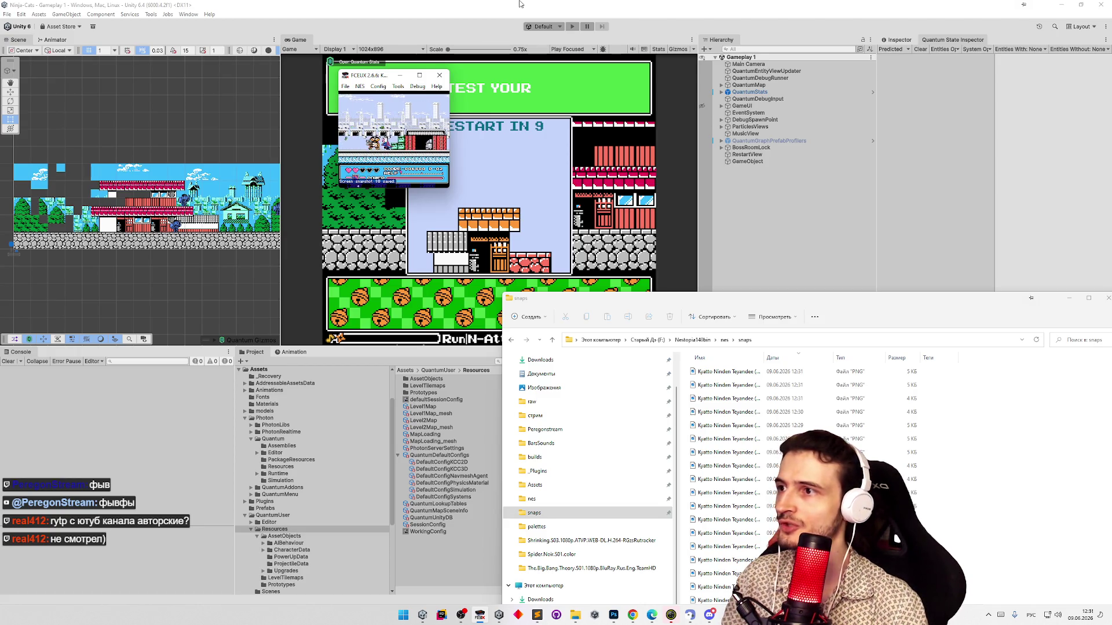
left_click(719, 374)
key("shift+Delete")
Confirm the permanent deletion of the newest snapshot image
key("Return")
left_click(505, 193)
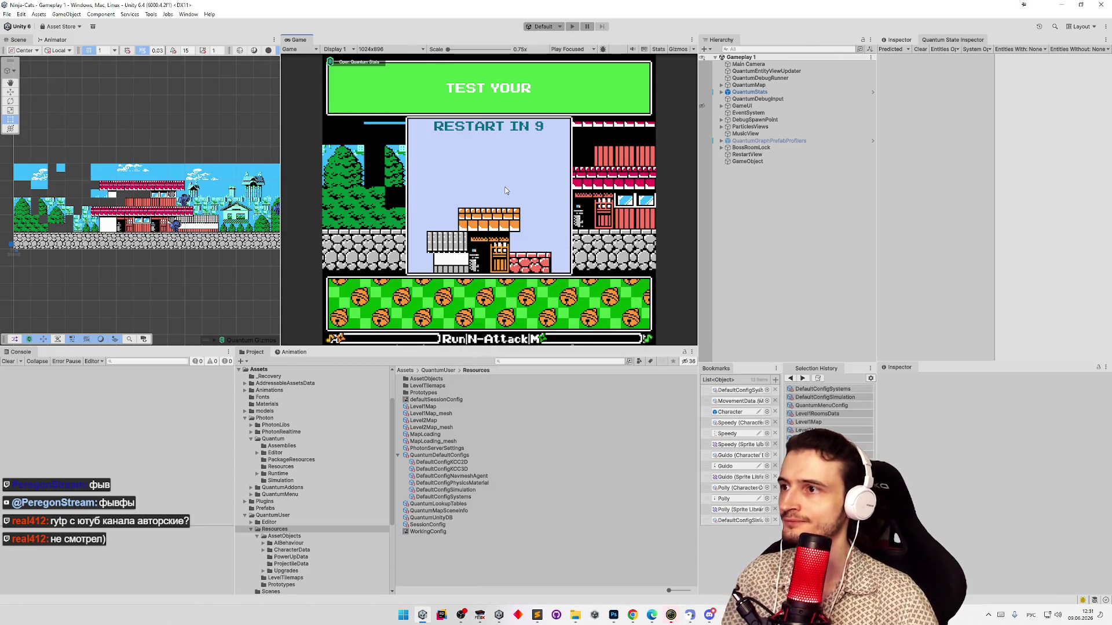
left_click(478, 615)
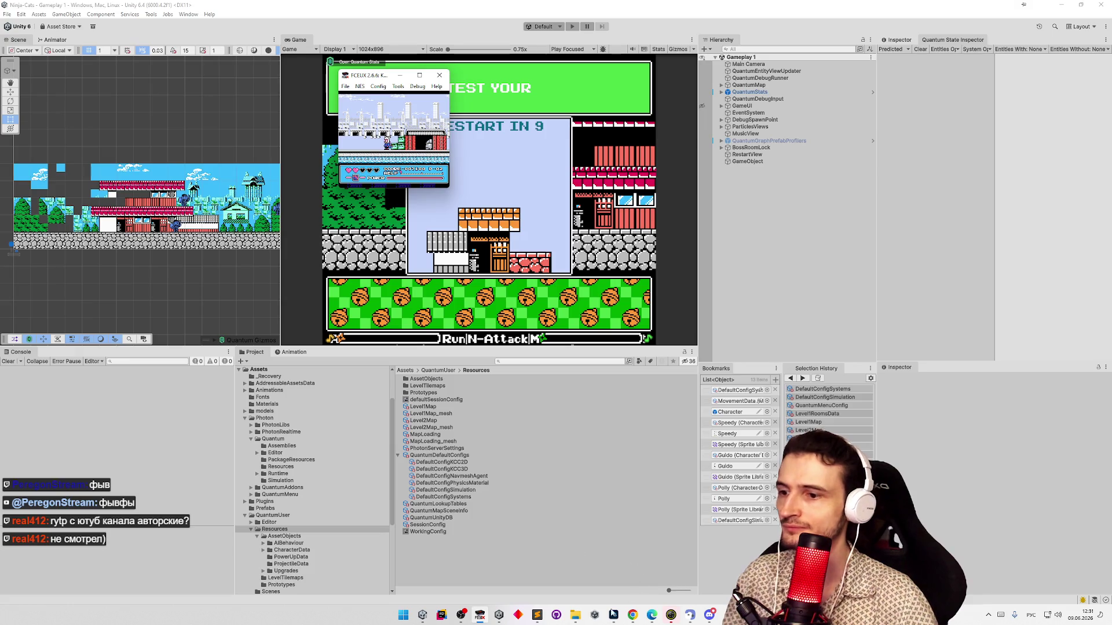
View snapshot 17 from the snaps folder in Photos, then return to the Unity editor
left_click(575, 615)
double_click(731, 372)
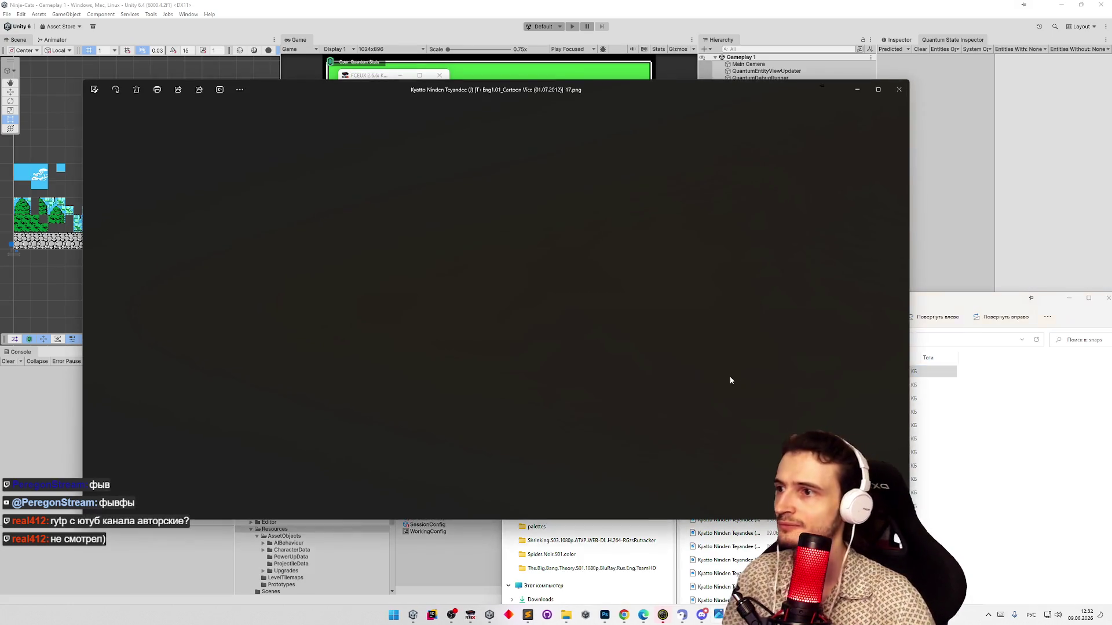
left_click_drag(544, 84, 532, 243)
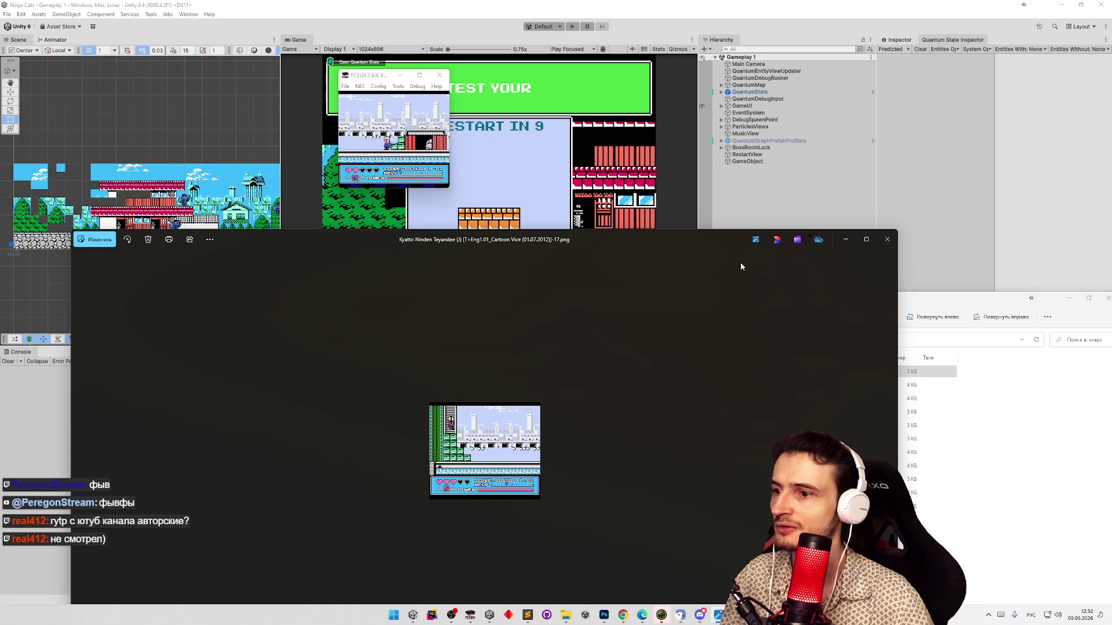
left_click(538, 155)
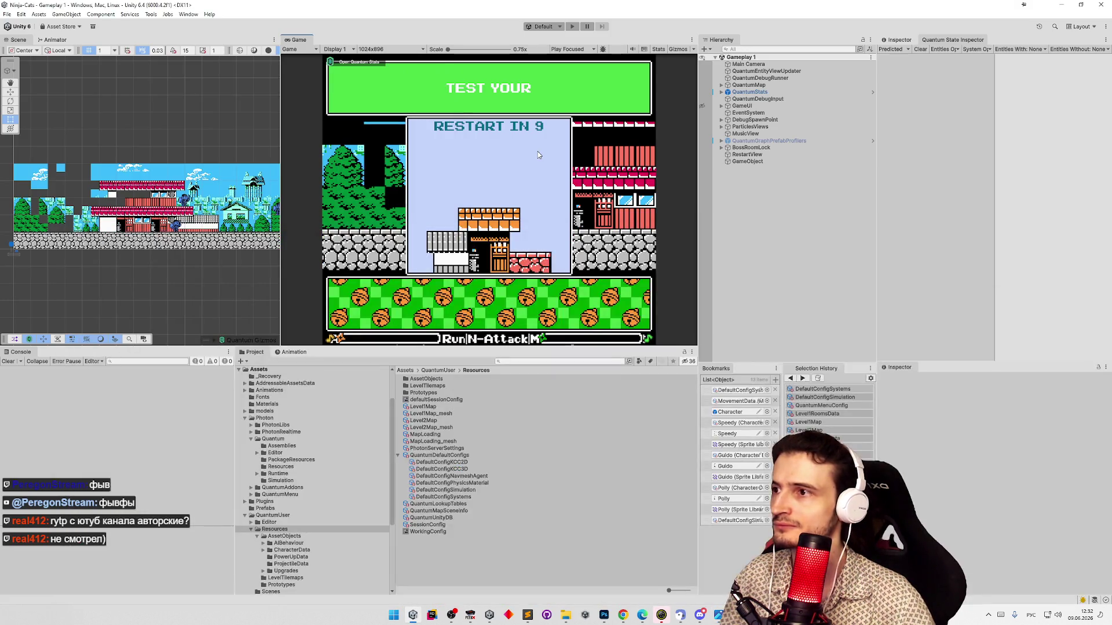
Bring FCEUX forward and save snapshot 19 while playing into the blue indoor stage
left_click(469, 615)
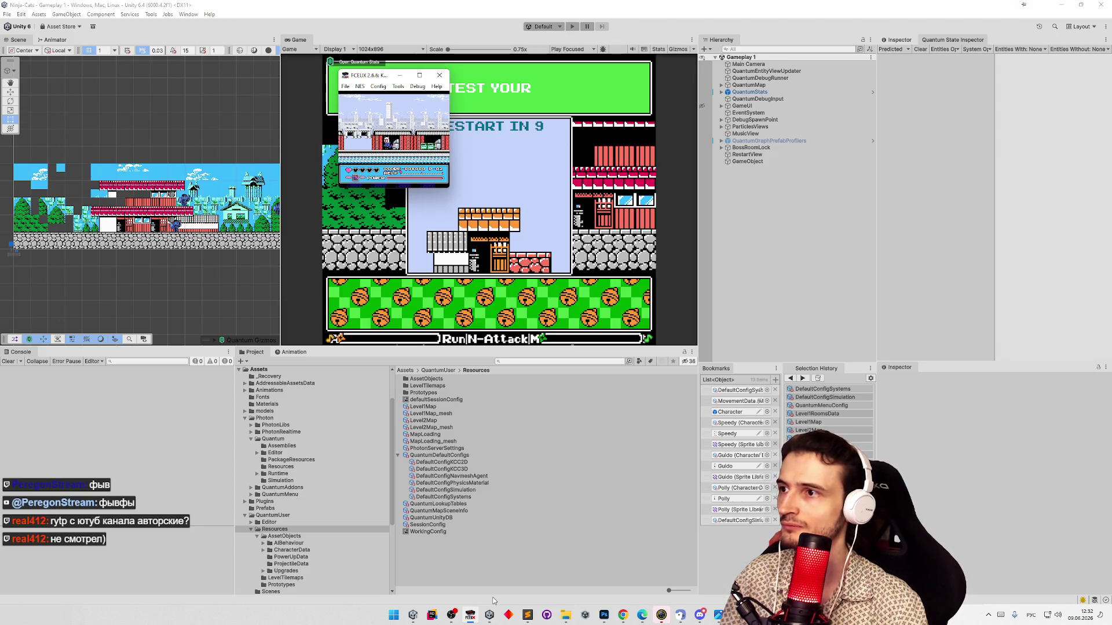
key("F12")
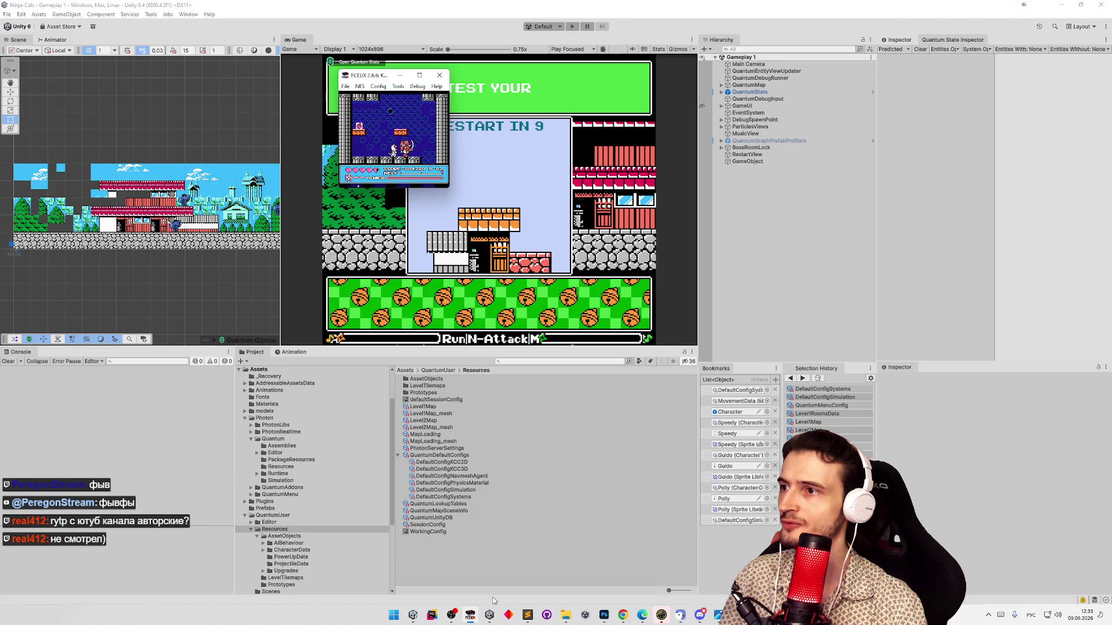
Capture four snapshots from number 21 onward through the blue indoor stage, reaching the stone pillars
key("F12")
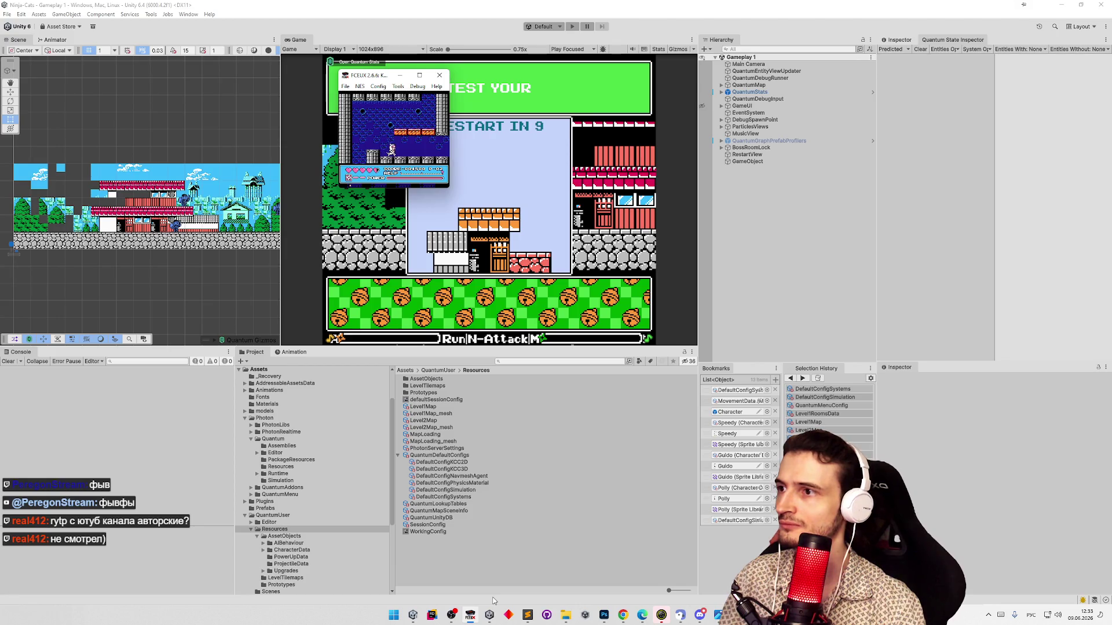
key("F12")
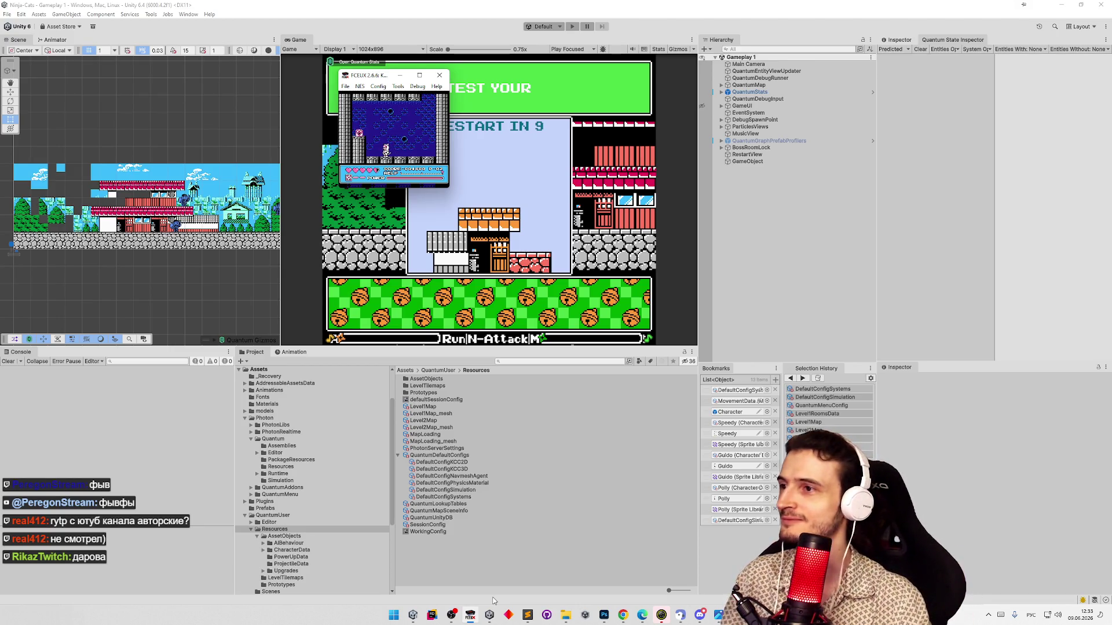
key("F12")
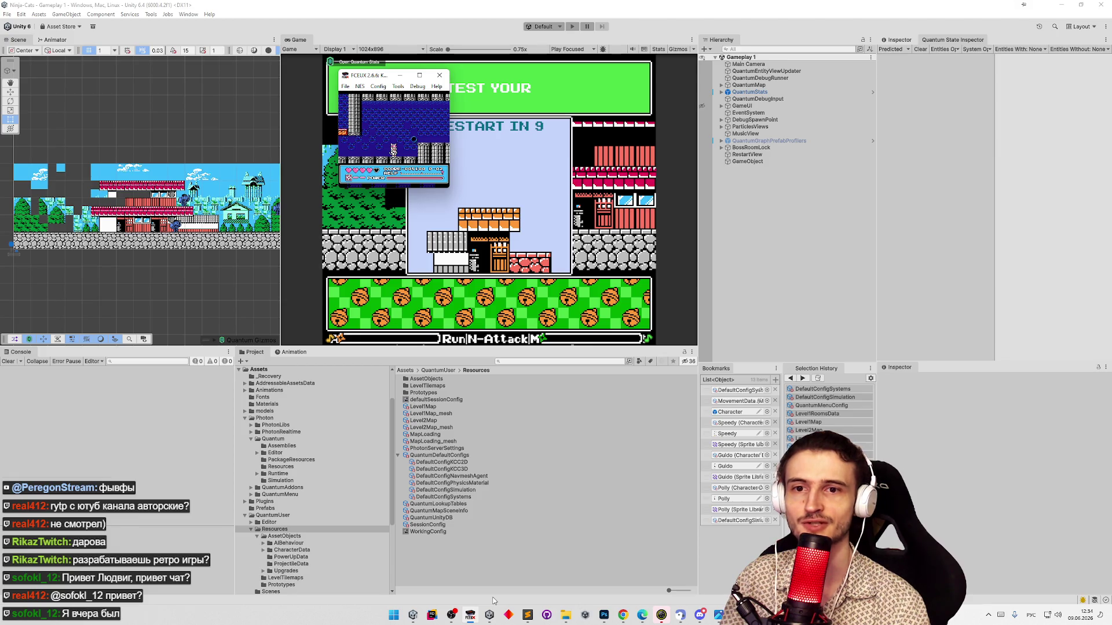
key("F12")
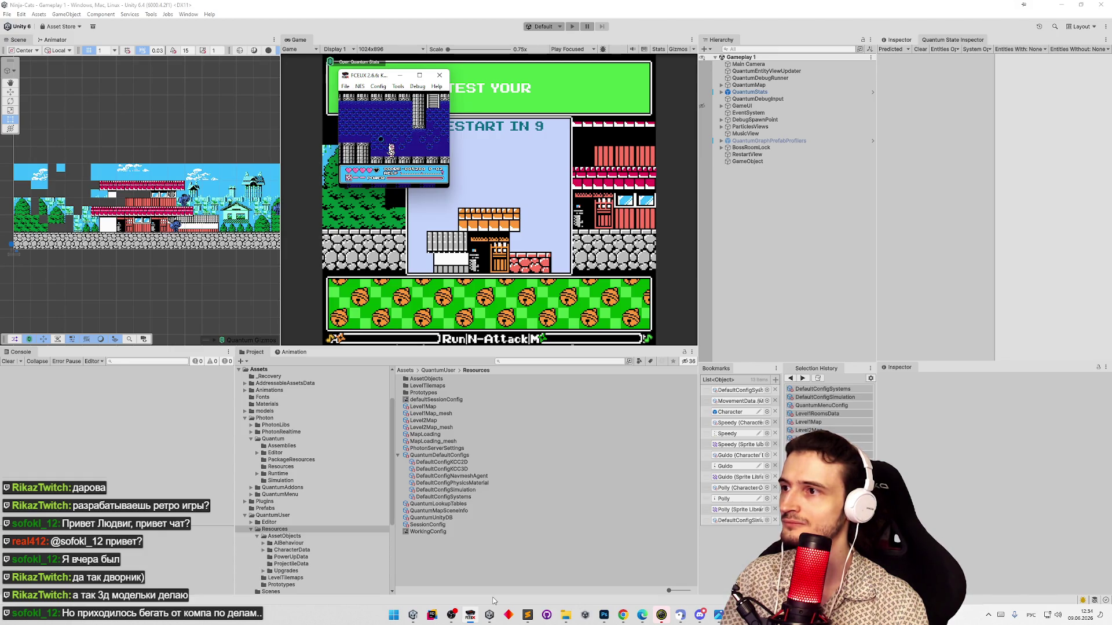
Capture three more snapshots as play reaches the pale stage with the large flying enemy
key("F12")
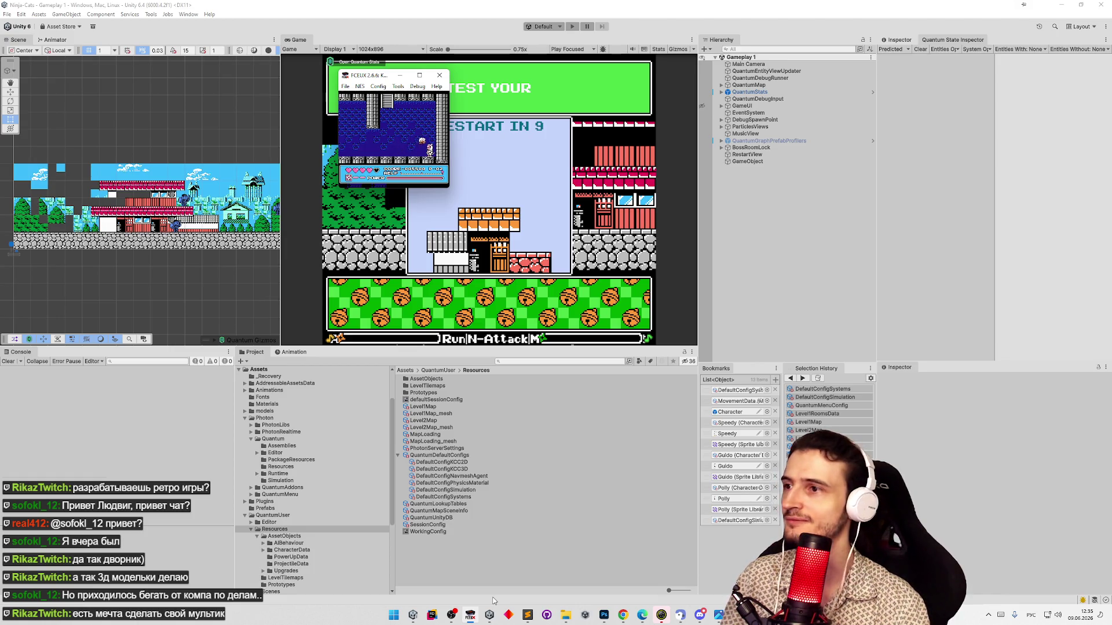
key("F12")
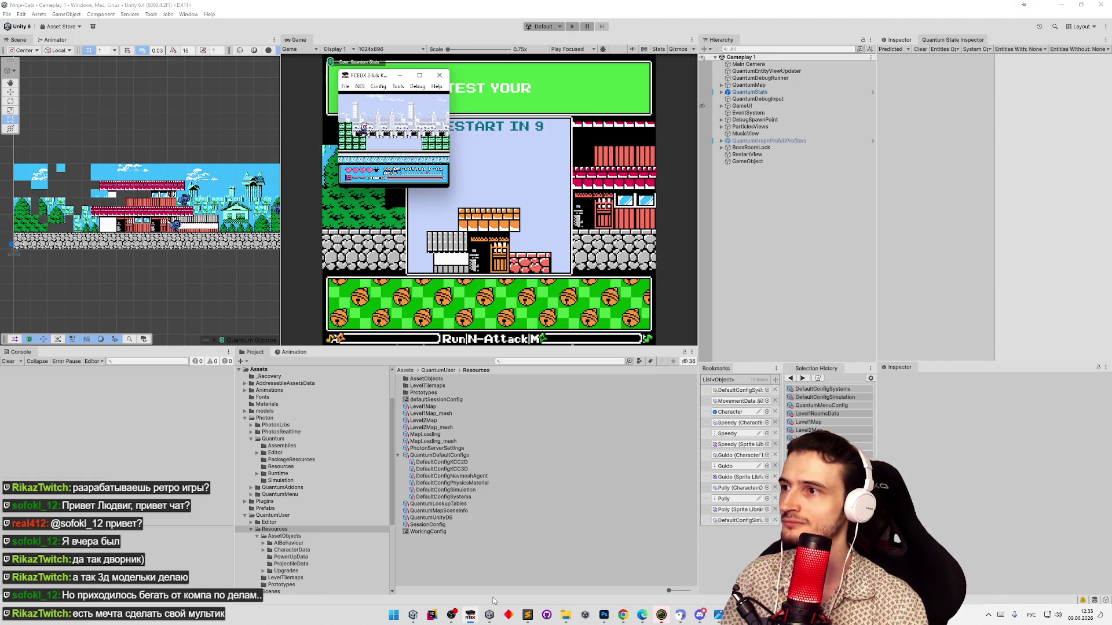
key("F12")
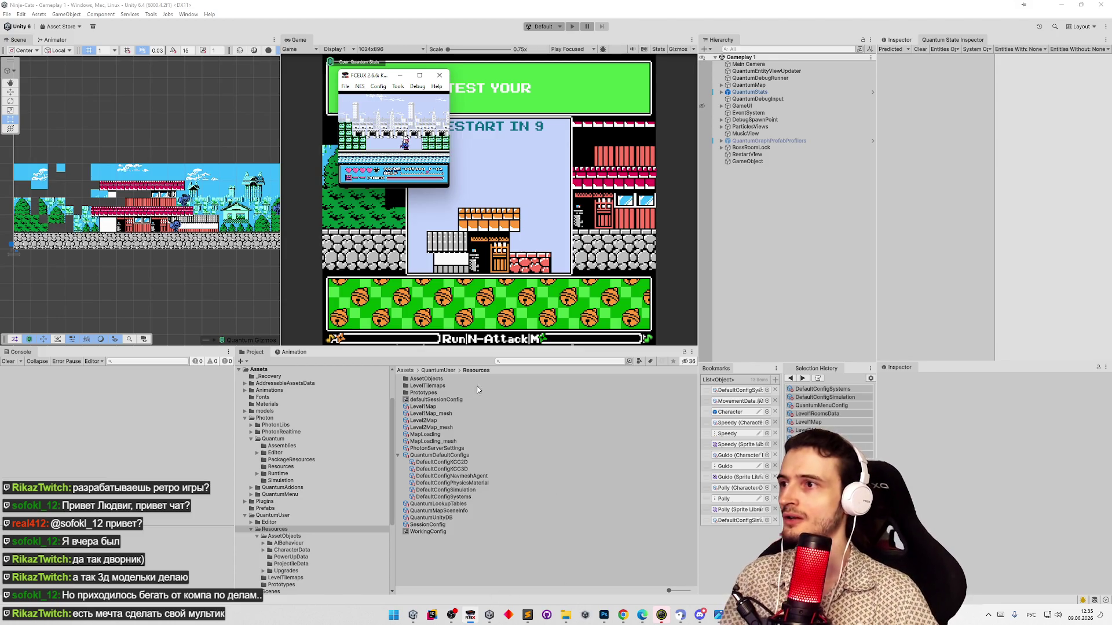
Minimize FCEUX, show Unity's top-level Assets folder, and open a snapshot from the snaps folder
left_click(403, 79)
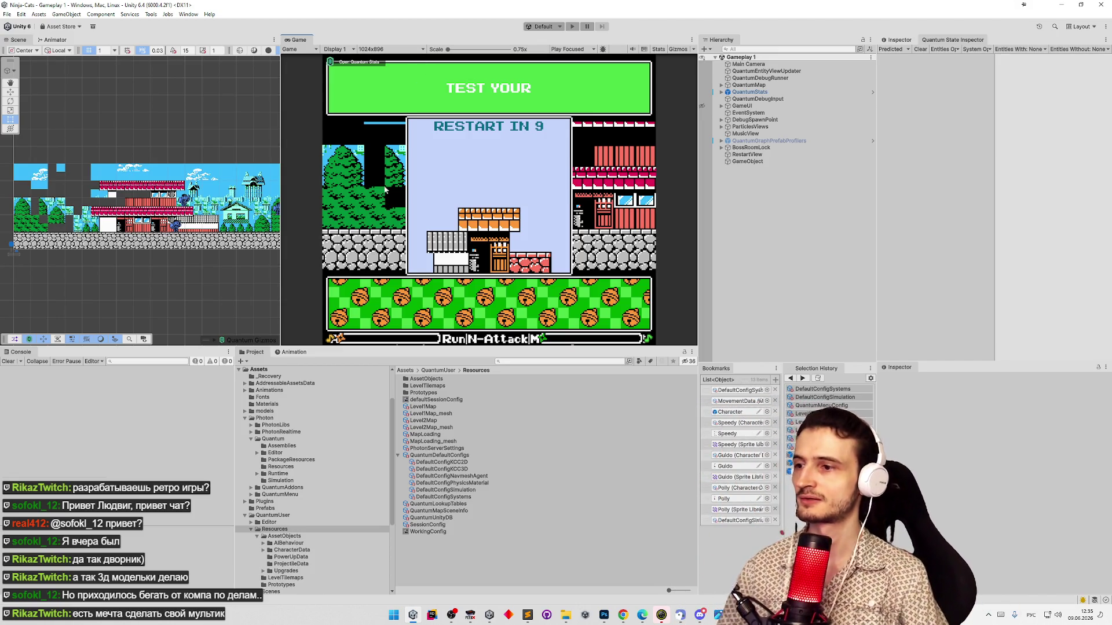
left_click(409, 370)
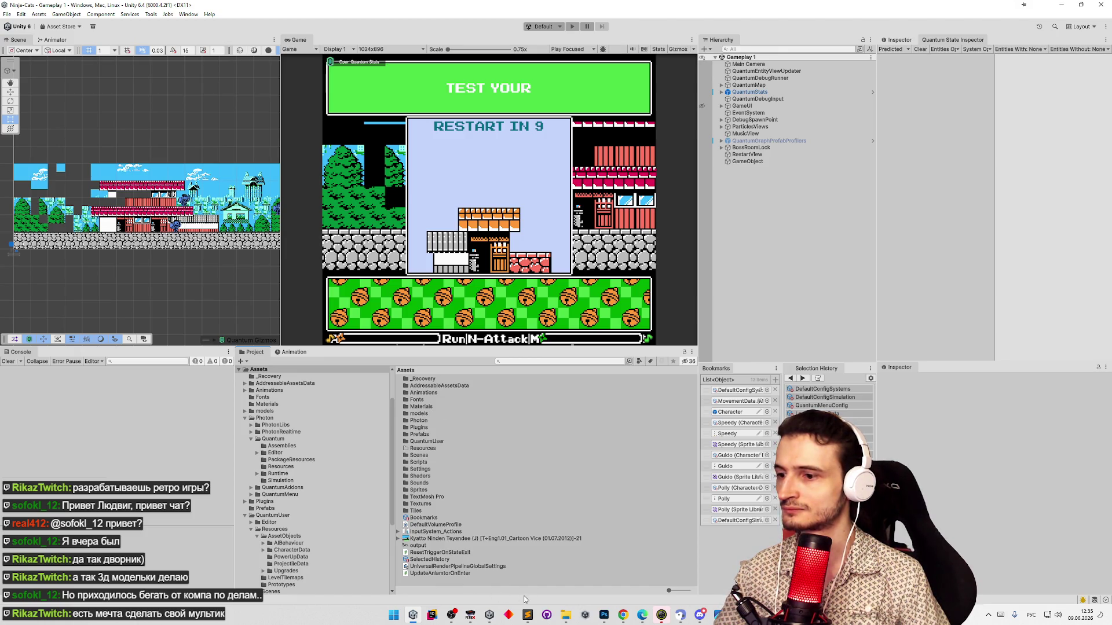
left_click(566, 615)
double_click(724, 385)
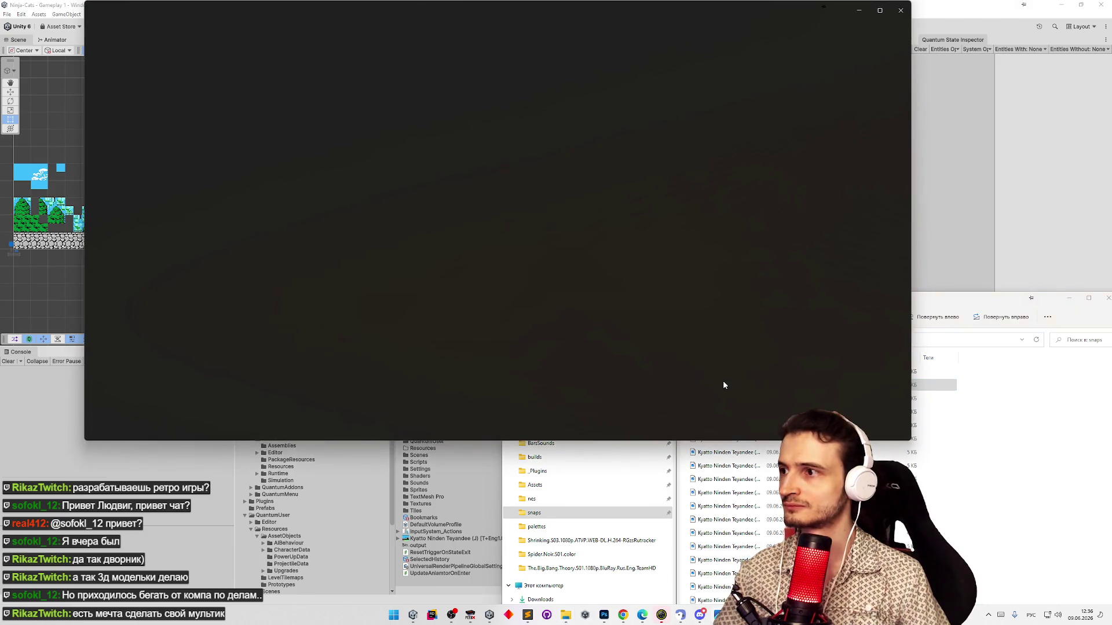
Open another snapshot PNG in Photos, then close both Photos viewer windows
double_click(730, 493)
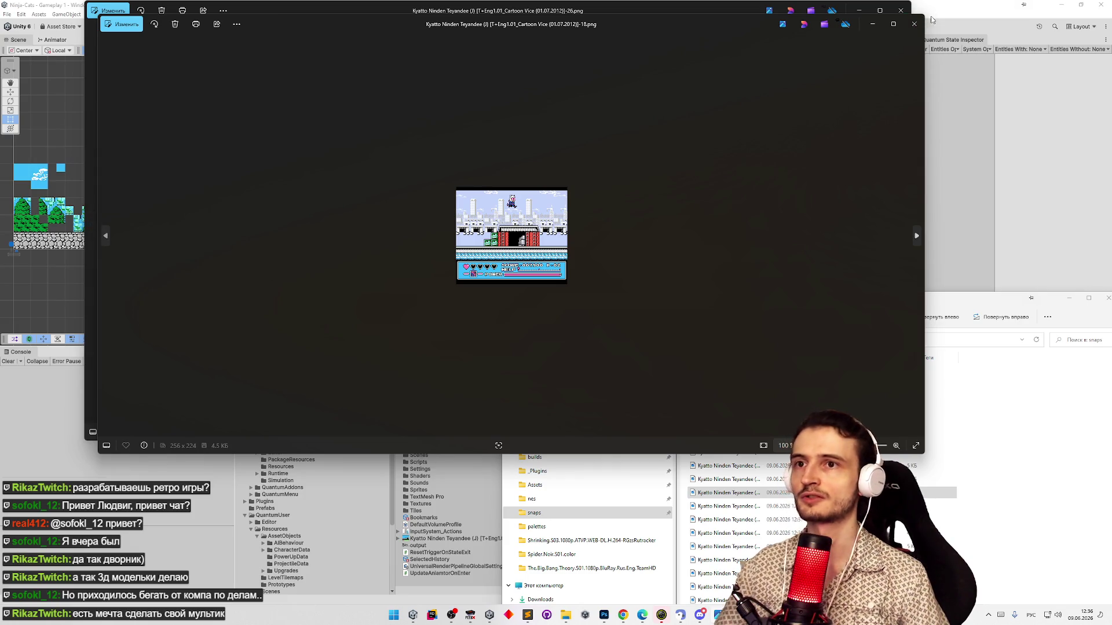
left_click(914, 23)
left_click(900, 11)
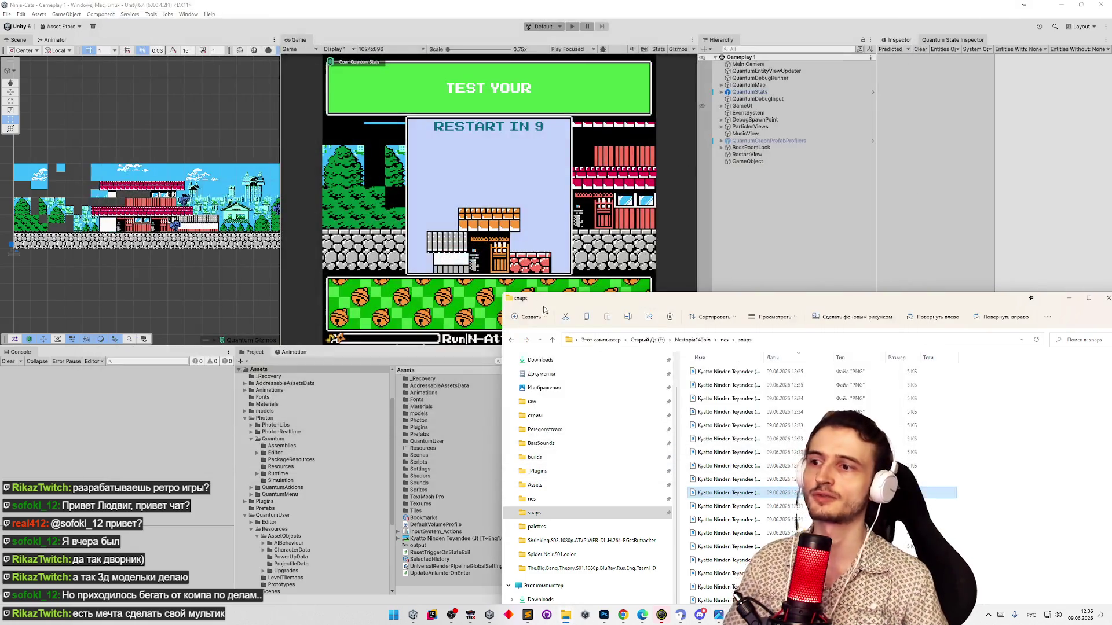
Reposition and resize the snaps folder window, select all the screenshot files, then return to Photoshop
mouse_move(545, 309)
left_mouse_down()
mouse_move(472, 168)
mouse_move(492, 96)
mouse_move(497, 110)
left_mouse_up()
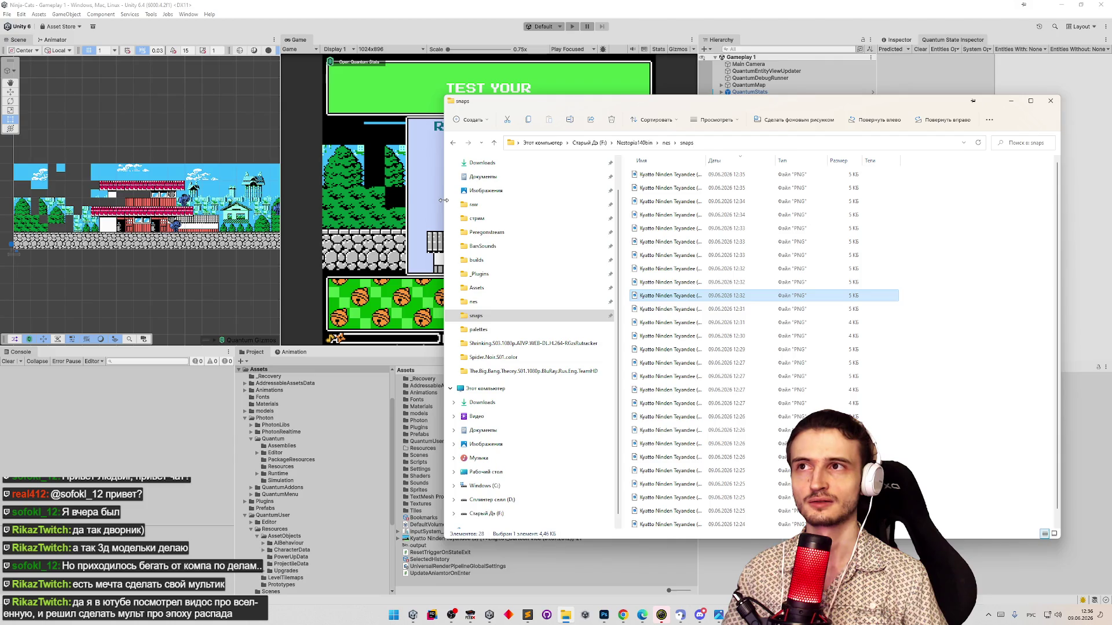
left_click_drag(444, 200, 639, 265)
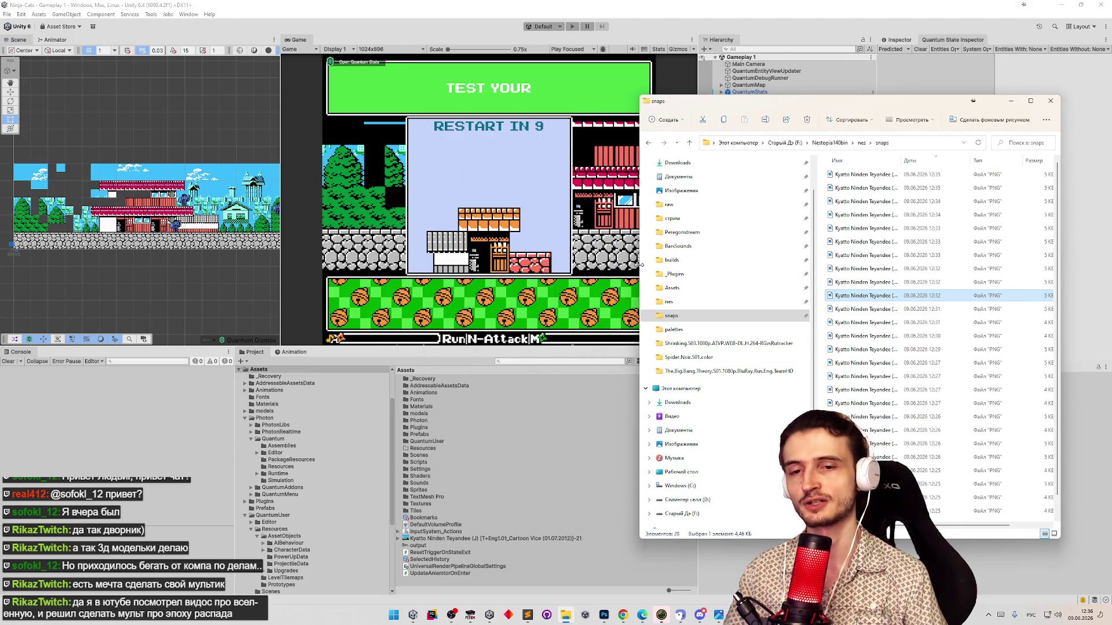
left_click_drag(640, 264, 601, 268)
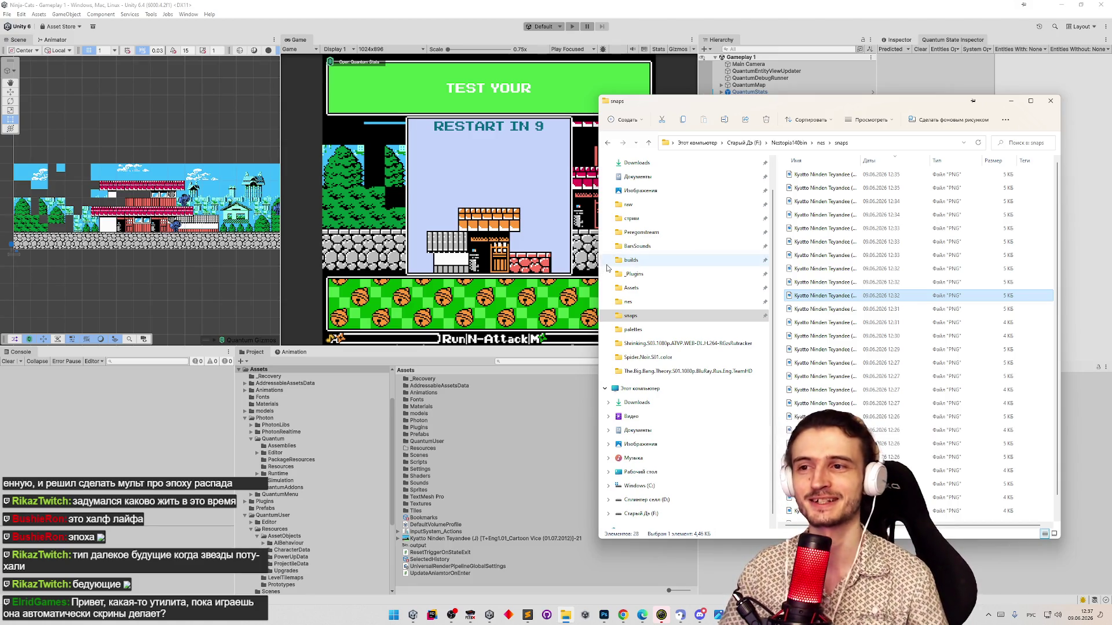
scroll(1054, 229, "down", 2)
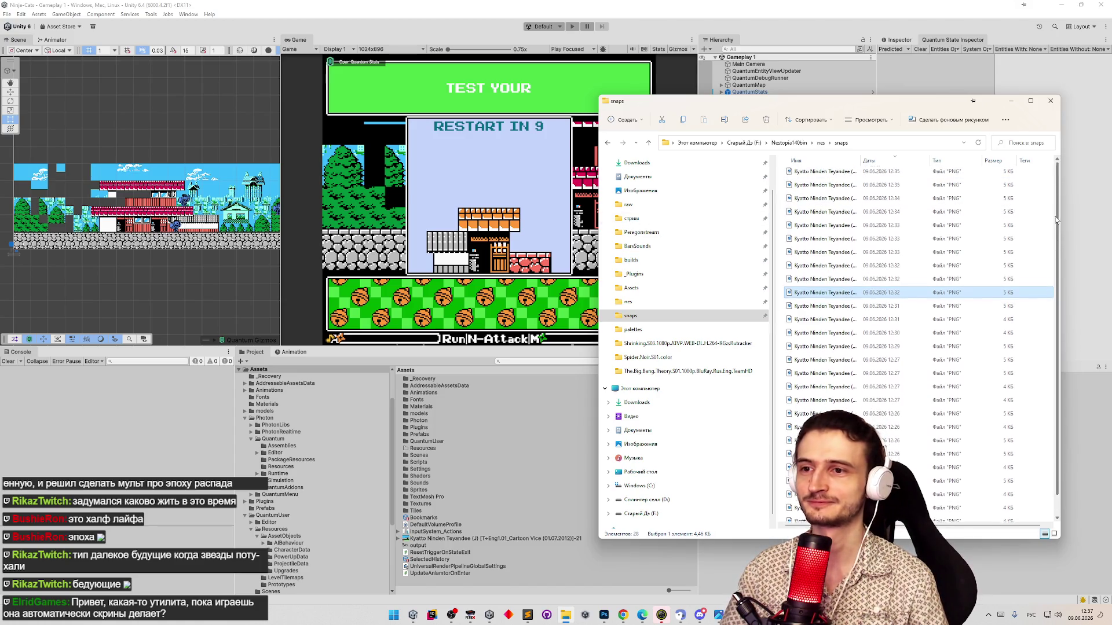
mouse_move(783, 518)
left_mouse_down()
mouse_move(807, 138)
mouse_move(787, 518)
left_mouse_up()
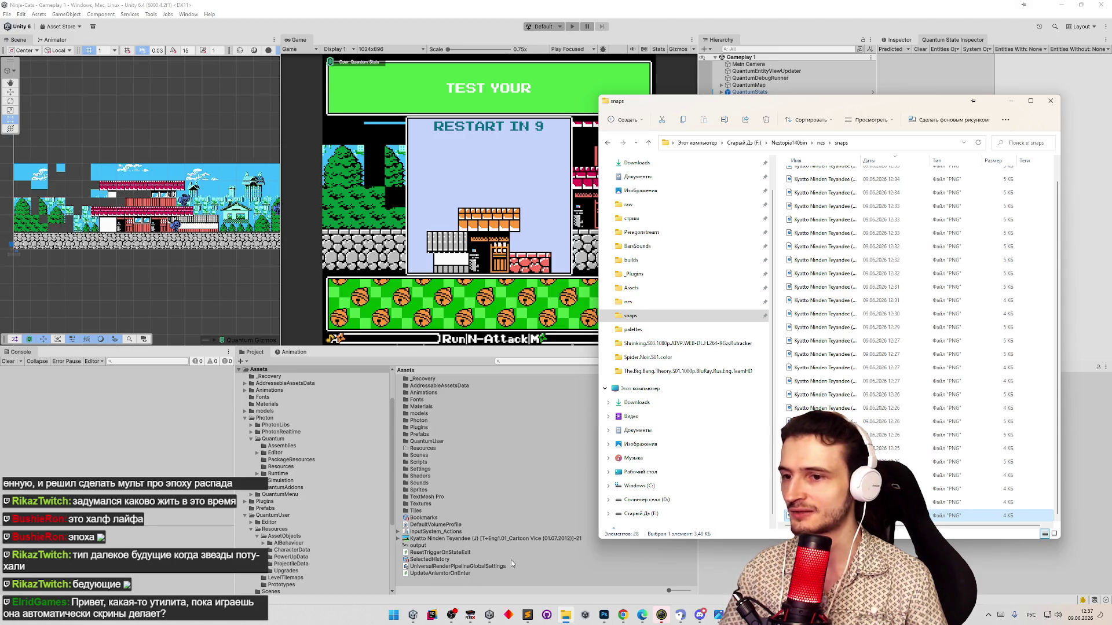
left_click(604, 615)
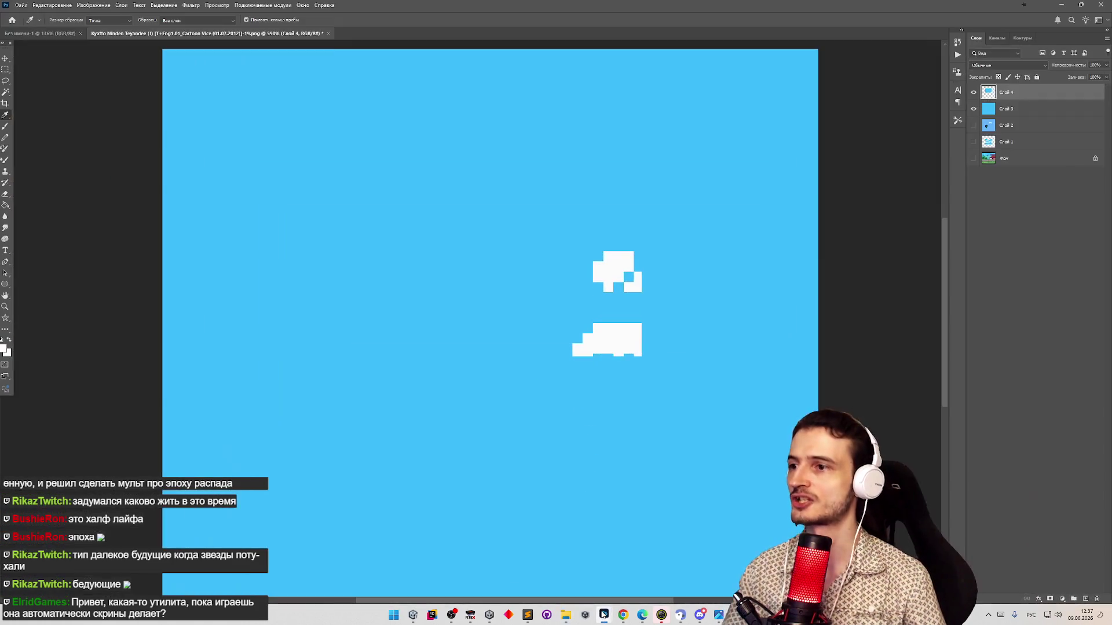
Reopen Level 1 Screen 1.png from Photoshop's File > Recent Documents list
scroll(398, 194, "down", 3)
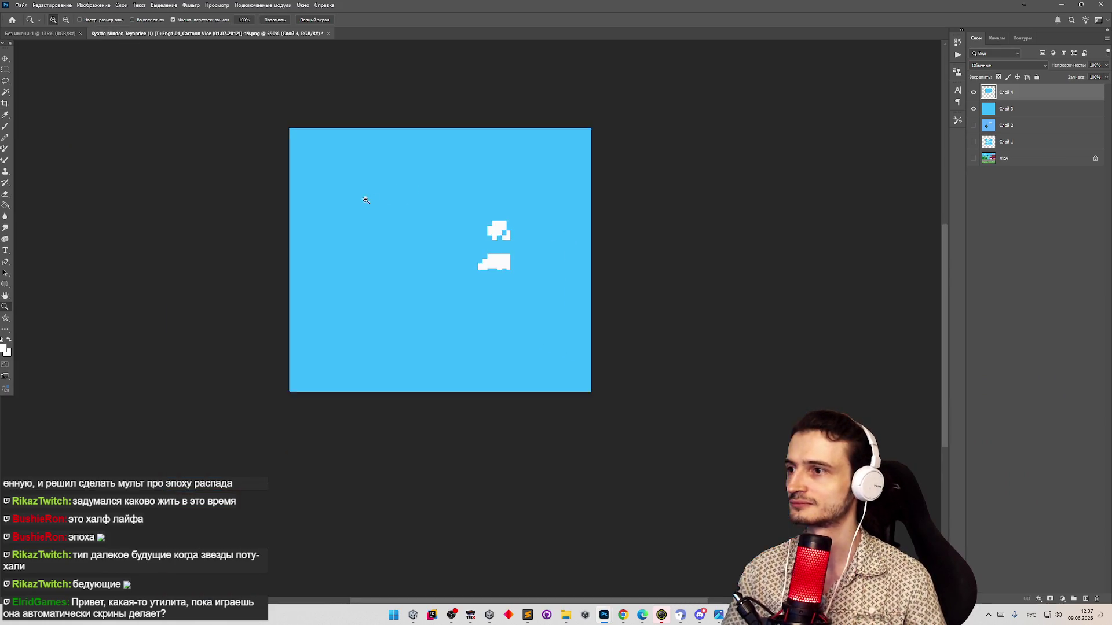
scroll(365, 179, "up", 1)
left_click(21, 4)
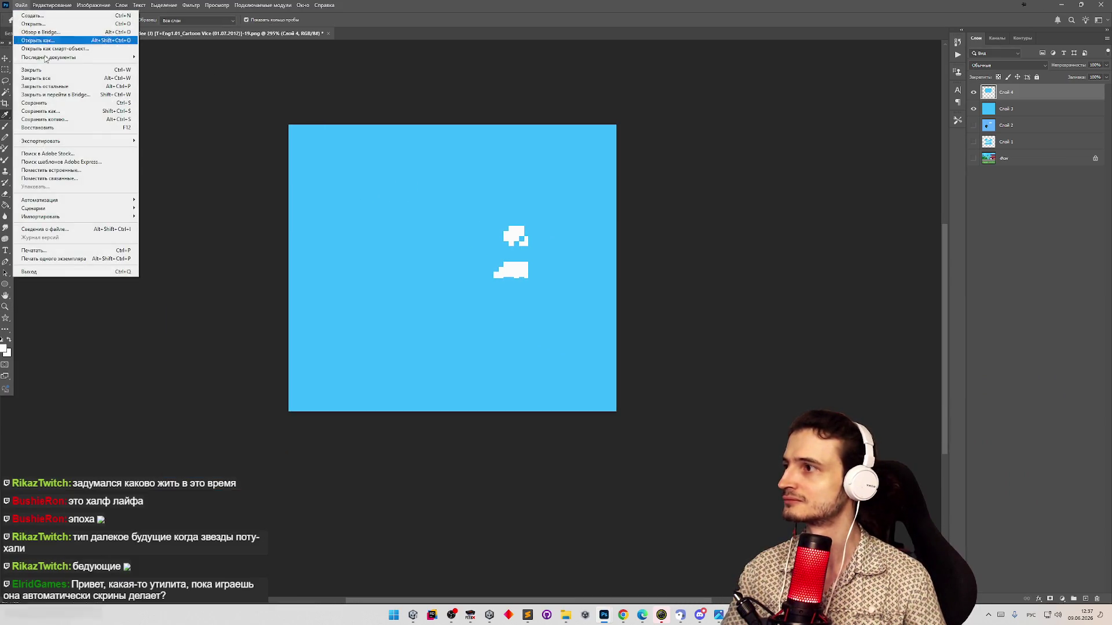
mouse_move(107, 59)
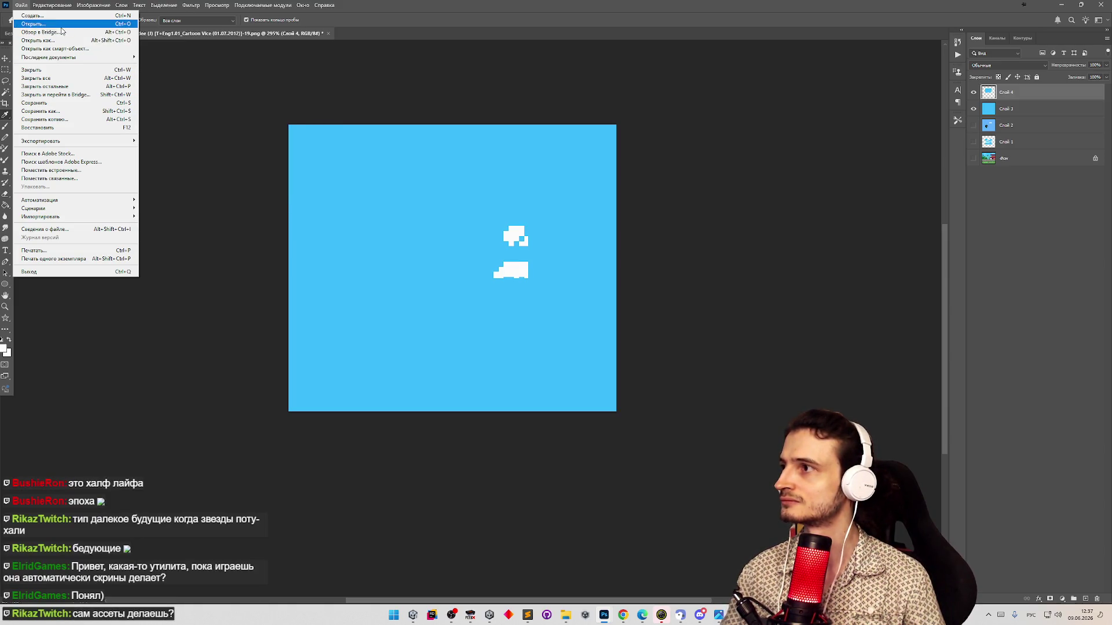
left_click(186, 180)
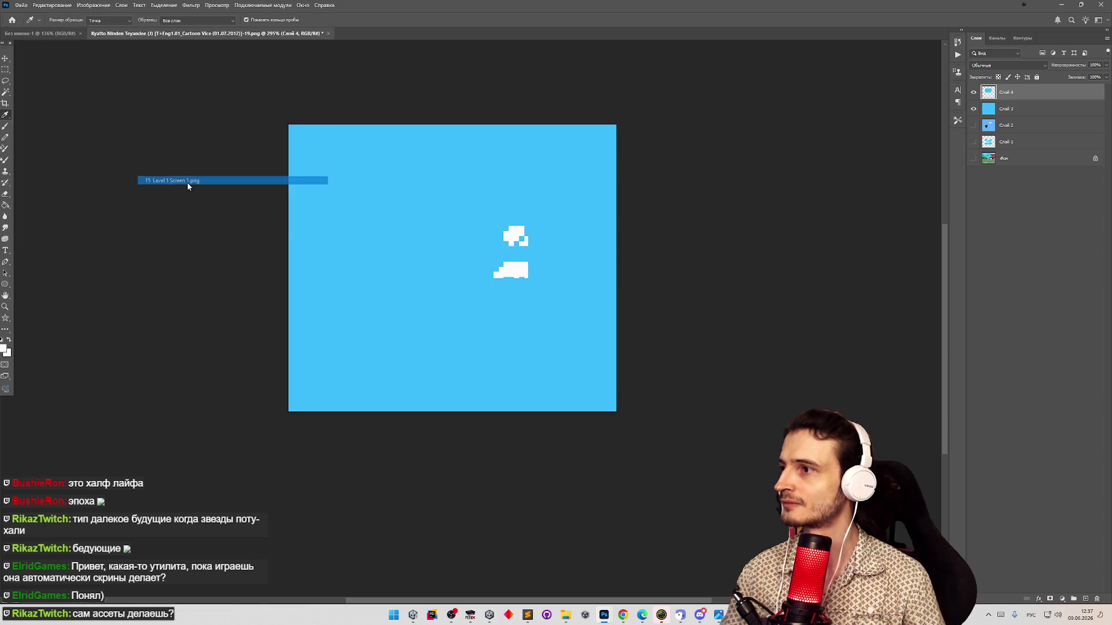
Zoom in and out around the Level 1 Screen 1 sprite sheet to inspect its tiles
scroll(562, 318, "up", 3)
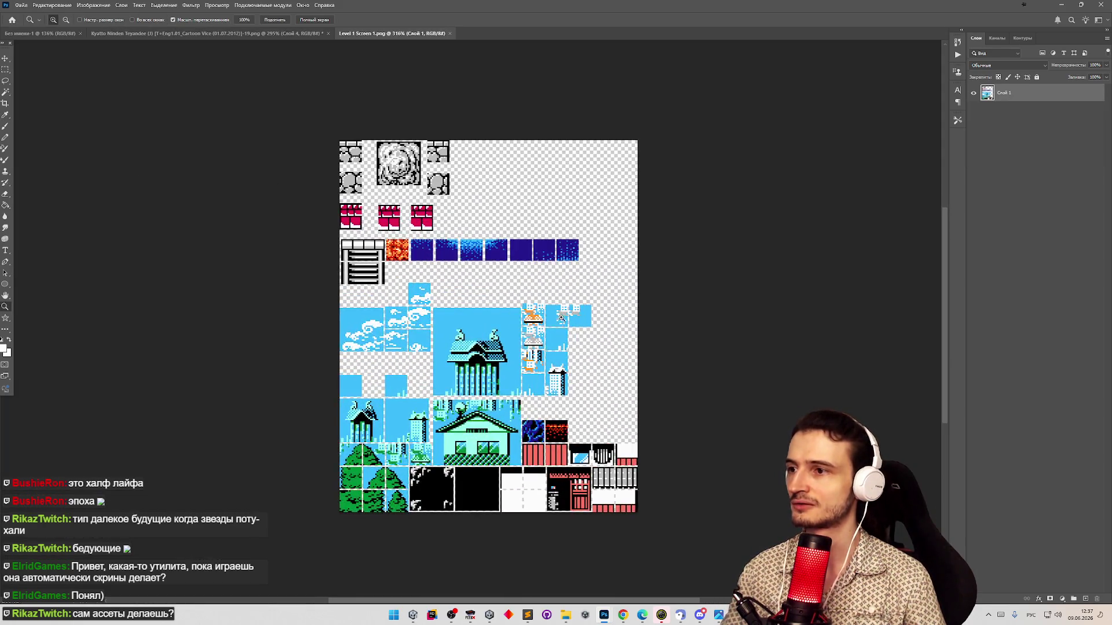
scroll(578, 341, "down", 2)
scroll(539, 410, "up", 2)
scroll(538, 411, "down", 2)
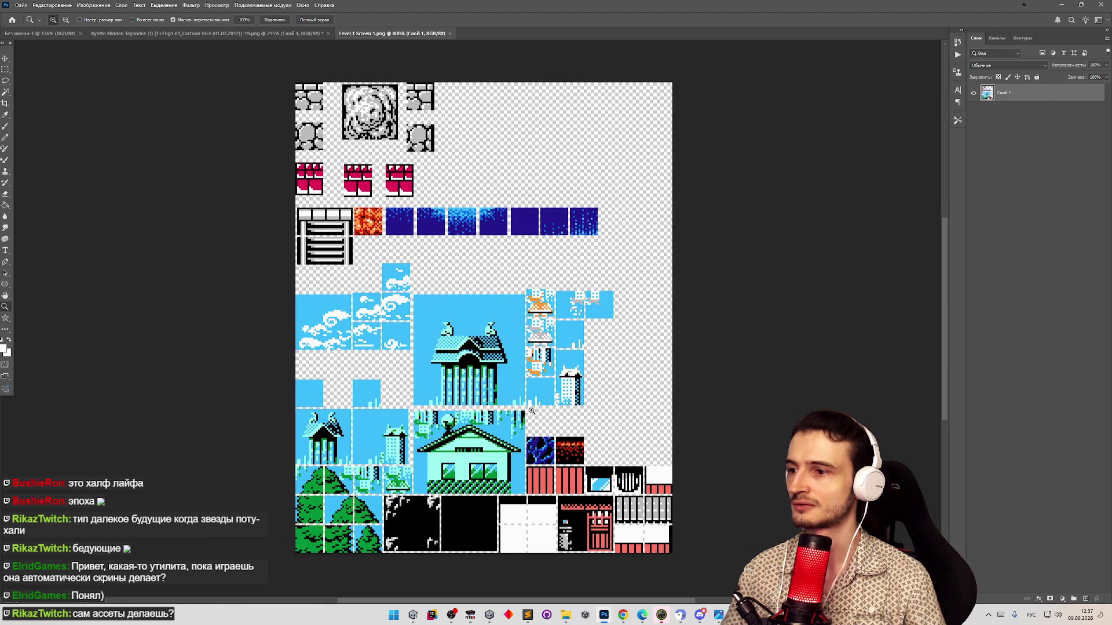
key("i")
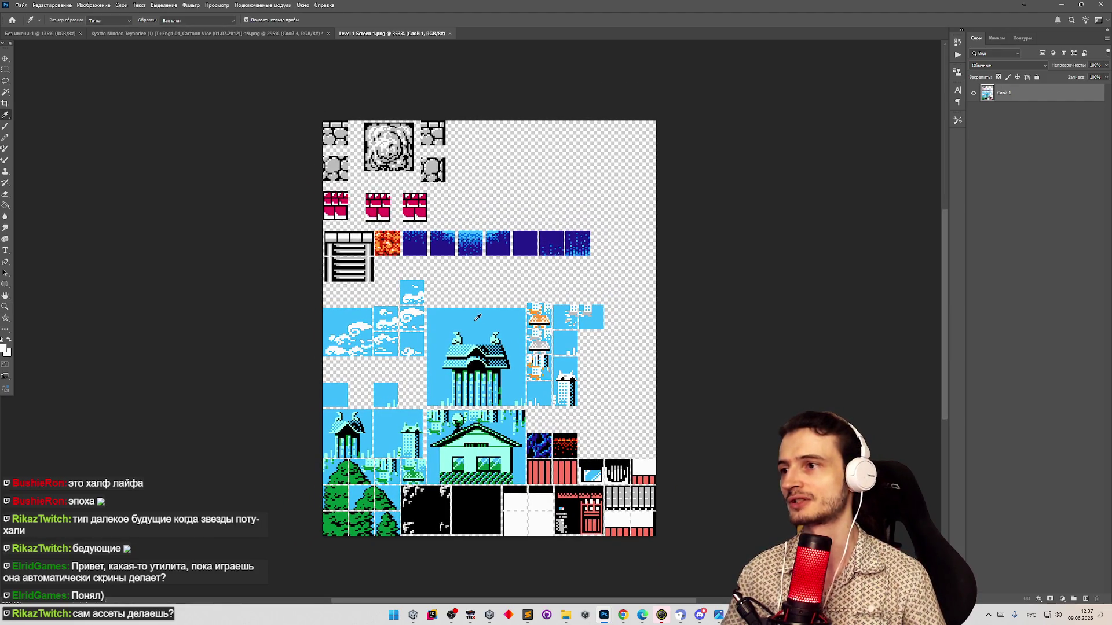
key("z")
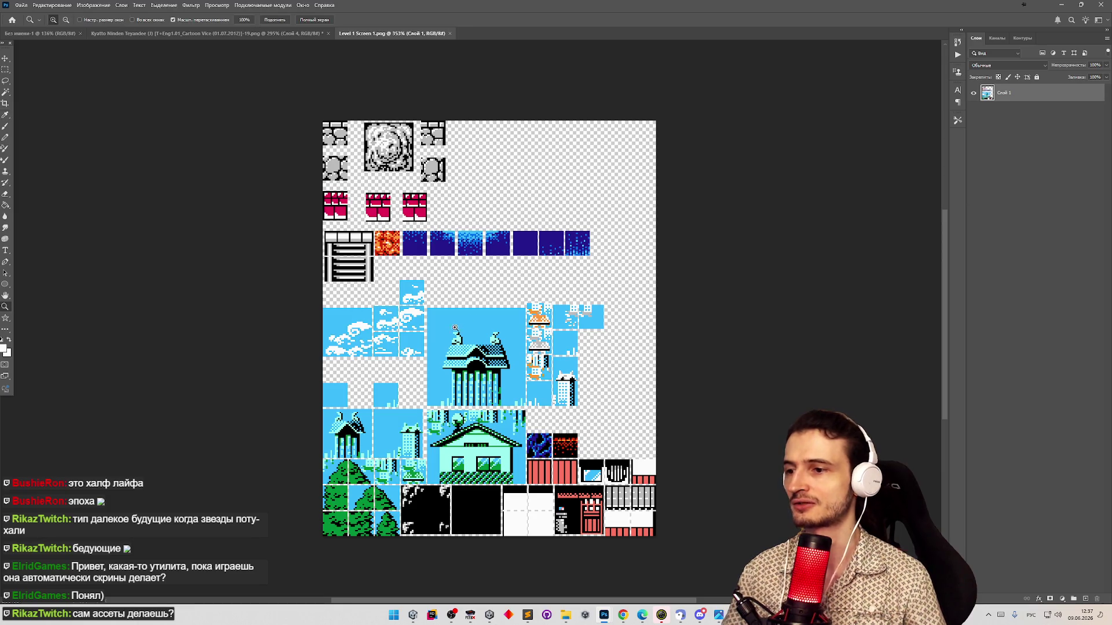
scroll(470, 330, "down", 3)
scroll(469, 338, "up", 2)
scroll(470, 337, "up", 1)
scroll(521, 348, "down", 2)
key("i")
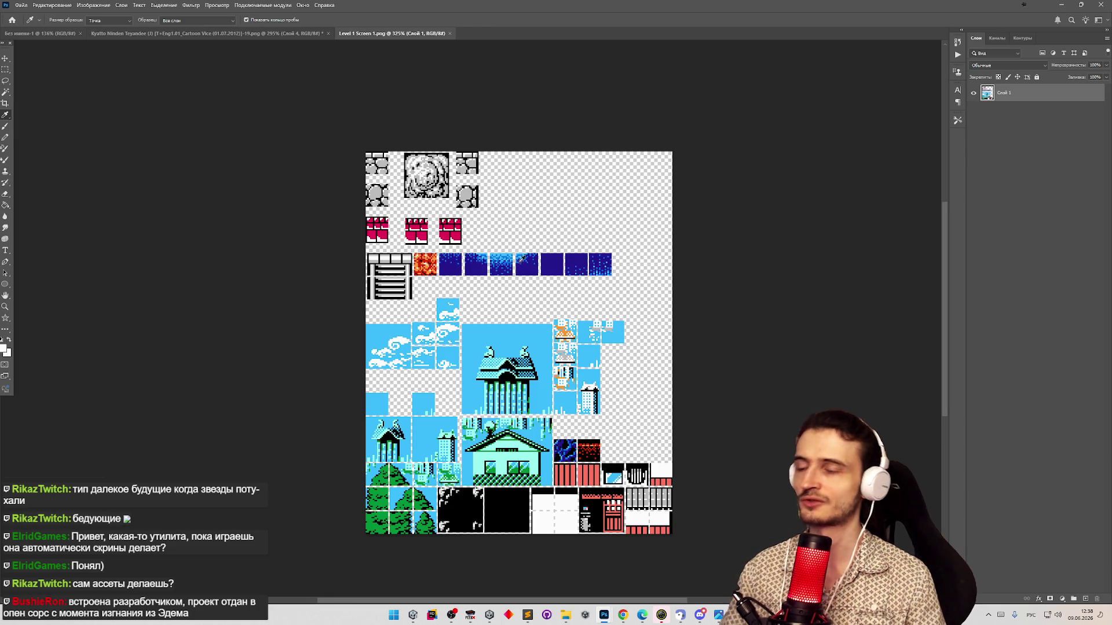
Select the entire sprite sheet and delete its contents, leaving a transparent canvas
left_click(17, 6)
left_click(22, 6)
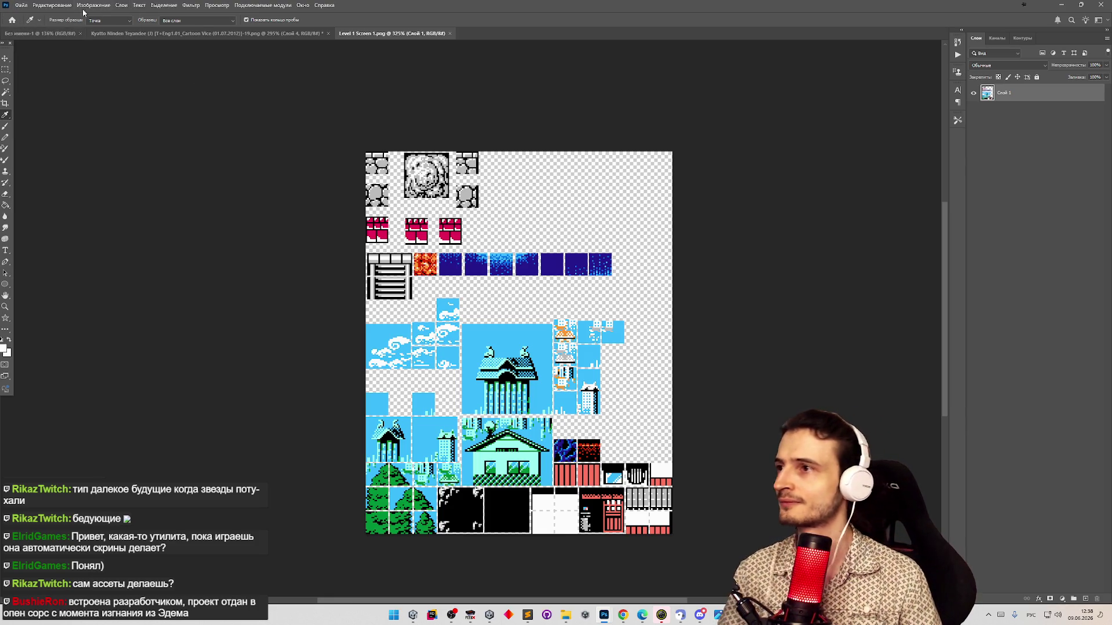
left_click(25, 6)
left_click(249, 122)
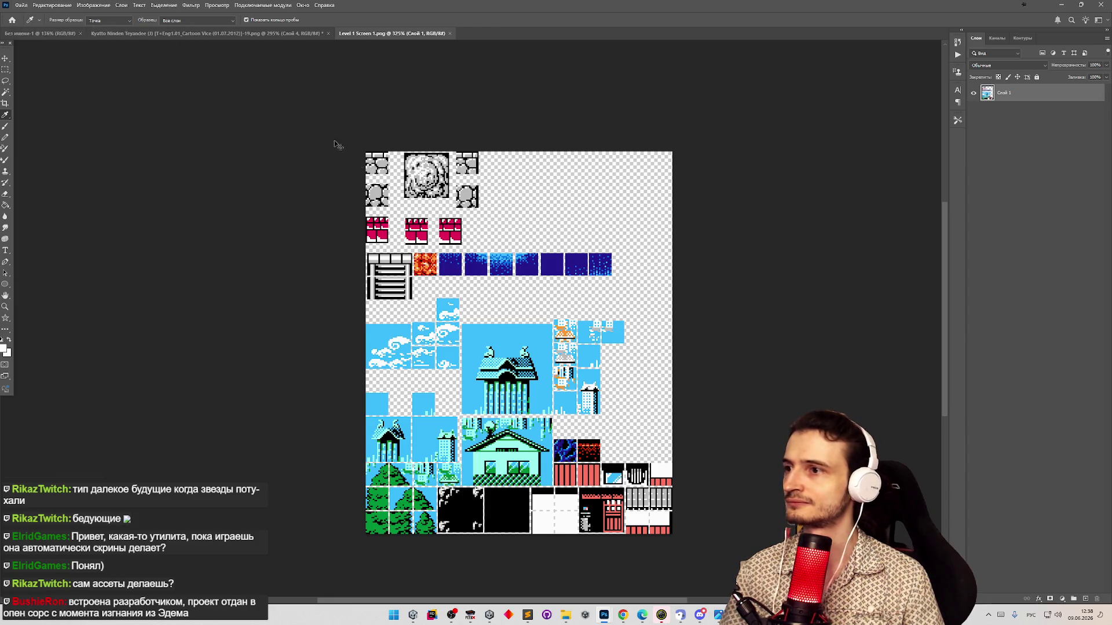
key("ctrl+a")
key("Delete")
left_click(21, 5)
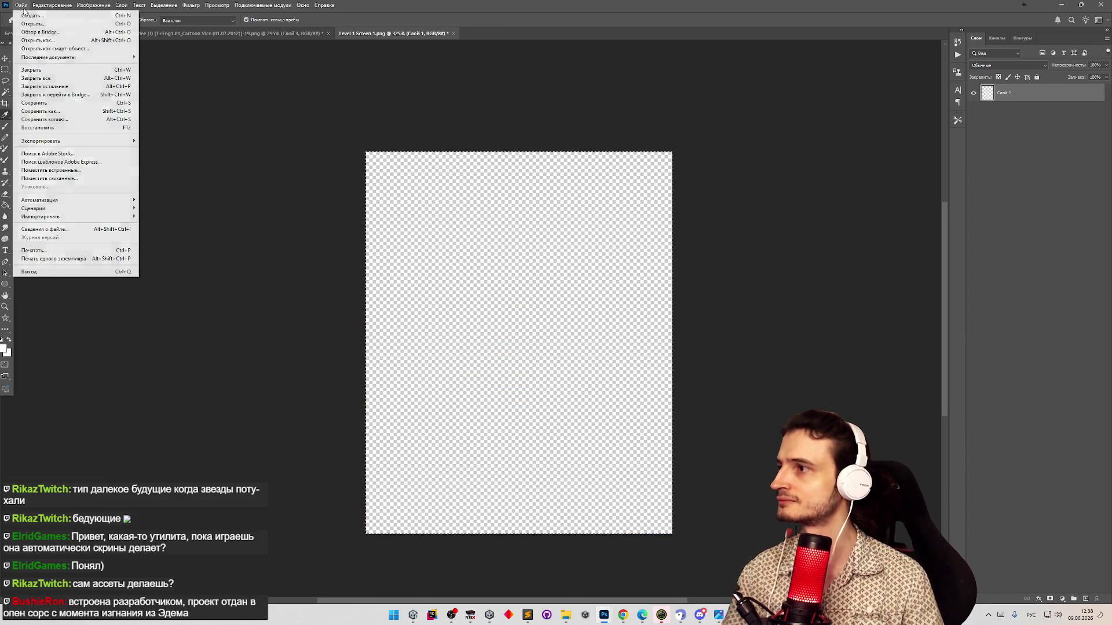
Revert the image and clear the sprite sheet to transparency again
left_click(264, 160)
key("ctrl+z")
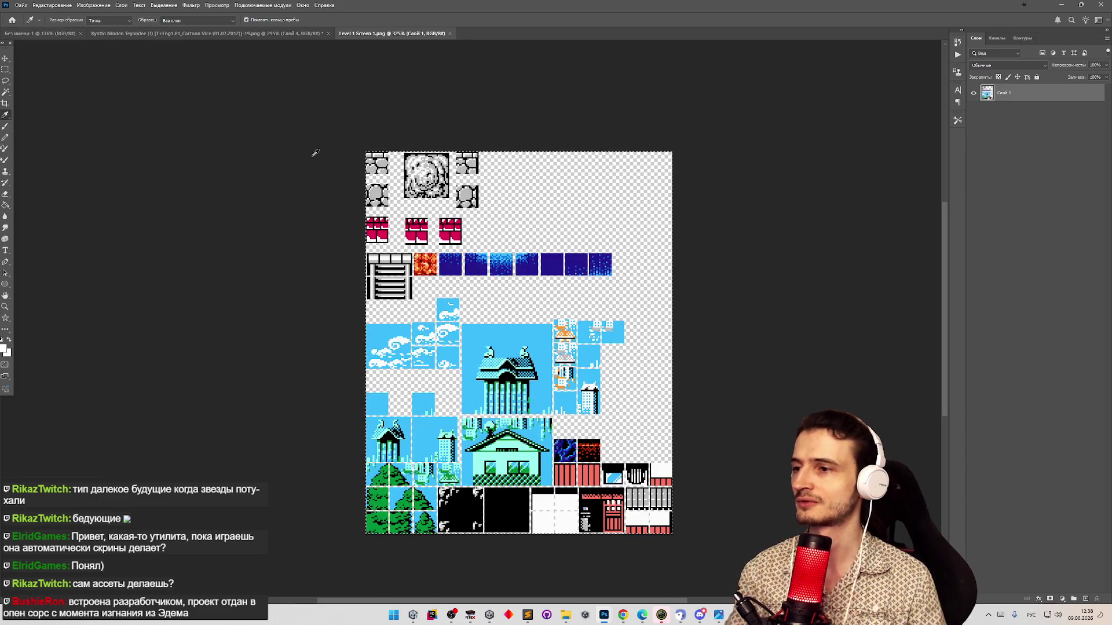
key("Delete")
Quick Export the blank canvas as a PNG named Level 2.png in Ninja-Cats\Assets\Sprites
left_click(21, 4)
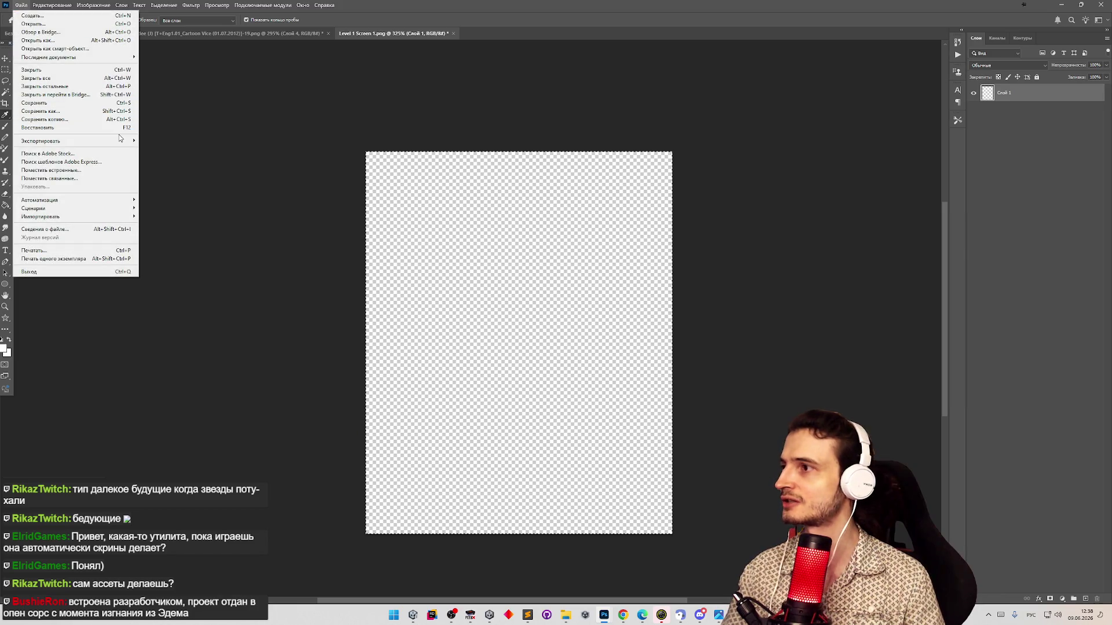
mouse_move(122, 141)
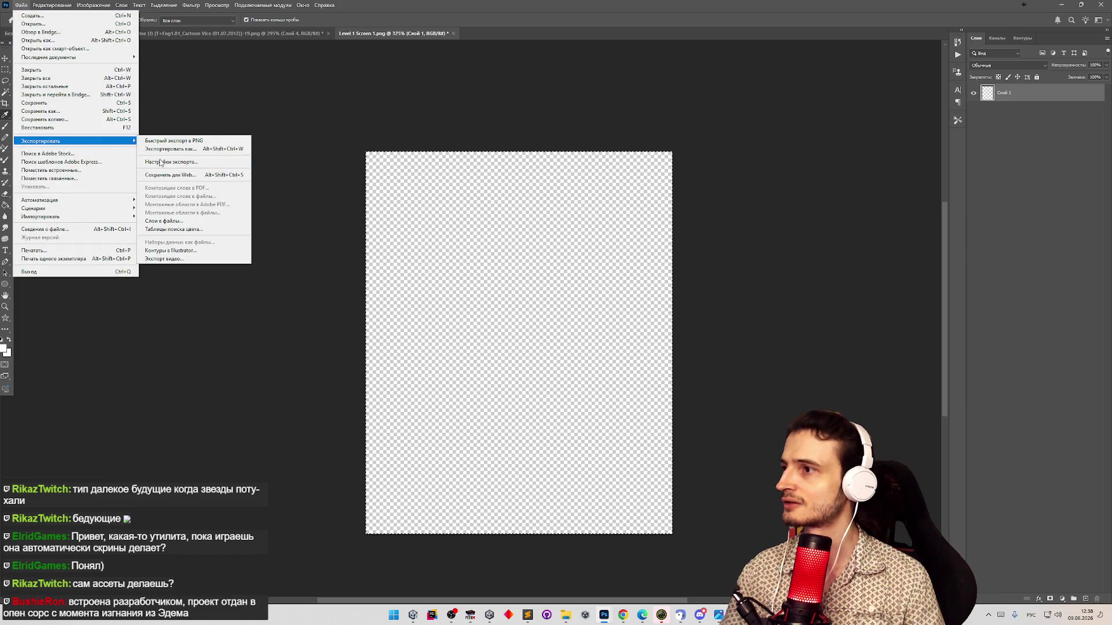
left_click(167, 140)
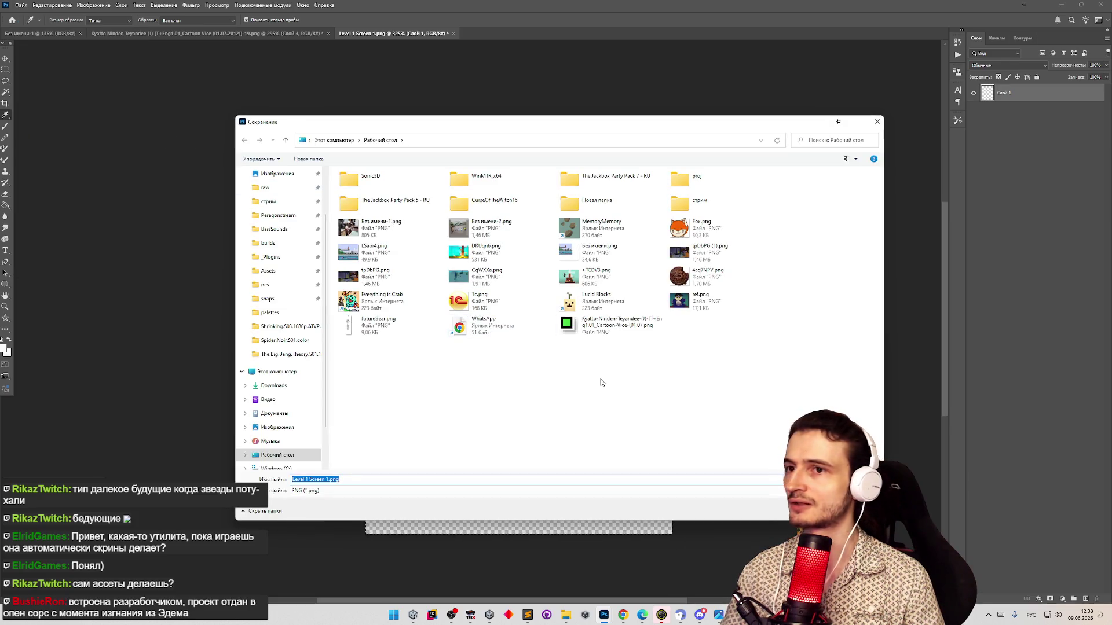
left_click(603, 380)
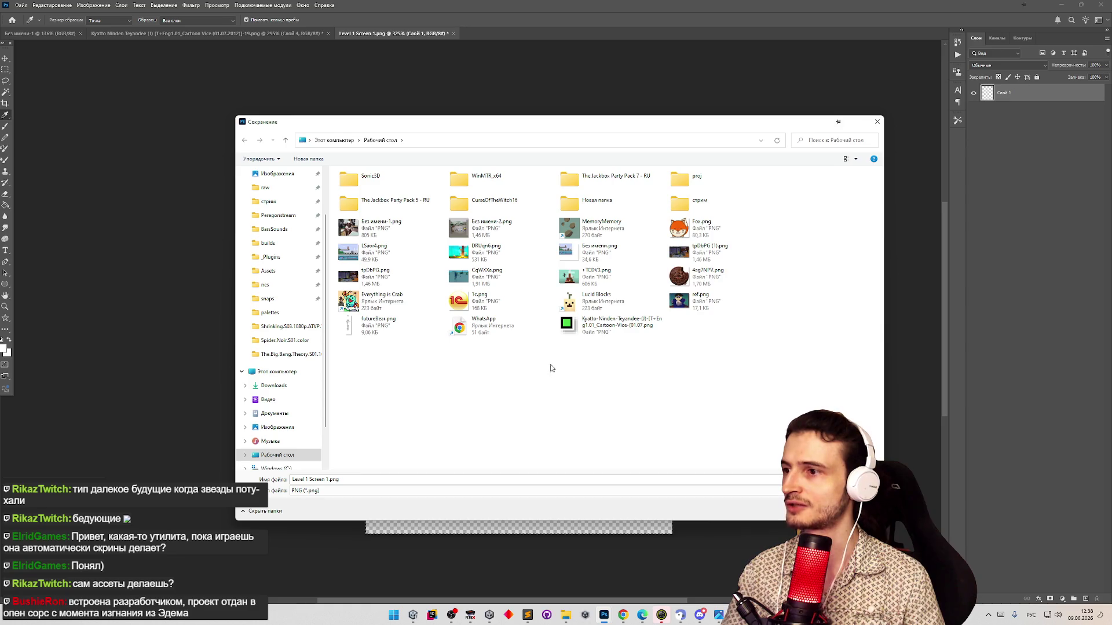
left_click(288, 273)
double_click(365, 399)
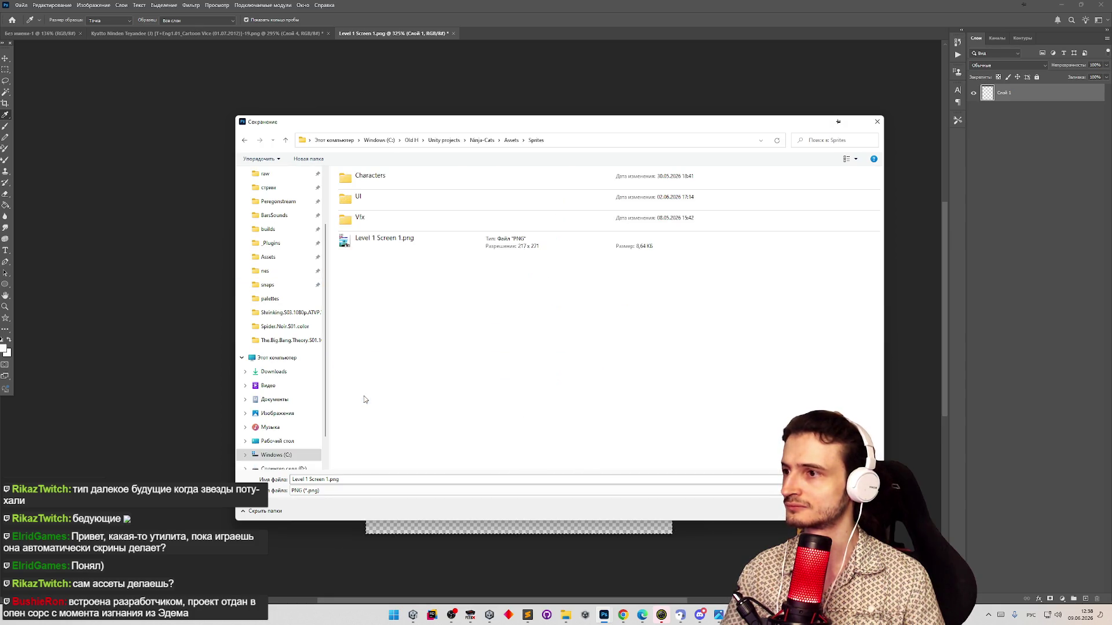
left_click(327, 479)
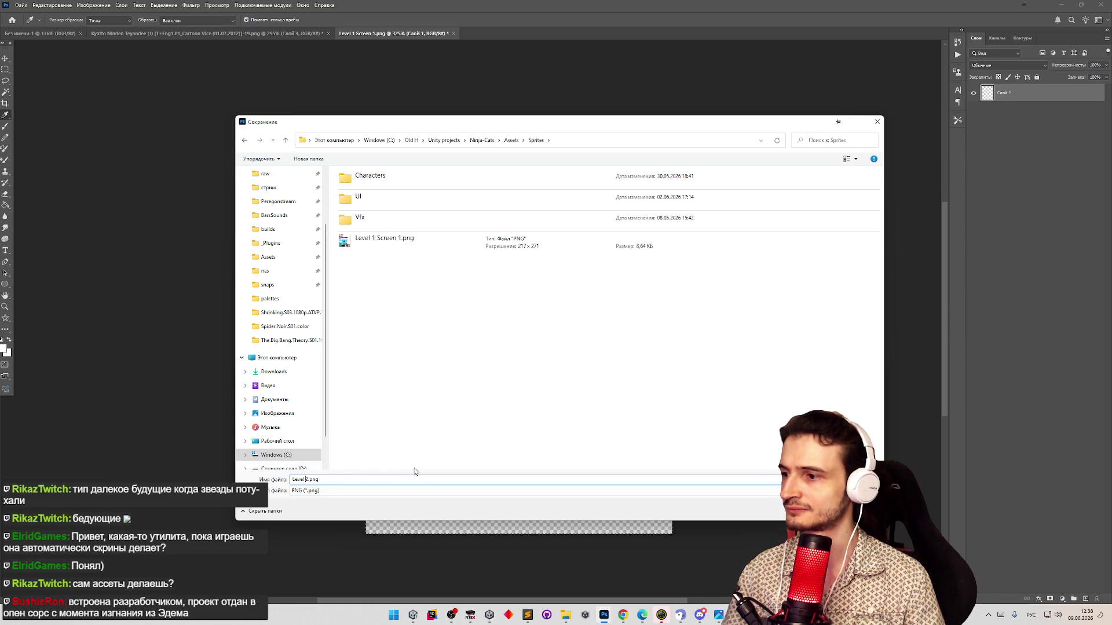
key("Return")
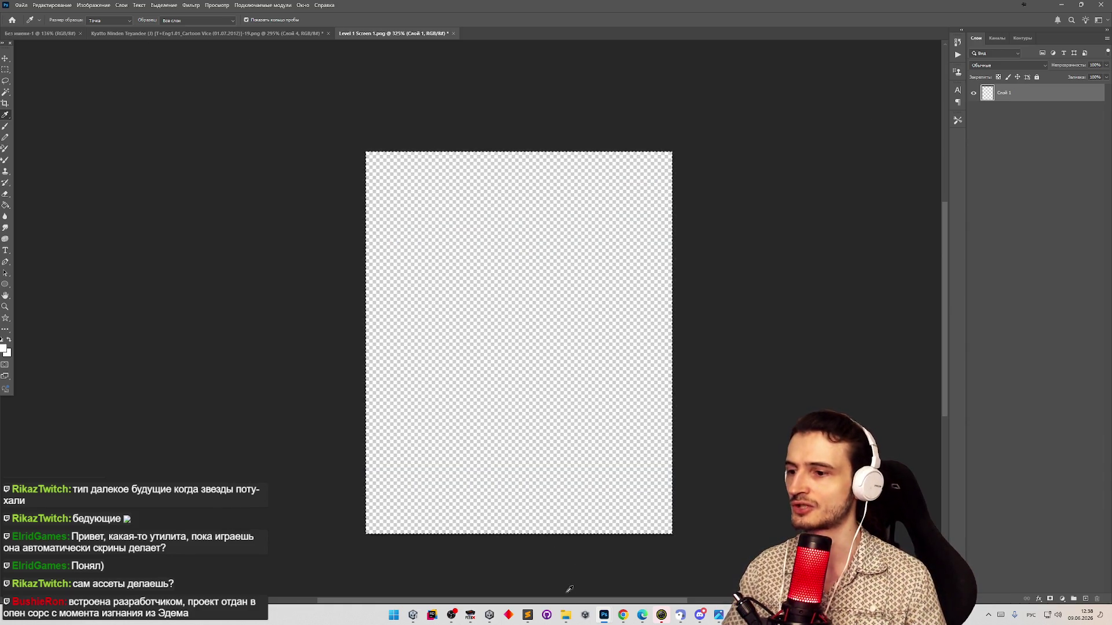
Look through the snaps screenshot folder, then bring Photoshop back in front
left_click(567, 617)
scroll(927, 188, "up", 1)
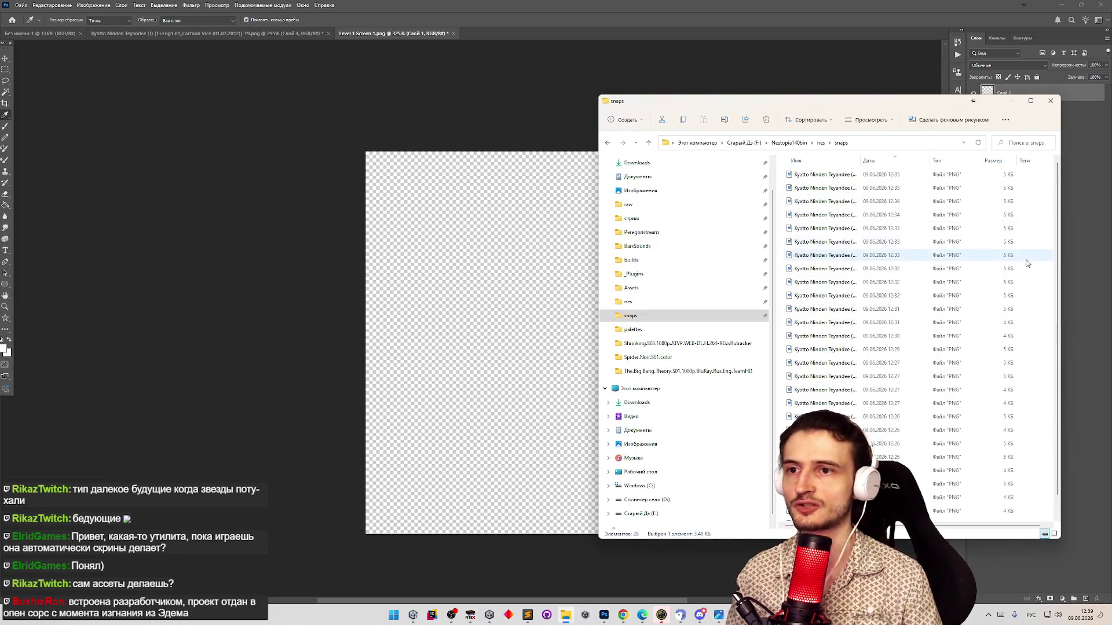
scroll(1059, 269, "down", 1)
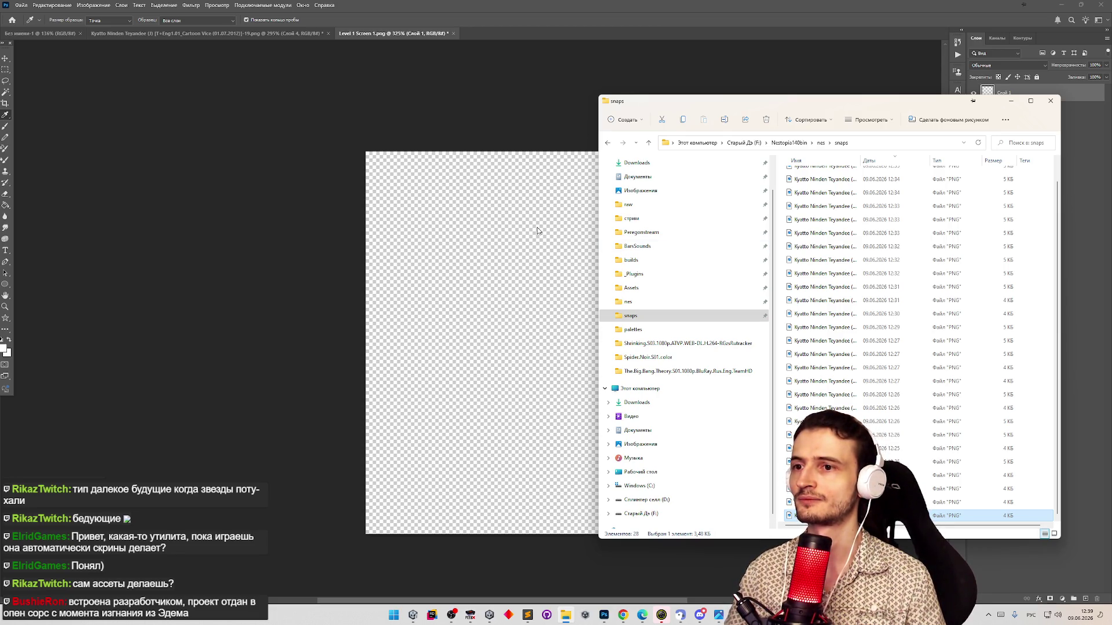
left_click_drag(92, 21, 225, 4)
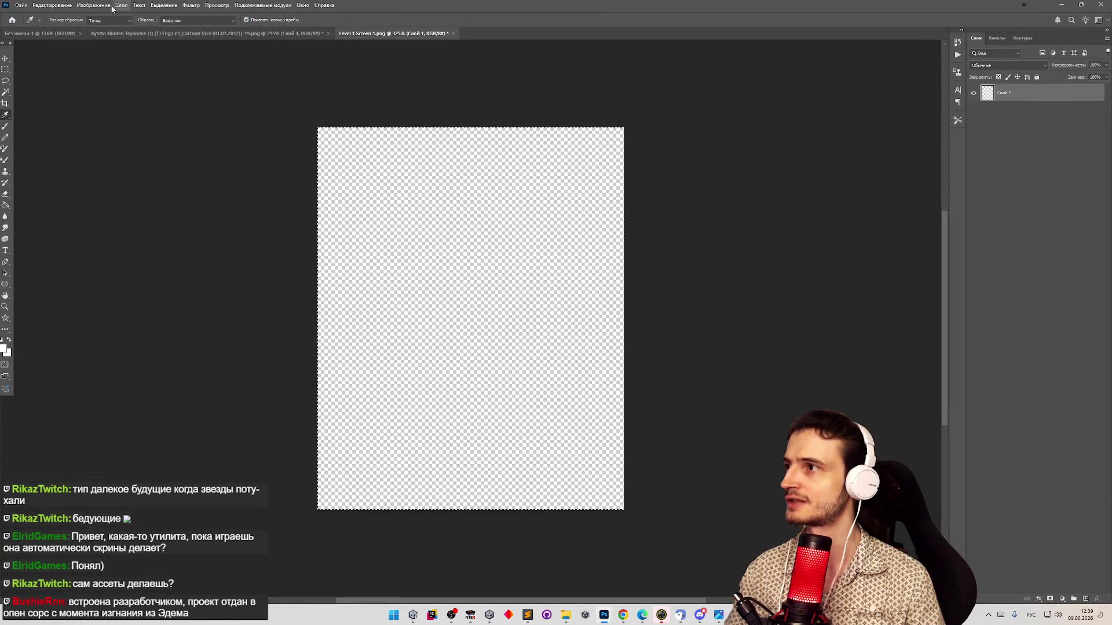
Enlarge the canvas to 5000 × 5000 pixels via Canvas Size and zoom out to view it
left_click(93, 4)
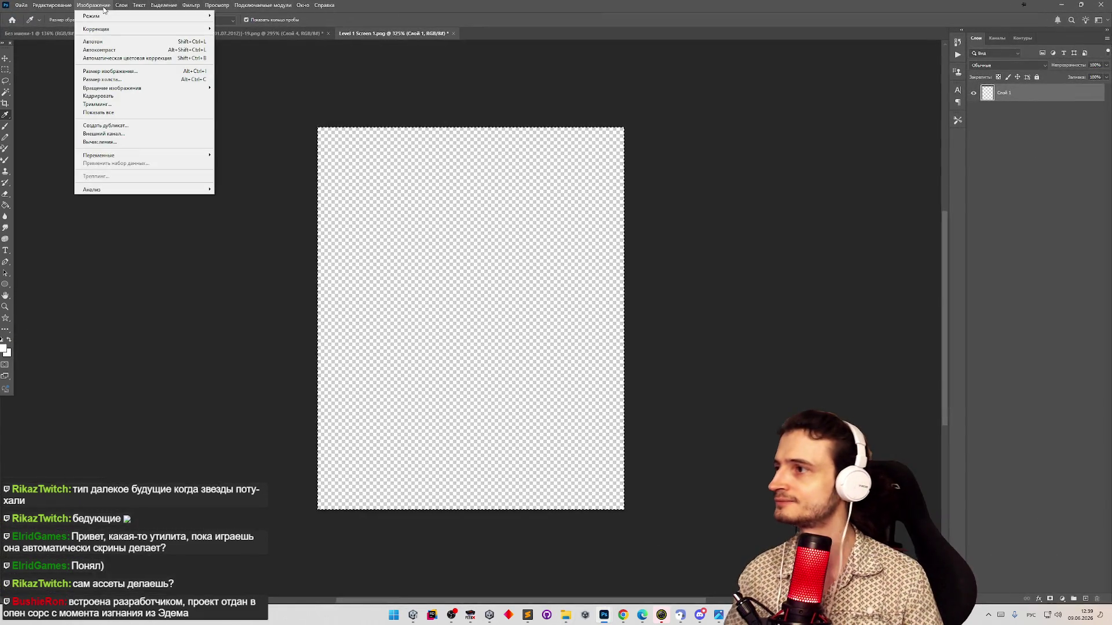
left_click(158, 80)
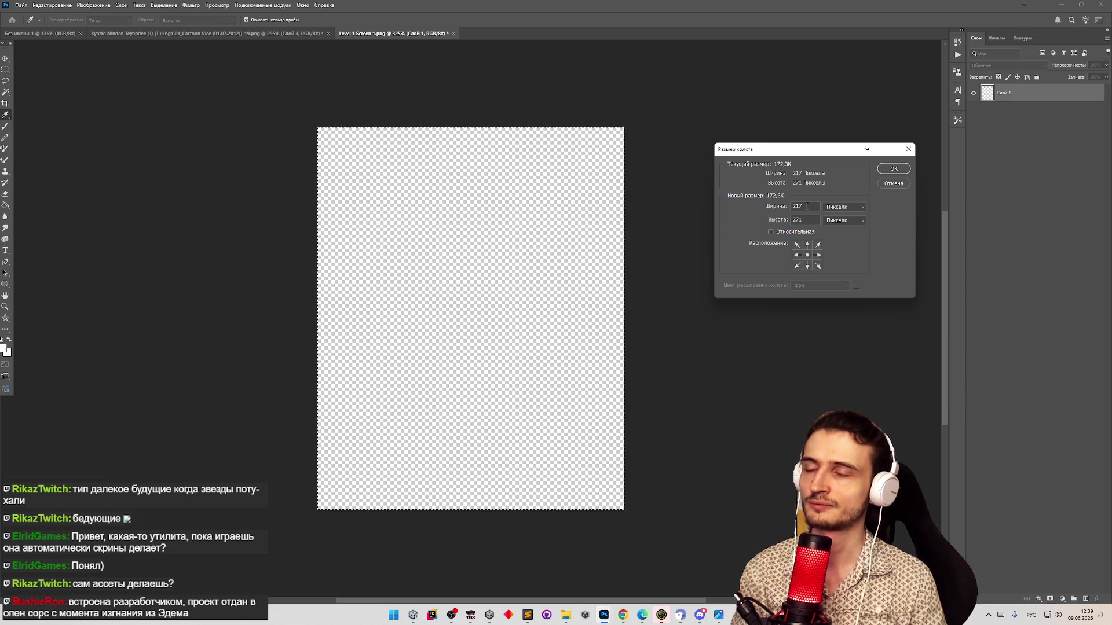
double_click(806, 207)
type("5000")
key("Tab")
type("5000")
left_click(893, 168)
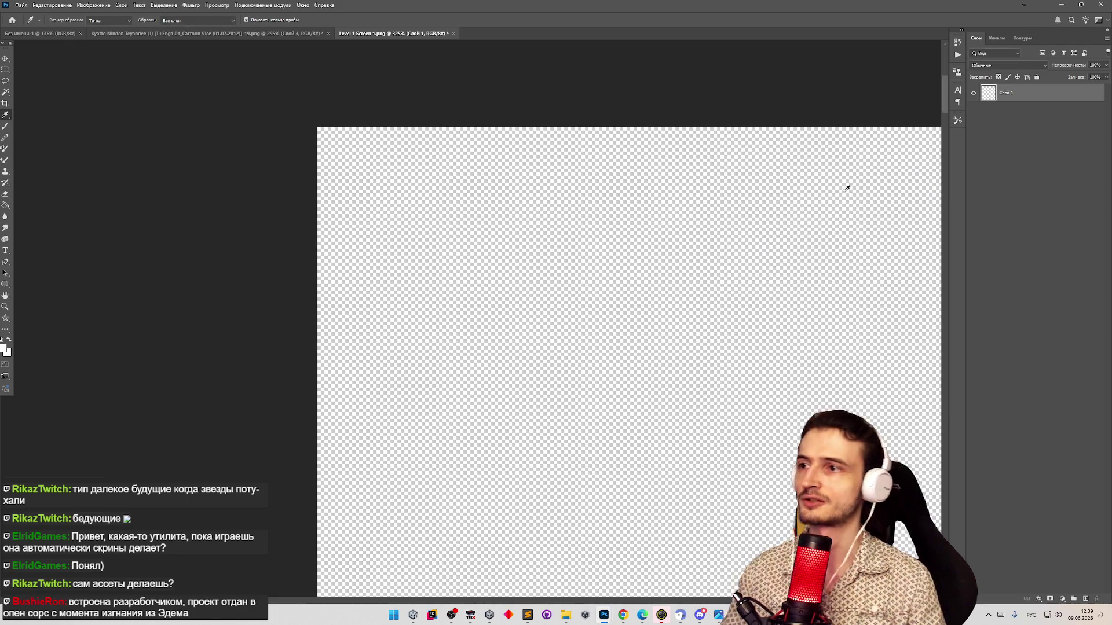
key("z")
scroll(670, 242, "down", 10)
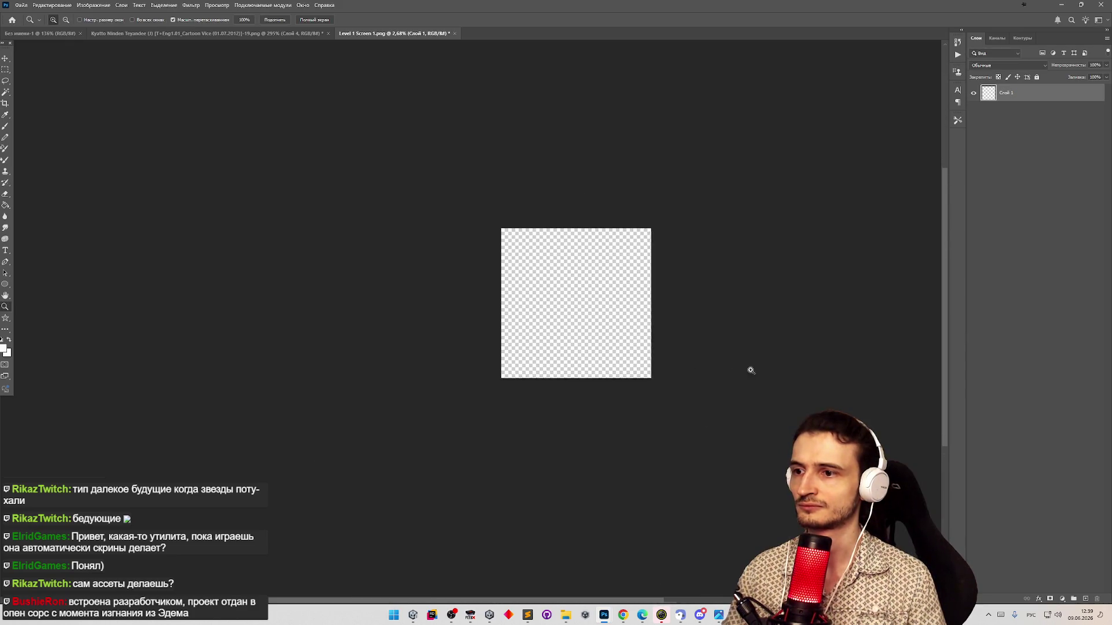
scroll(513, 160, "up", 3)
scroll(513, 161, "up", 1)
key("i")
left_click(565, 615)
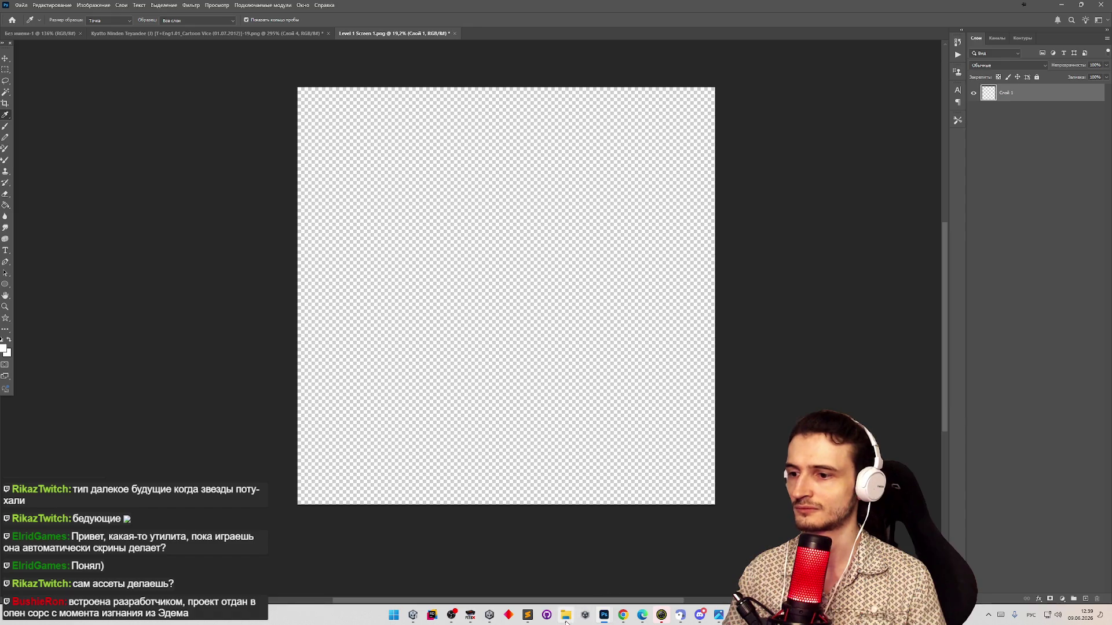
Drag a snapshot from the snaps folder onto the canvas and confirm its placement
left_click(822, 233)
scroll(822, 233, "up", 1)
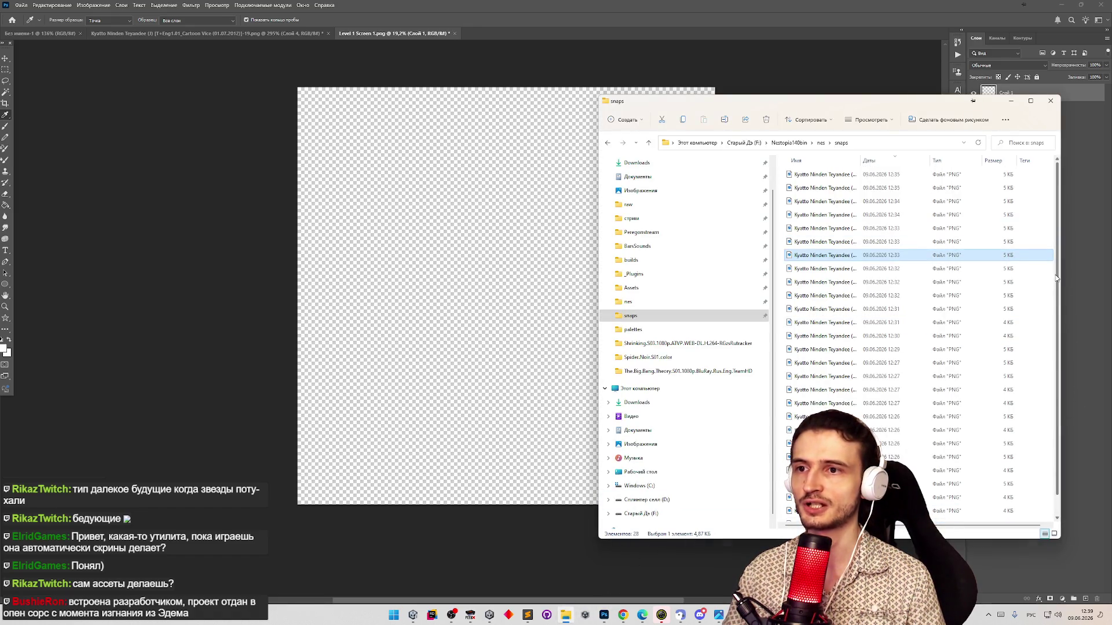
mouse_move(825, 255)
left_mouse_down()
mouse_move(753, 278)
mouse_move(533, 310)
mouse_move(453, 269)
left_mouse_up()
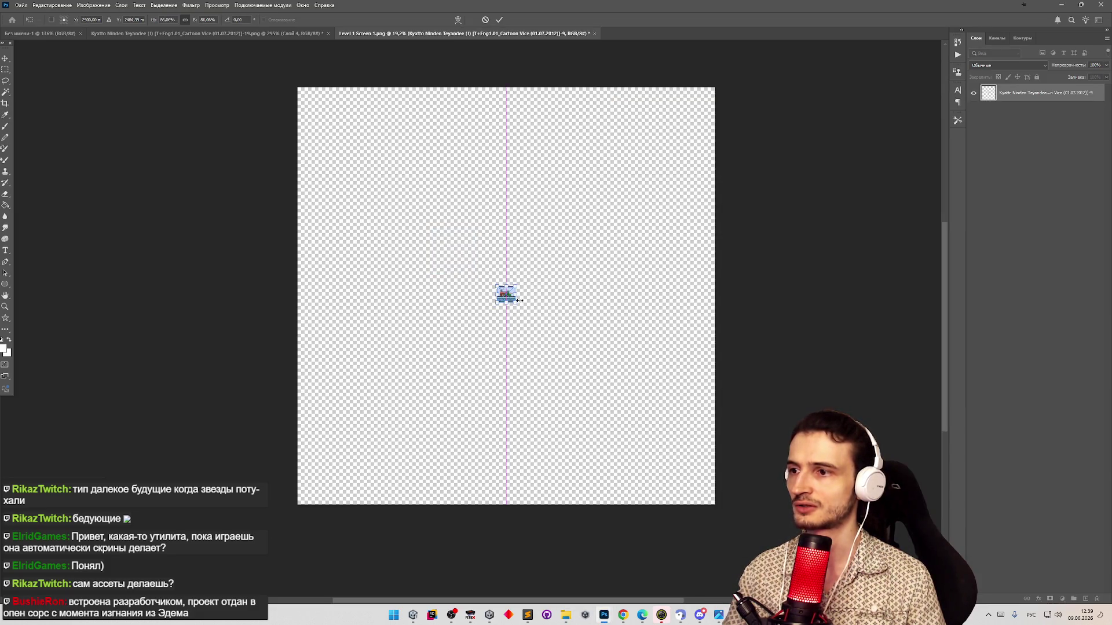
key("Escape")
left_click(565, 615)
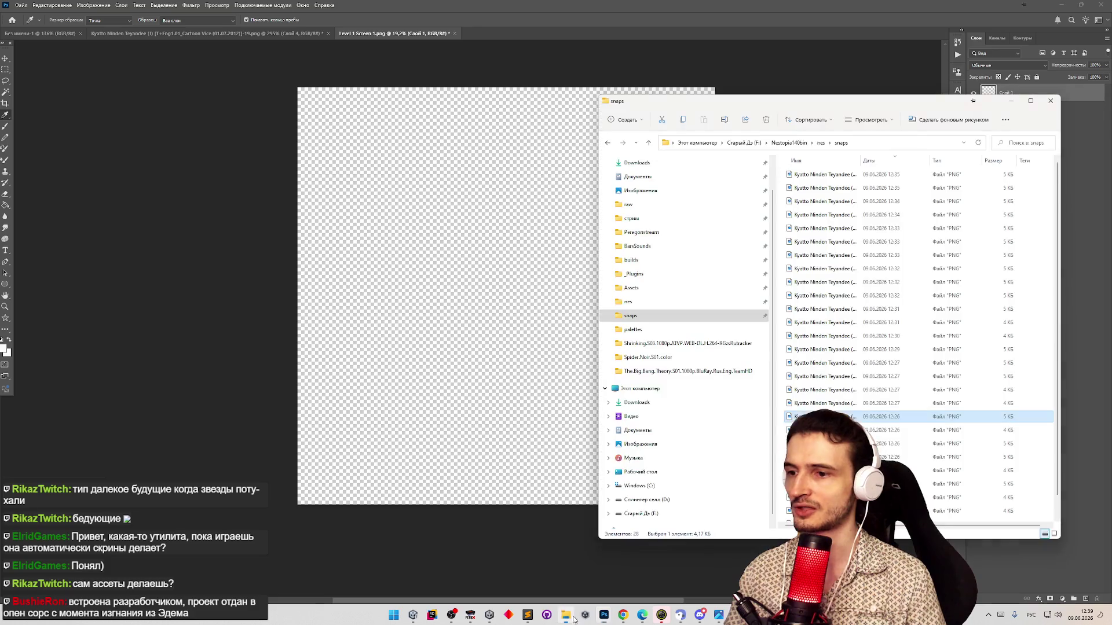
mouse_move(822, 416)
left_mouse_down()
mouse_move(496, 297)
mouse_move(436, 135)
left_mouse_up()
key("Return")
Zoom in on the placed snapshot to inspect its pixels, then zoom back out
key("z")
key("m")
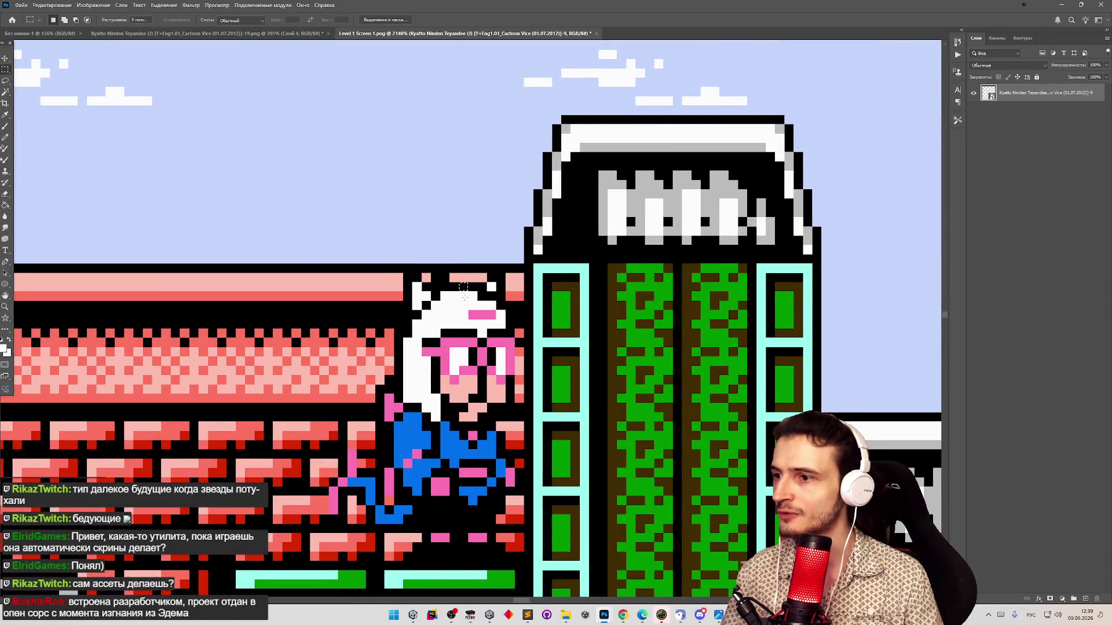
key("z")
left_click(435, 333, "alt")
left_click_drag(435, 333, 419, 252)
key("m")
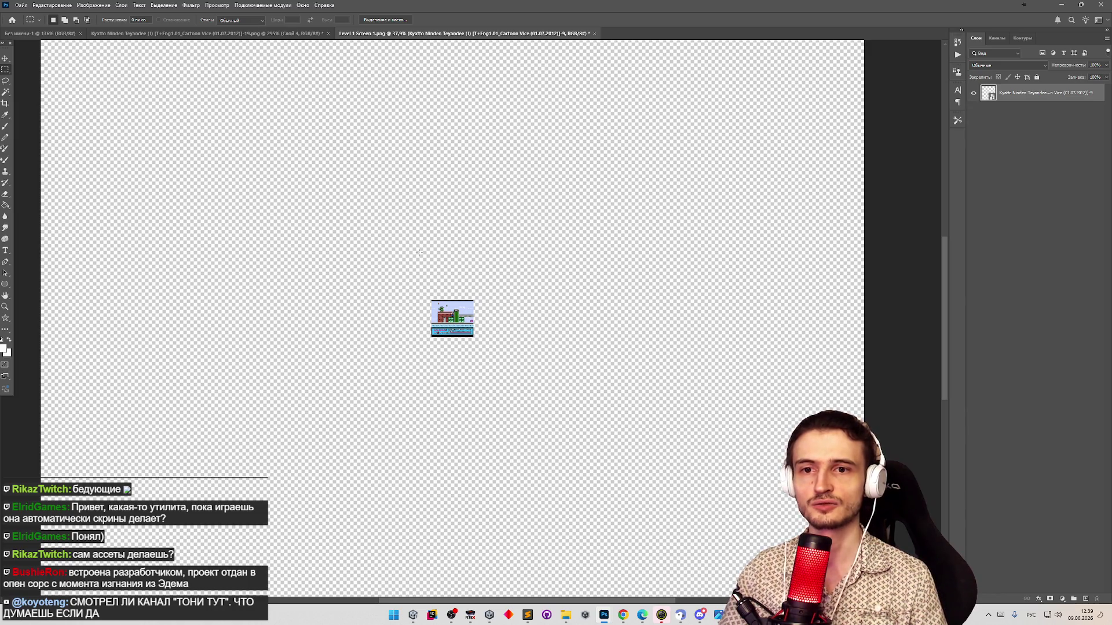
Dismiss the placement and delete error messages and fit the whole canvas in the window
left_click_drag(421, 246, 419, 242)
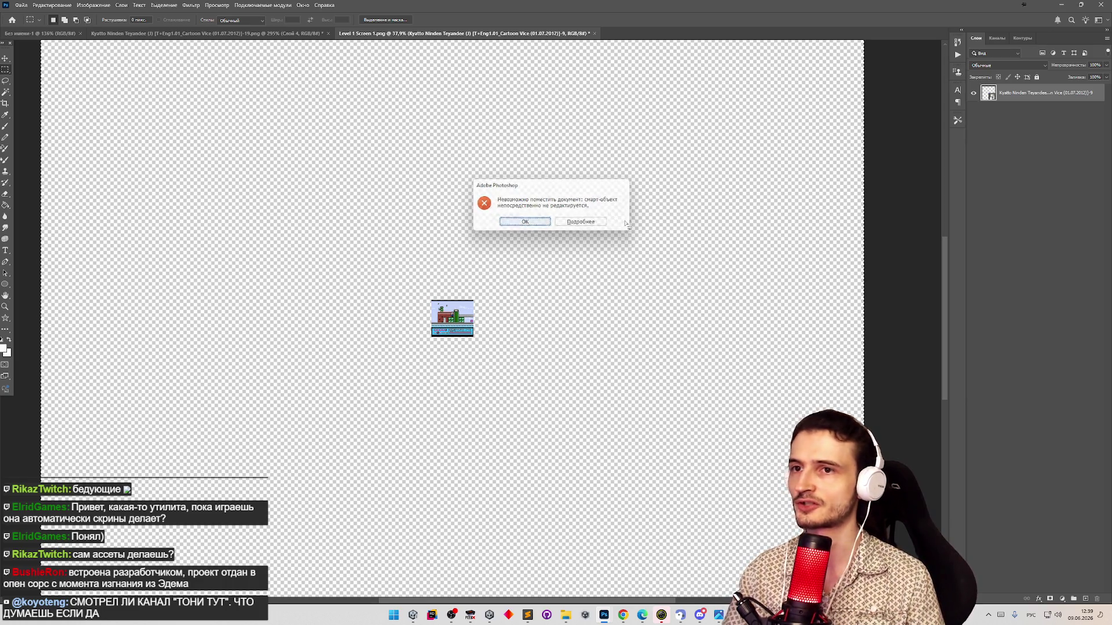
key("Return")
key("z")
left_click_drag(540, 221, 516, 224)
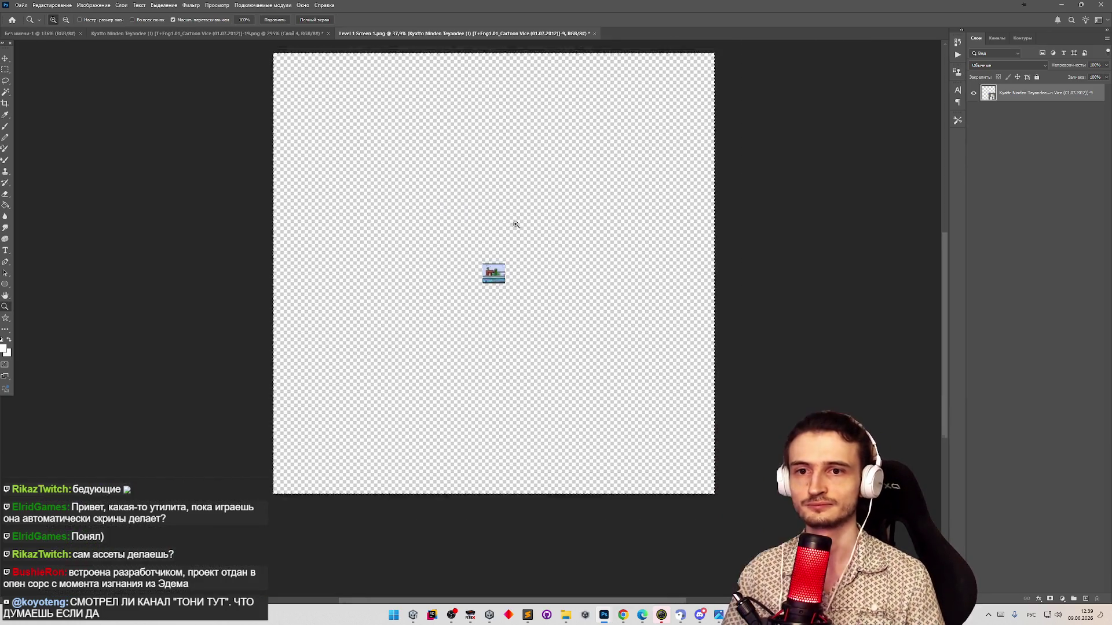
key("ctrl+0")
key("m")
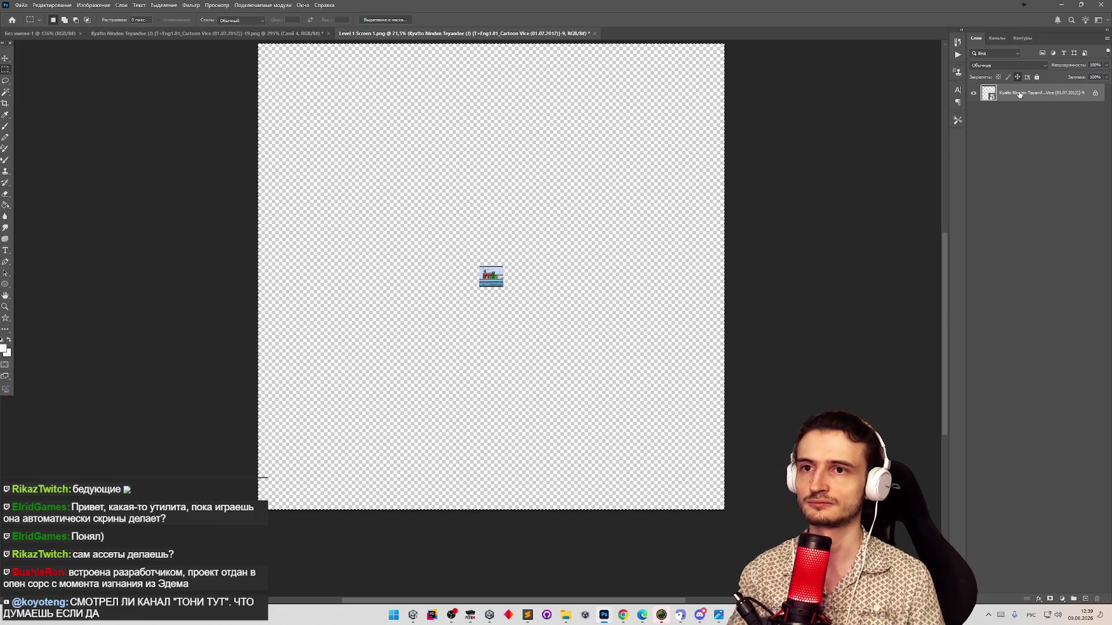
key("Delete")
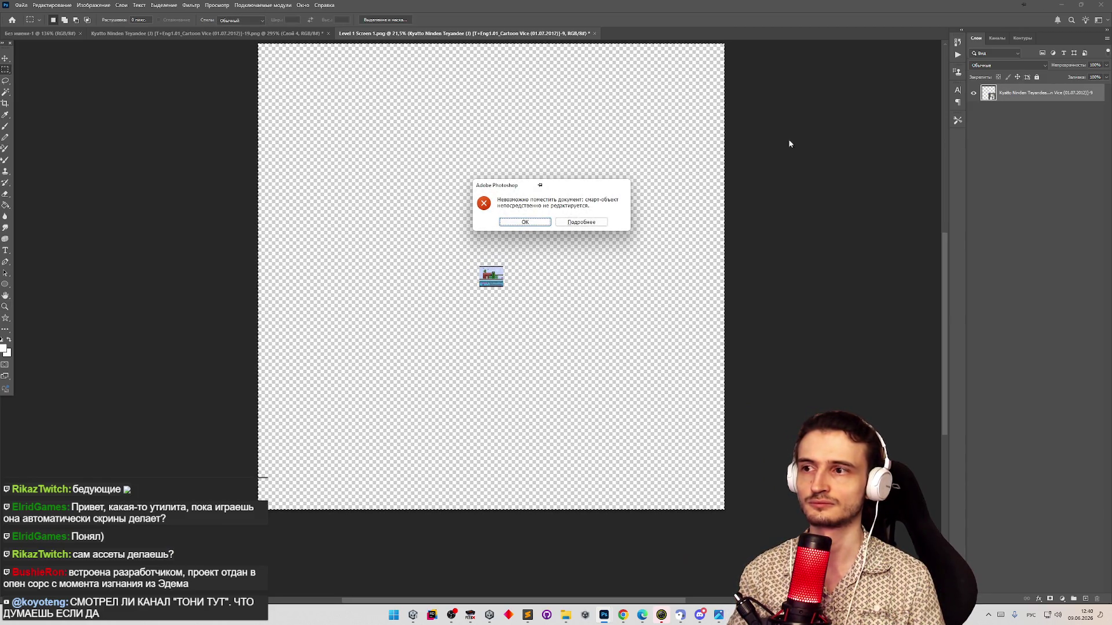
left_click(539, 223)
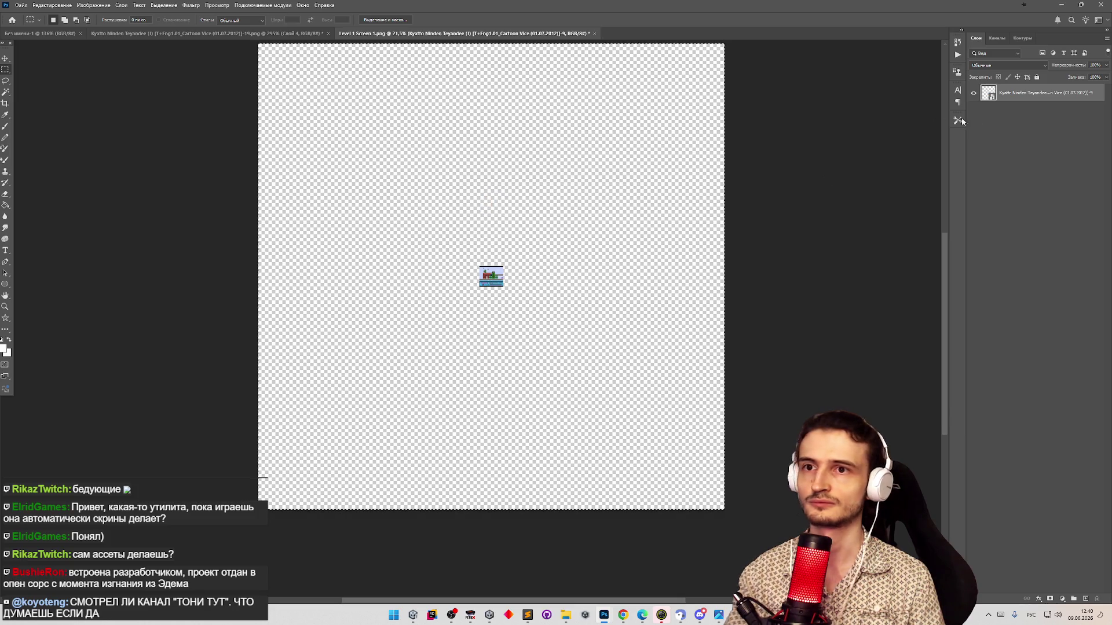
Flatten the snapshot layer and clear the snapshot from the canvas
right_click(1013, 90)
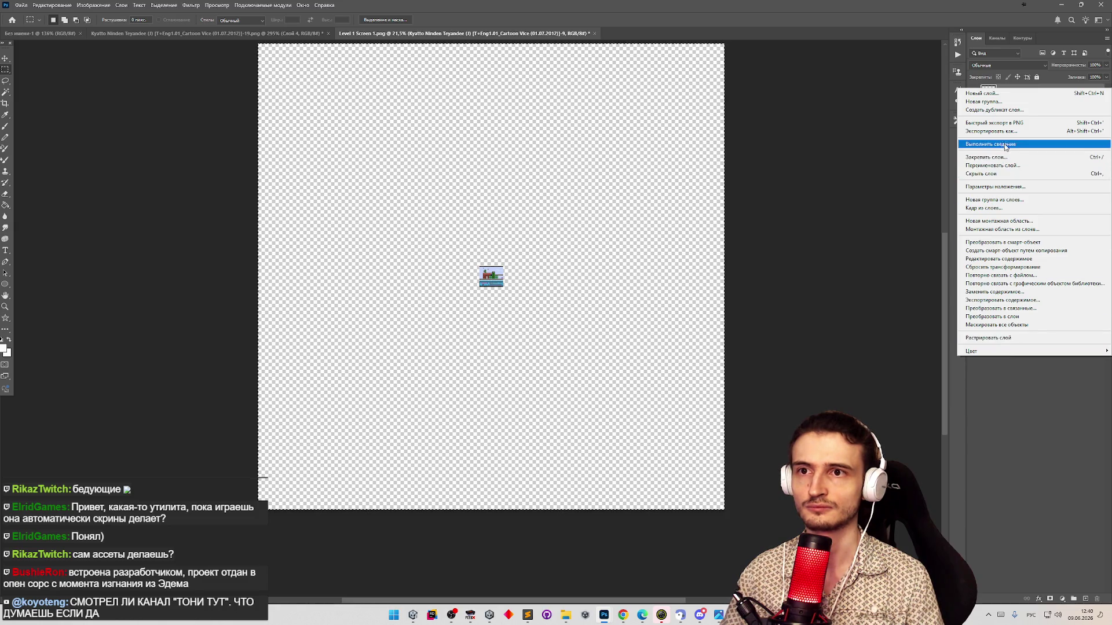
left_click(1008, 131)
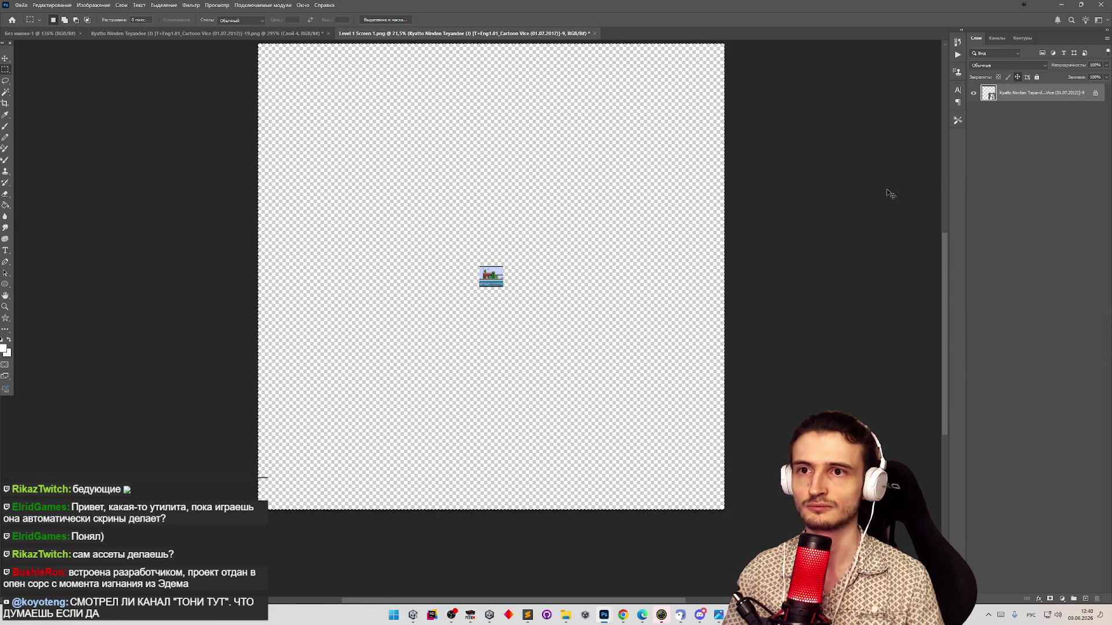
key("ctrl+z")
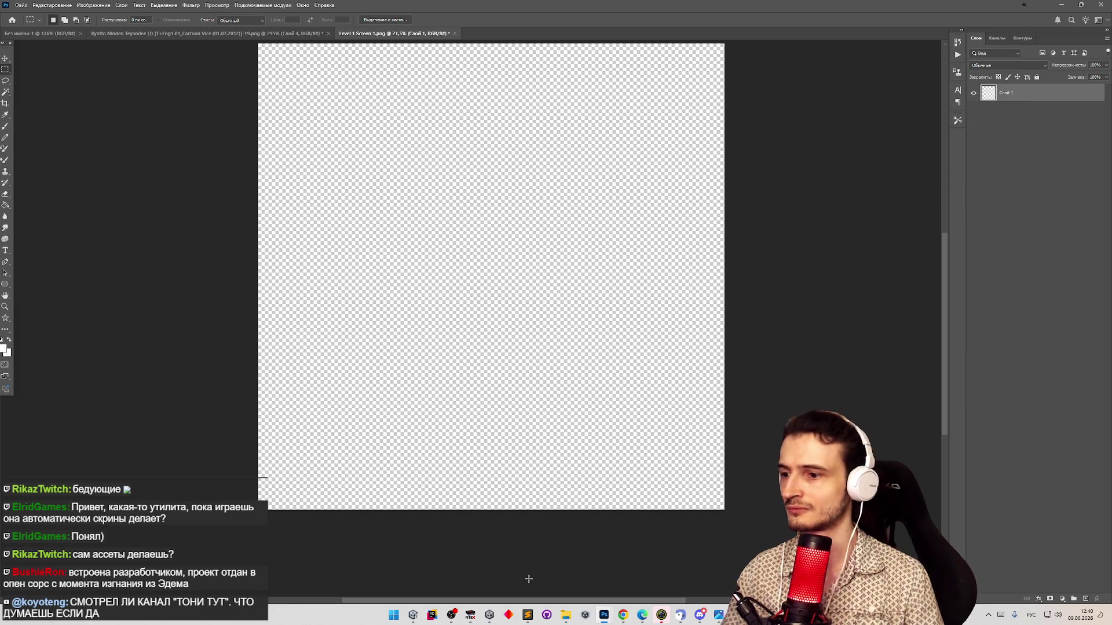
Select all snapshot files in the folder and drag them onto the canvas
left_click(567, 615)
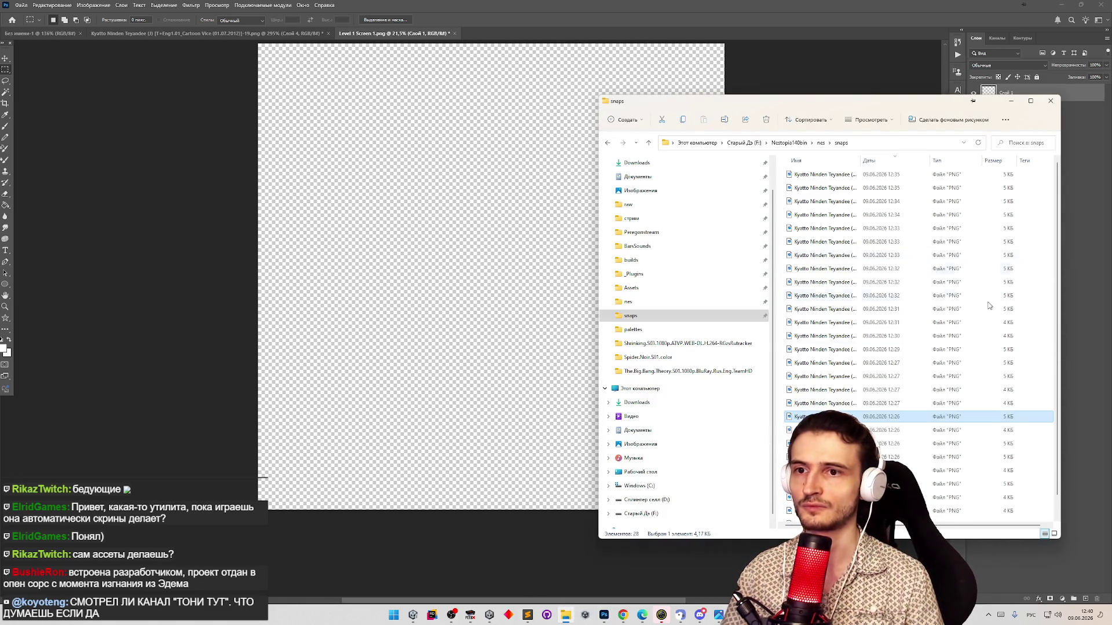
scroll(1050, 327, "down", 1)
key("ctrl+a")
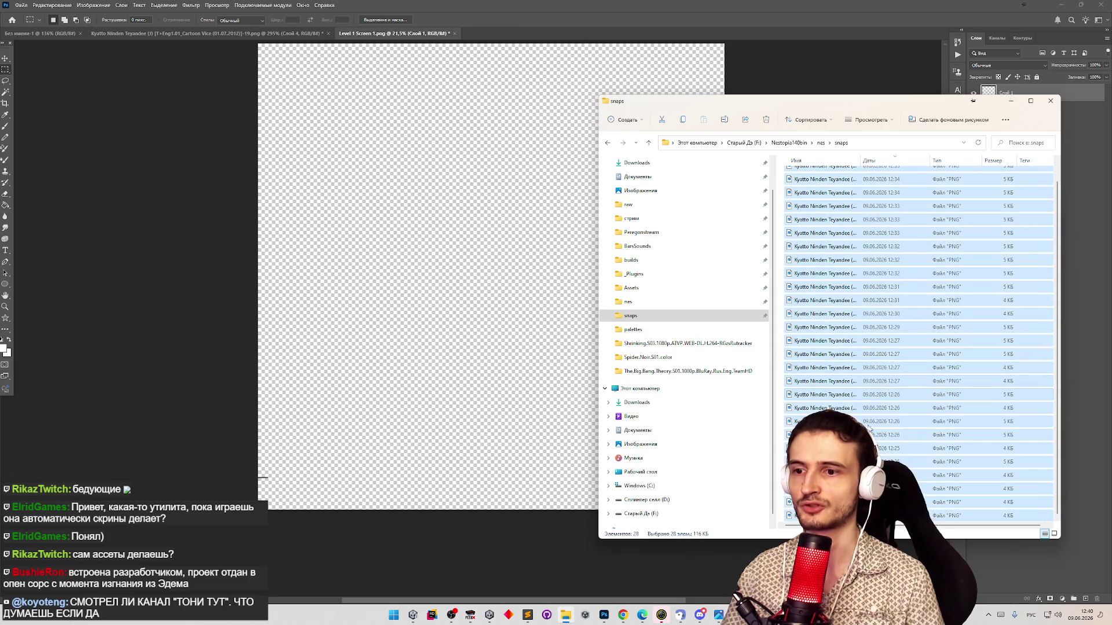
mouse_move(834, 428)
left_mouse_down()
mouse_move(608, 427)
mouse_move(516, 322)
mouse_move(518, 341)
left_mouse_up()
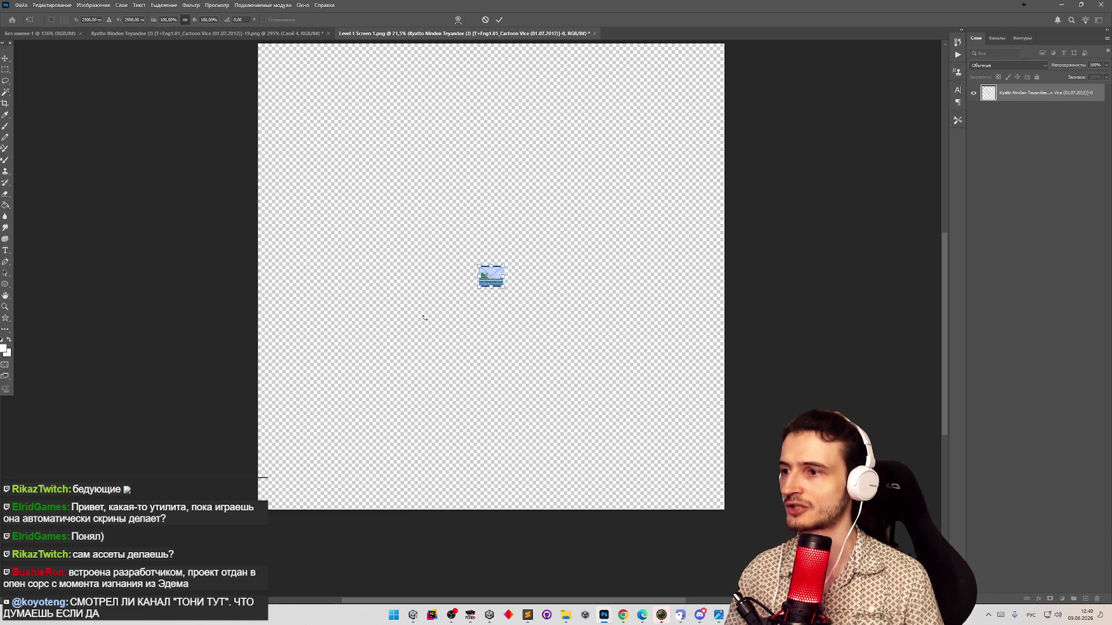
Place two snapshots side by side, then build a lower row of four dark snapshots
left_click_drag(495, 285, 363, 285)
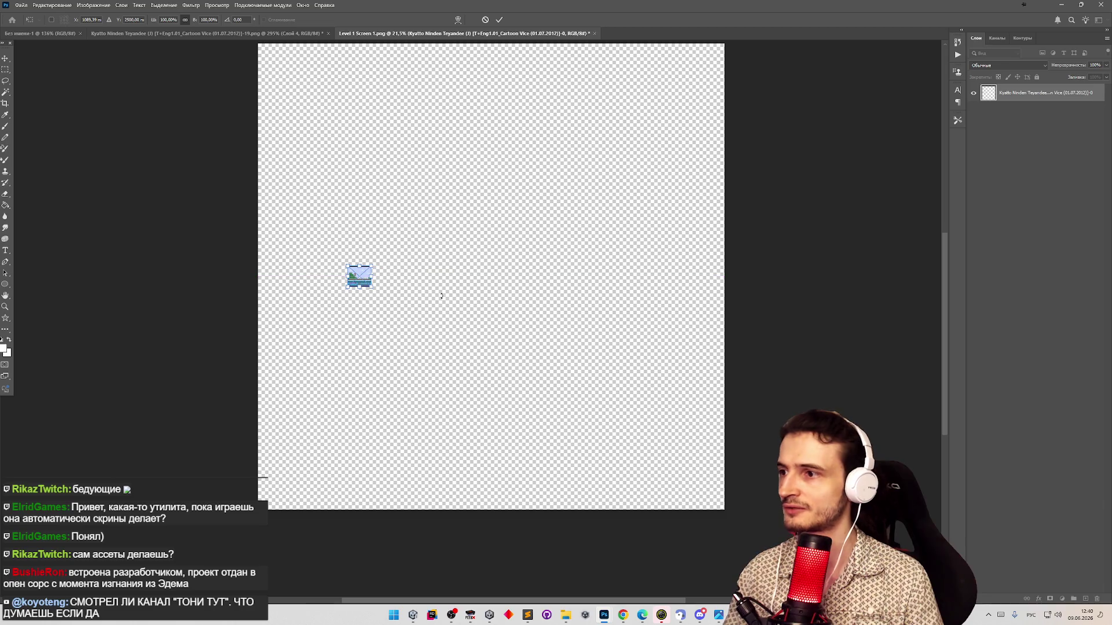
key("Return")
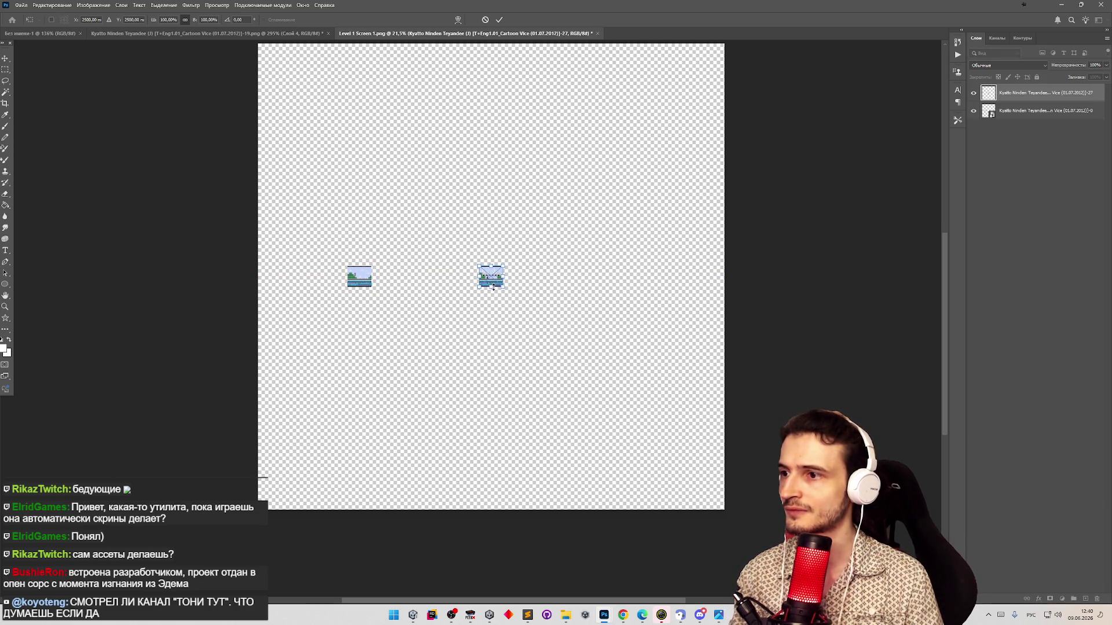
left_click_drag(495, 285, 394, 287)
key("Return")
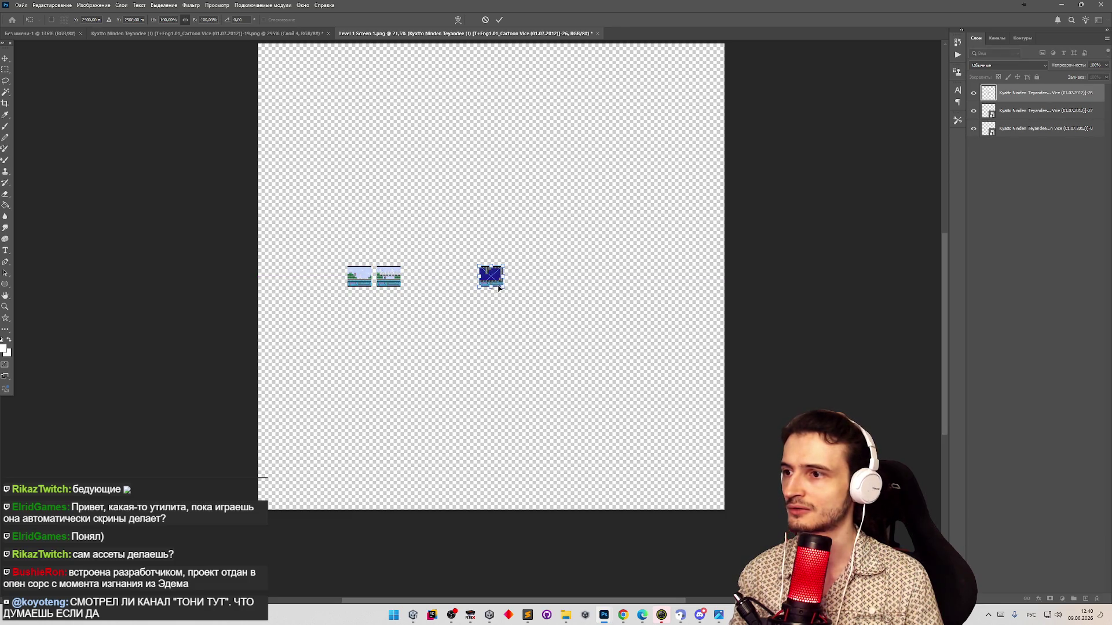
left_click_drag(497, 284, 418, 412)
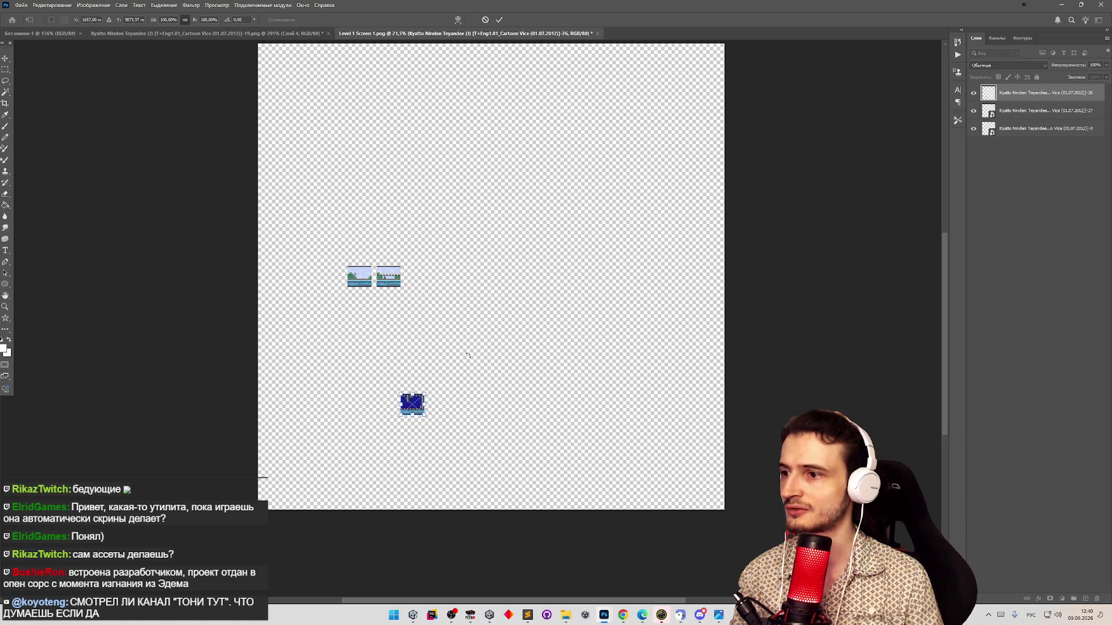
key("Return")
left_click_drag(497, 286, 389, 415)
key("Return")
left_click_drag(497, 284, 361, 413)
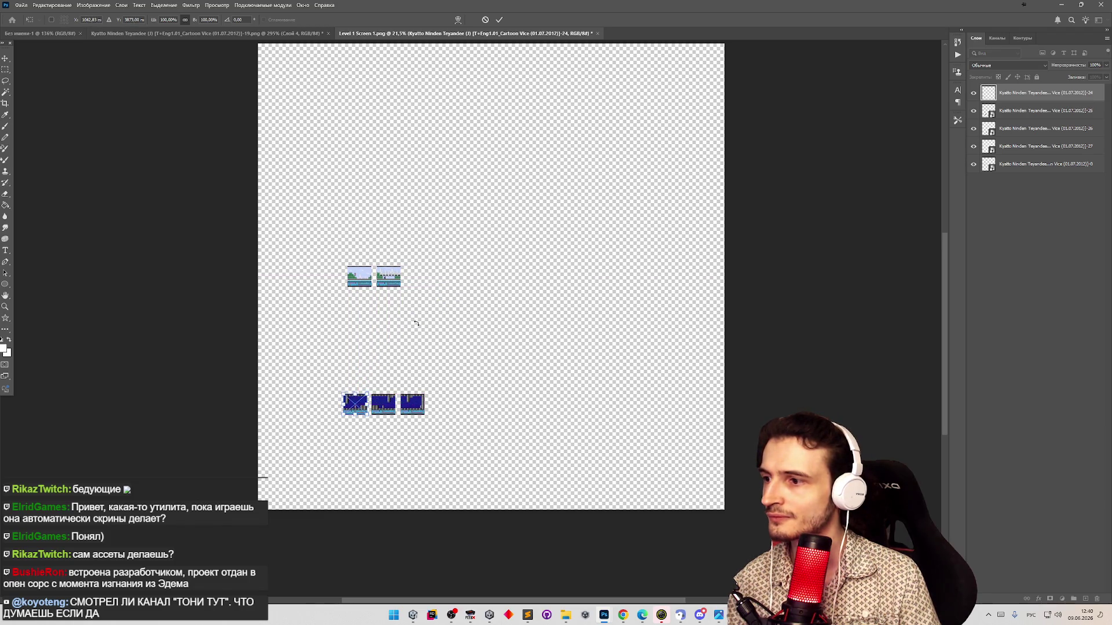
key("Return")
left_click_drag(496, 283, 334, 411)
key("Return")
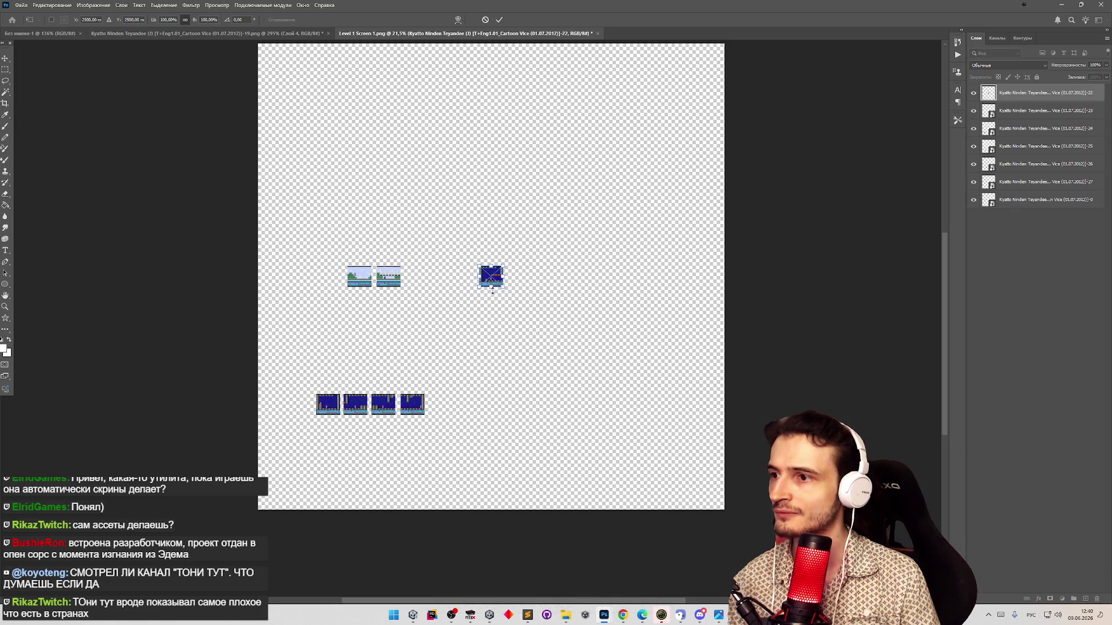
Start a row above the dark snapshots and arrange the rest around the middle cluster
mouse_move(497, 283)
left_mouse_down()
mouse_move(450, 399)
mouse_move(338, 385)
left_mouse_up()
key("Return")
left_click_drag(499, 283, 373, 383)
key("Return")
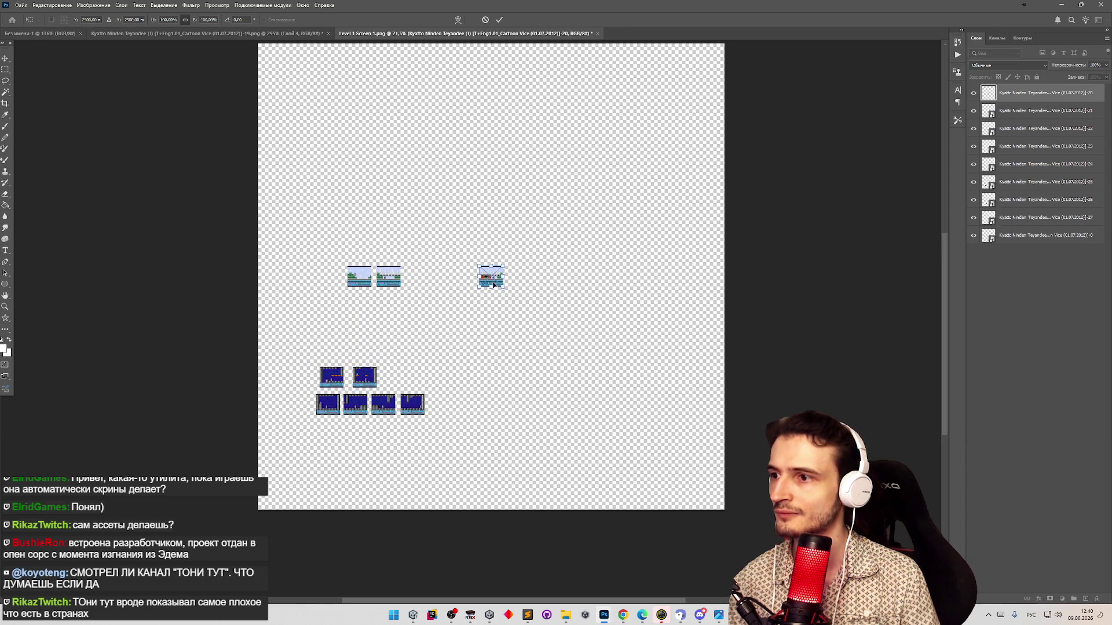
left_click_drag(491, 286, 584, 283)
key("Return")
key("Return")
key("Return")
key("Return")
mouse_move(498, 279)
left_mouse_down()
mouse_move(508, 251)
mouse_move(524, 264)
mouse_move(569, 244)
left_mouse_up()
key("Return")
key("Return")
left_click_drag(504, 287, 559, 337)
key("Return")
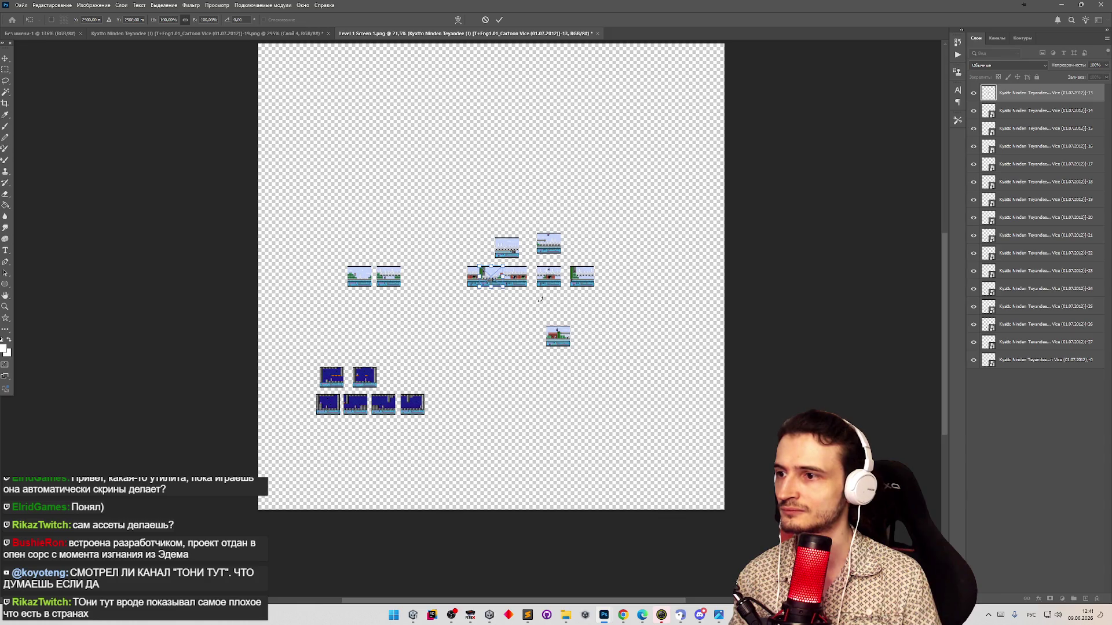
left_click_drag(499, 284, 517, 332)
key("Return")
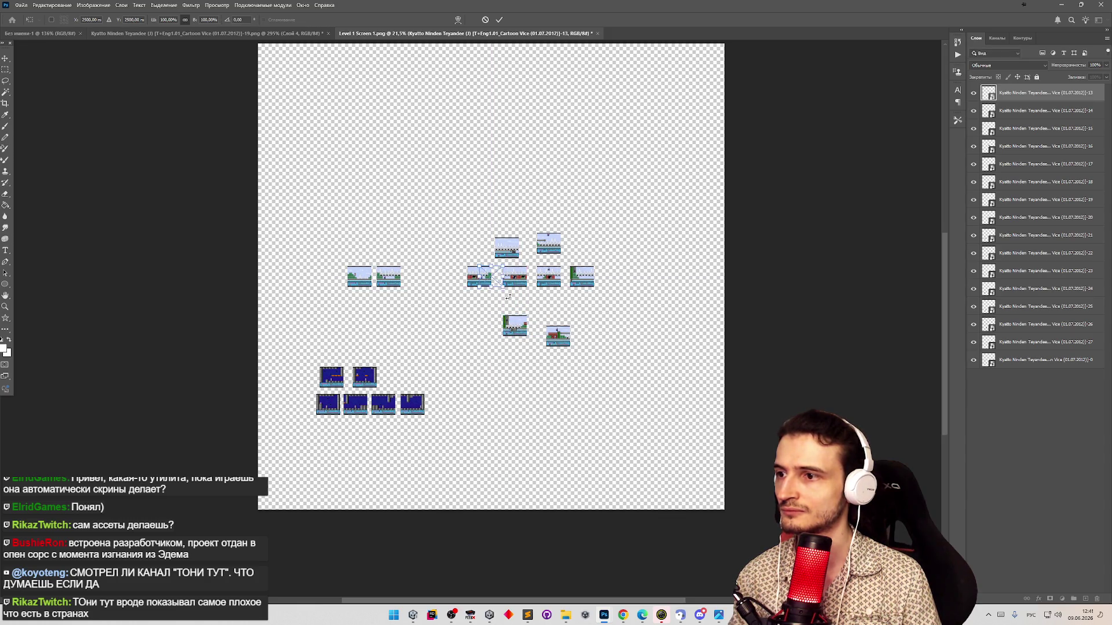
mouse_move(505, 272)
left_mouse_down()
mouse_move(505, 299)
mouse_move(475, 305)
left_mouse_up()
key("Return")
key("Return")
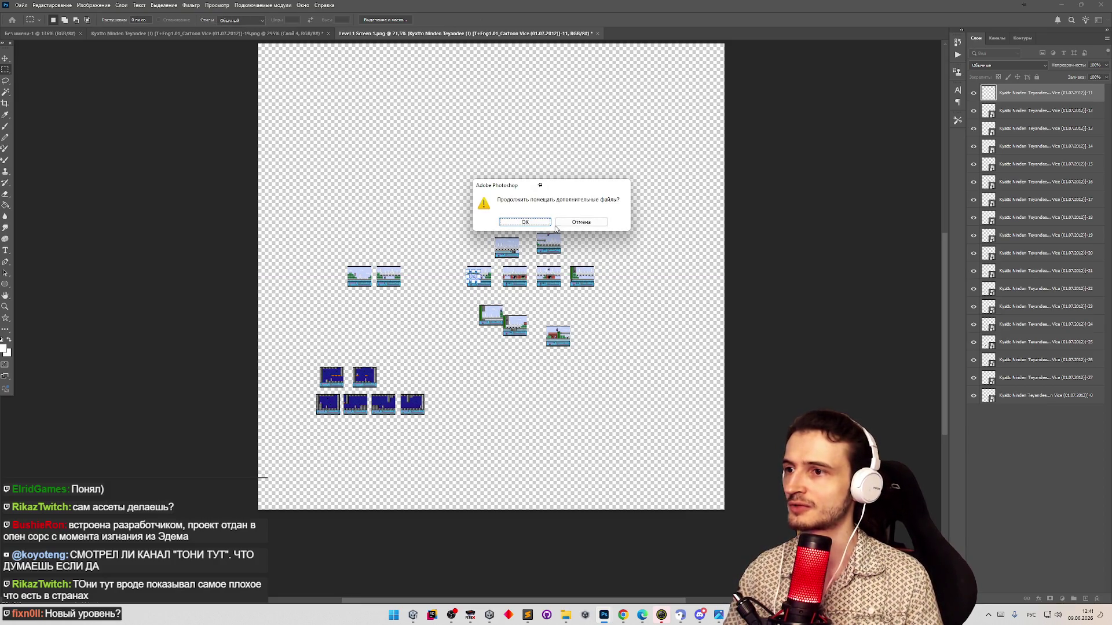
Stop the hand placement, then re-place all snapshots, accepting each at the canvas centre
left_click(557, 224)
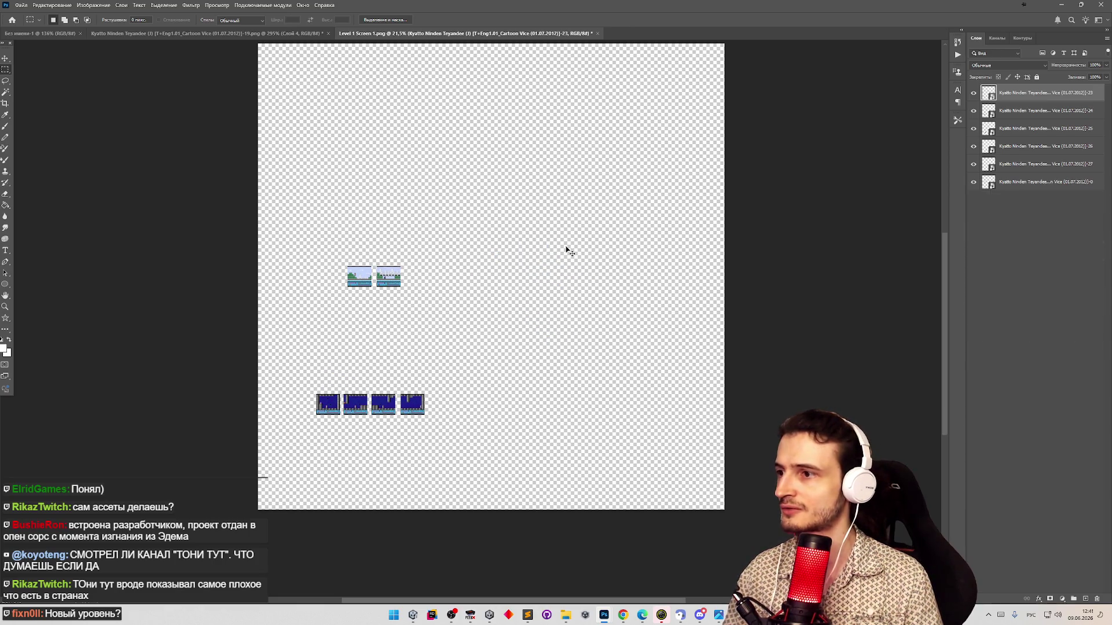
left_click(567, 615)
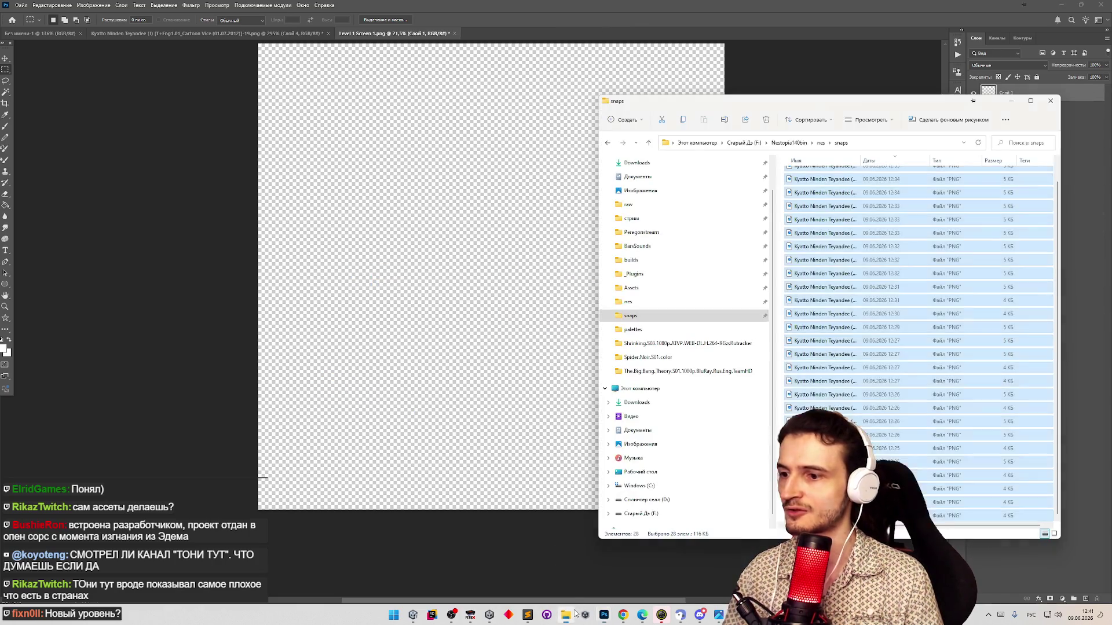
left_click_drag(492, 289, 491, 288)
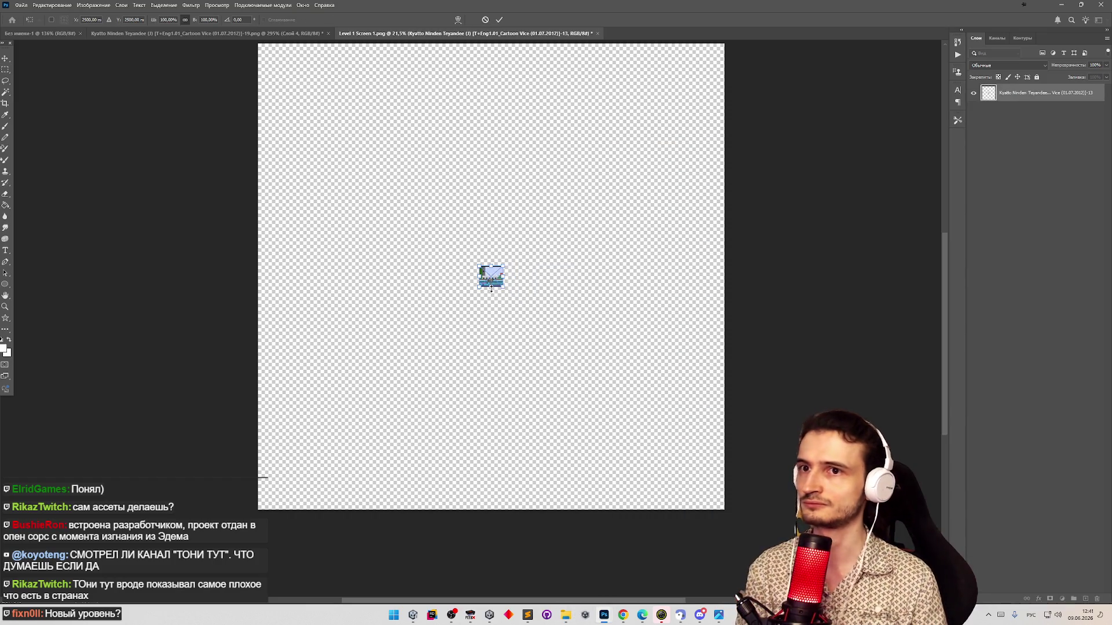
key("Return")
key("Return")
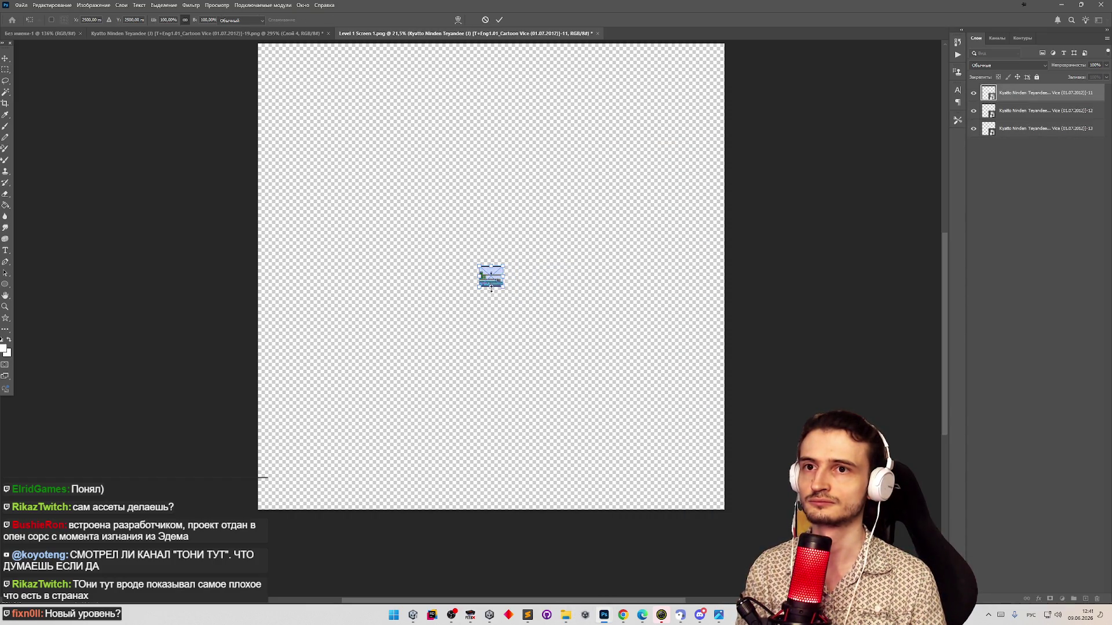
key("Return")
key("Return")
key("Return")
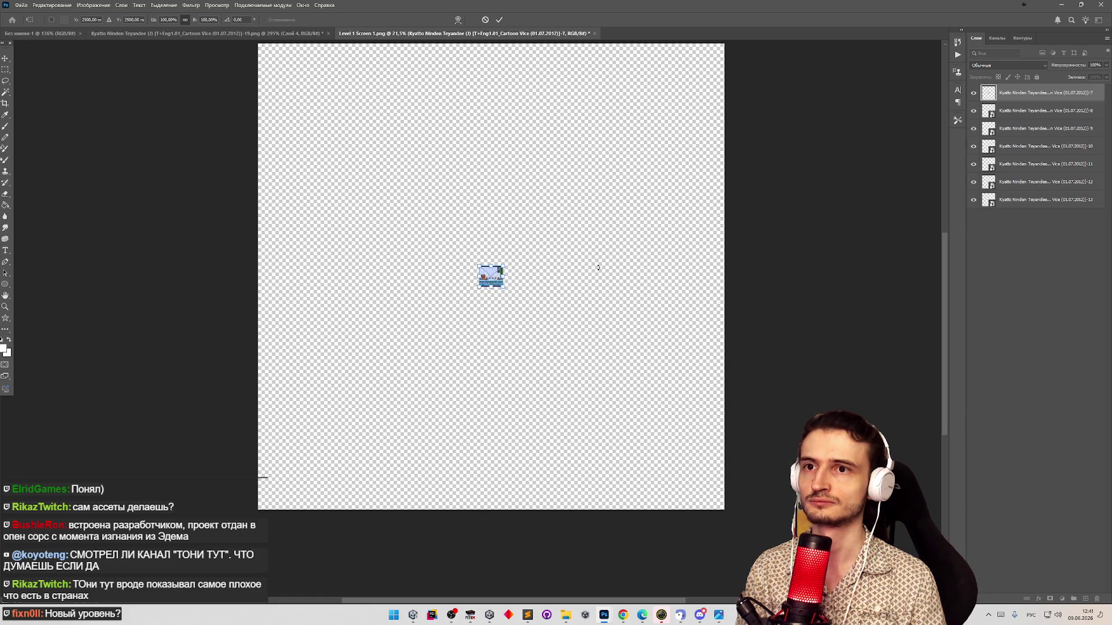
key("Return")
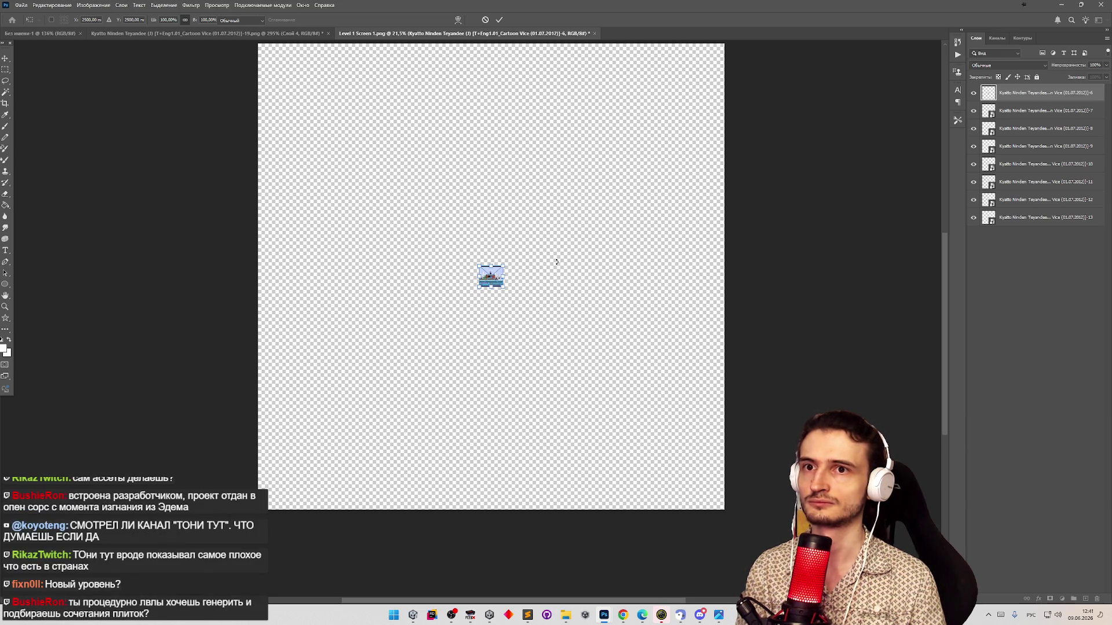
key("Return")
key("Return")
key("Return")
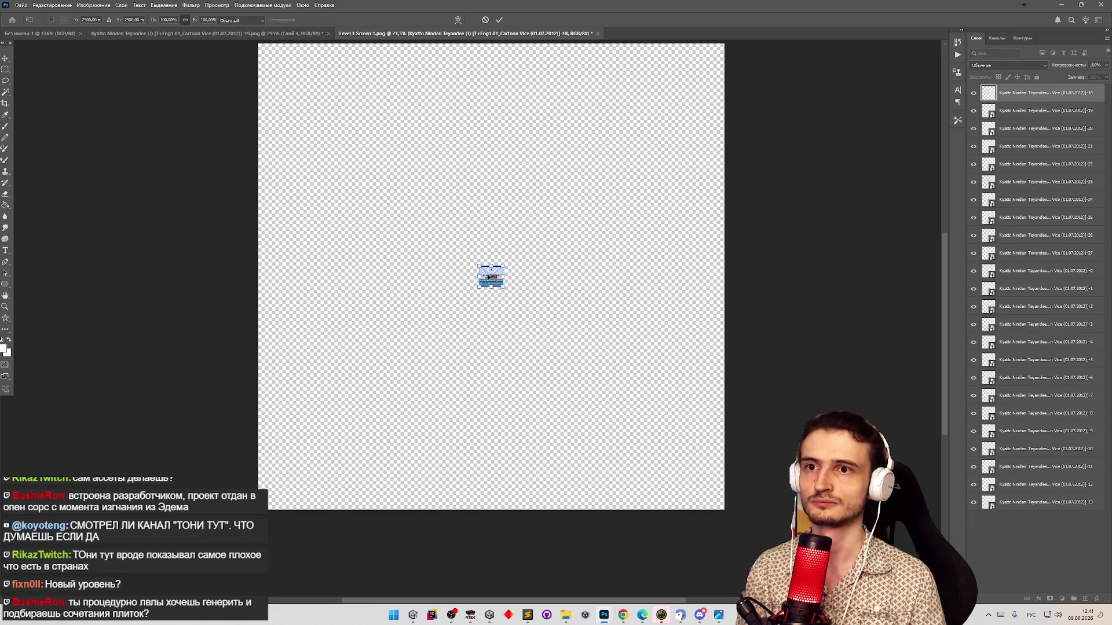
key("Return")
key("Return")
key("Return")
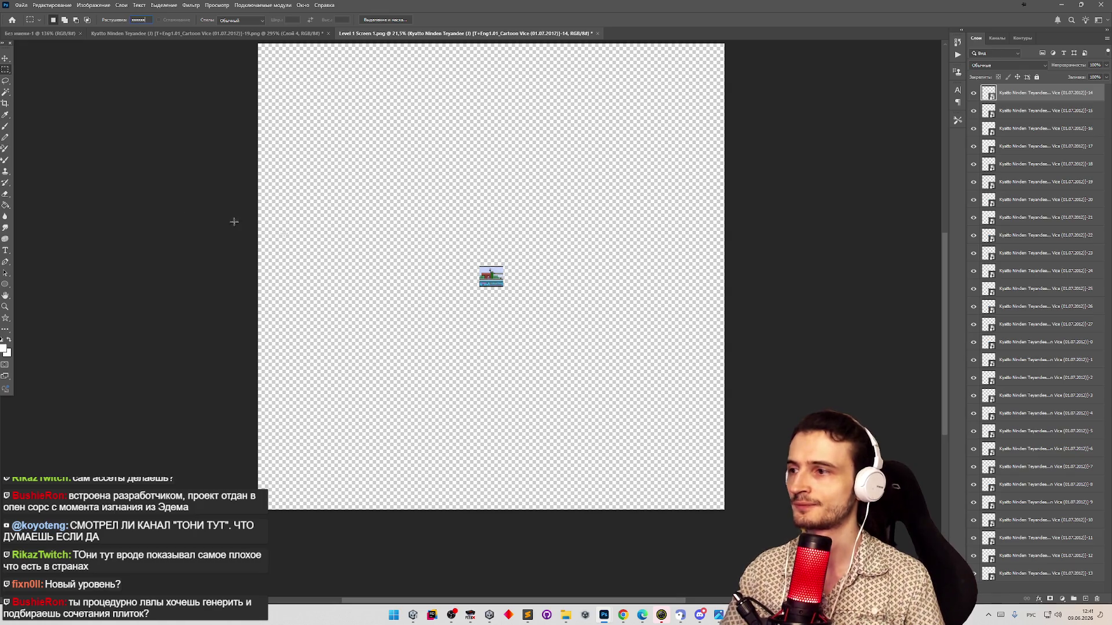
Zoom in closely around the level tile at the canvas centre
left_click(5, 307)
left_click(556, 231)
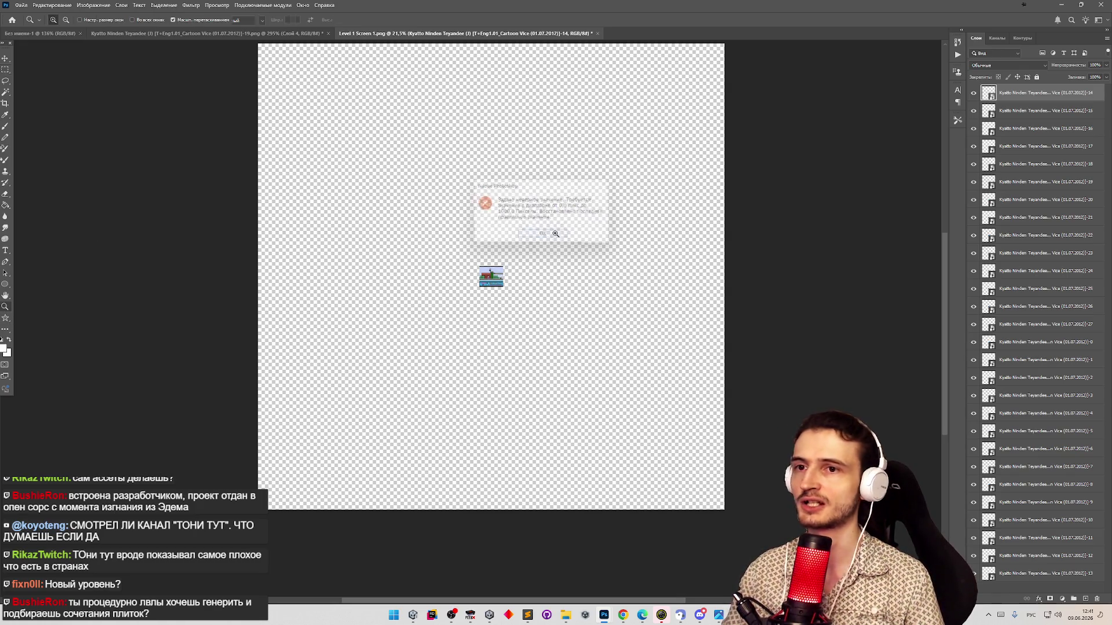
left_click(555, 232)
mouse_move(493, 278)
left_mouse_down()
mouse_move(508, 280)
mouse_move(484, 284)
mouse_move(519, 280)
mouse_move(402, 272)
mouse_move(457, 272)
mouse_move(448, 268)
left_mouse_up()
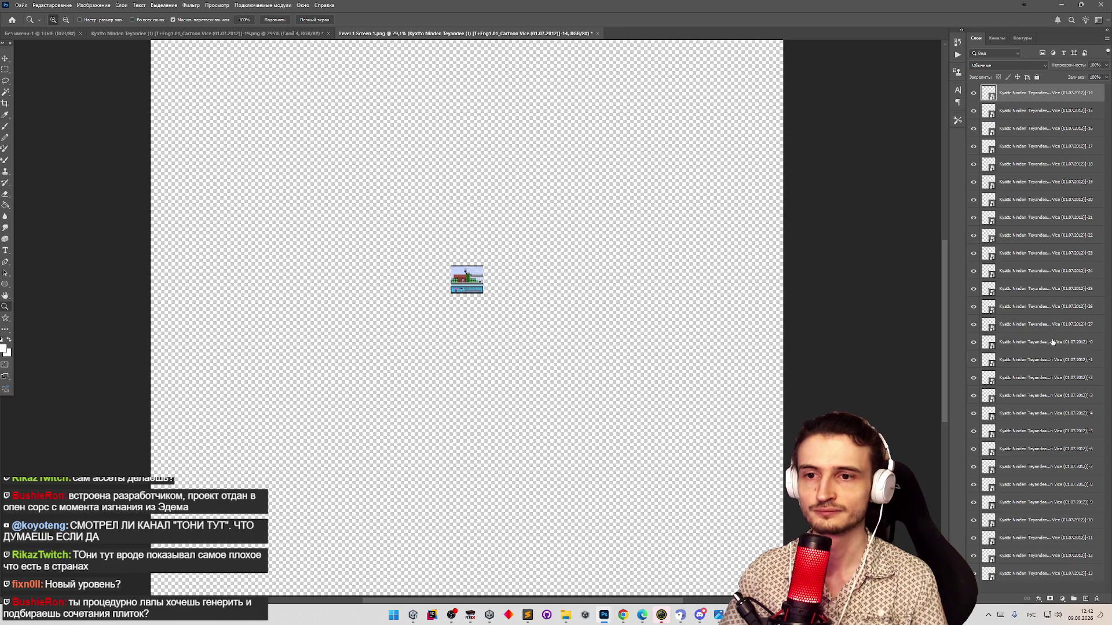
Make layer -1 the active layer and switch to the Move tool
left_click(1043, 358)
key("v")
left_click_drag(1036, 359, 1019, 357)
key("t")
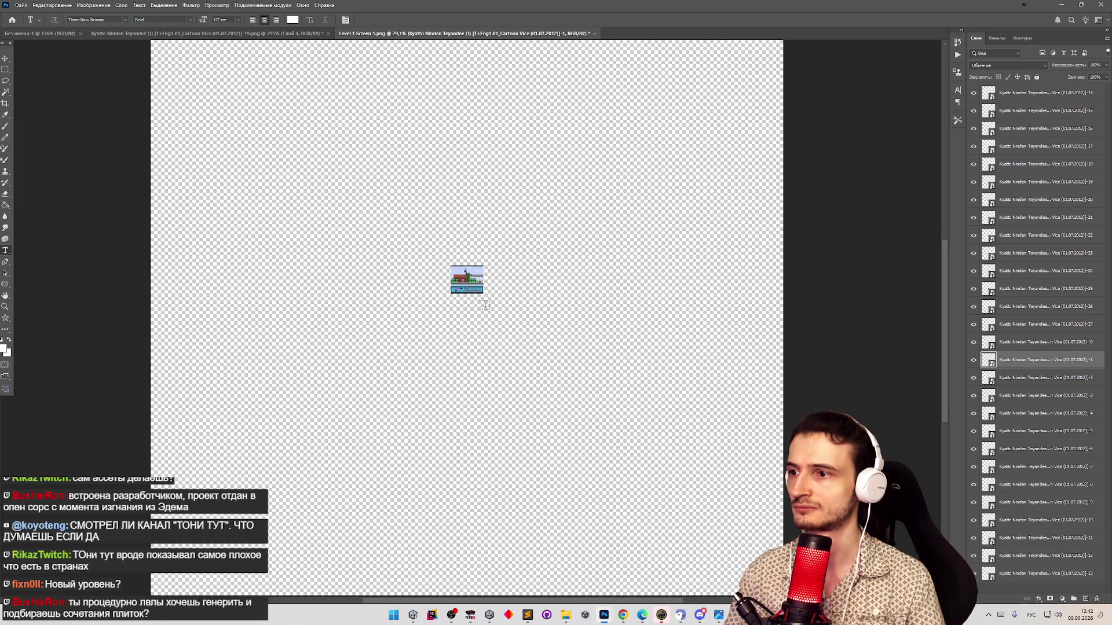
left_click(5, 59)
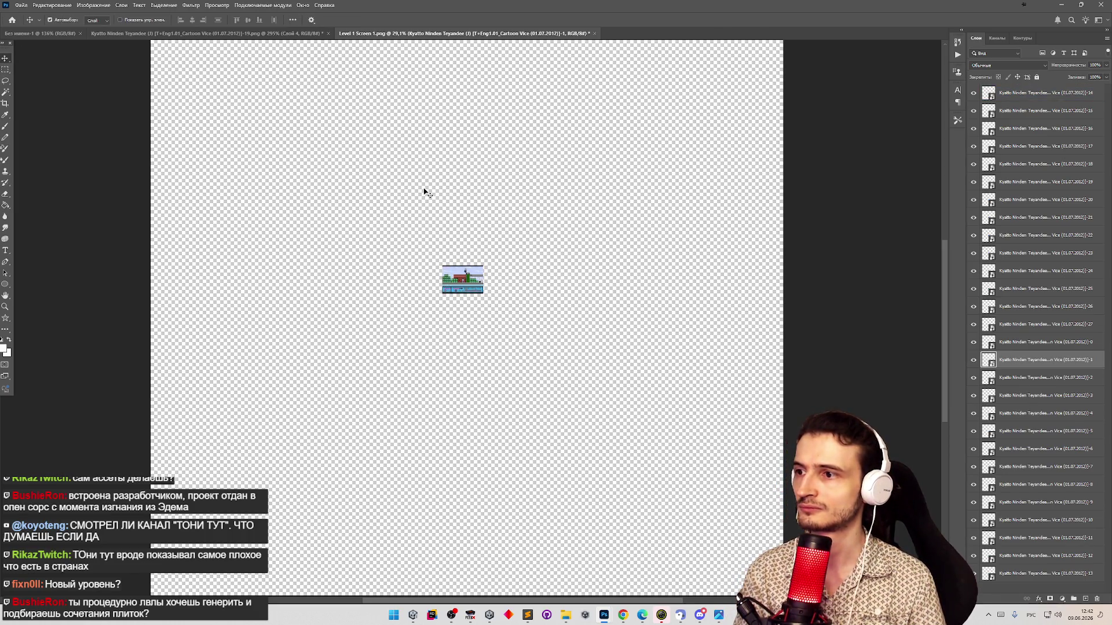
Nudge the top tile left and move layers -0 and -2 to the top of the stack
key("shift+Left")
key("shift+Left")
key("shift+Left")
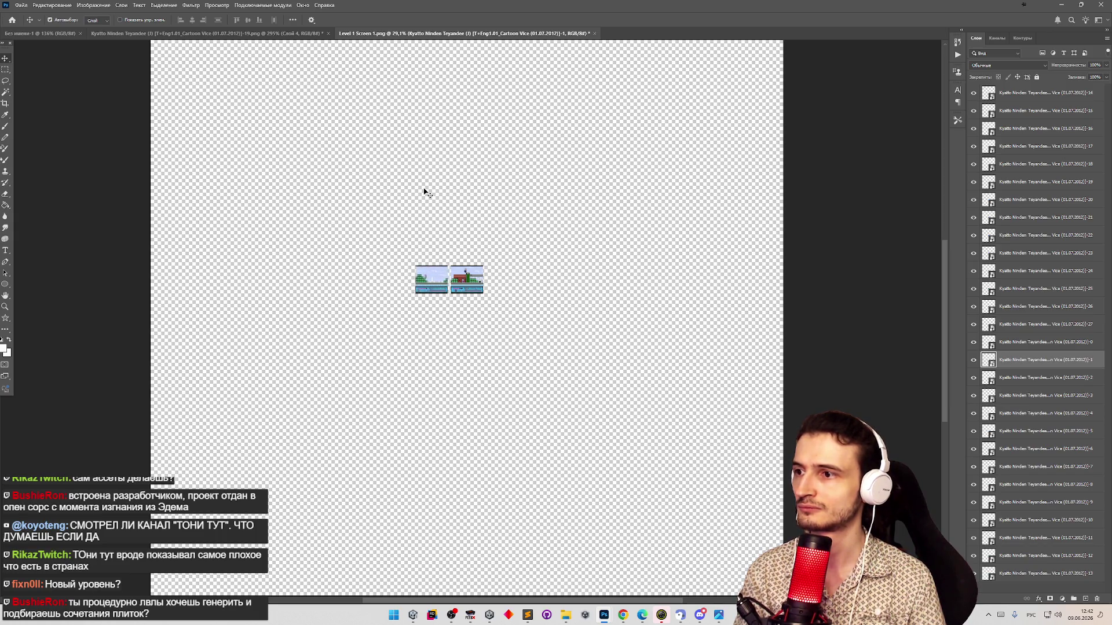
key("shift+Left")
key("shift+Left")
key("shift+Left")
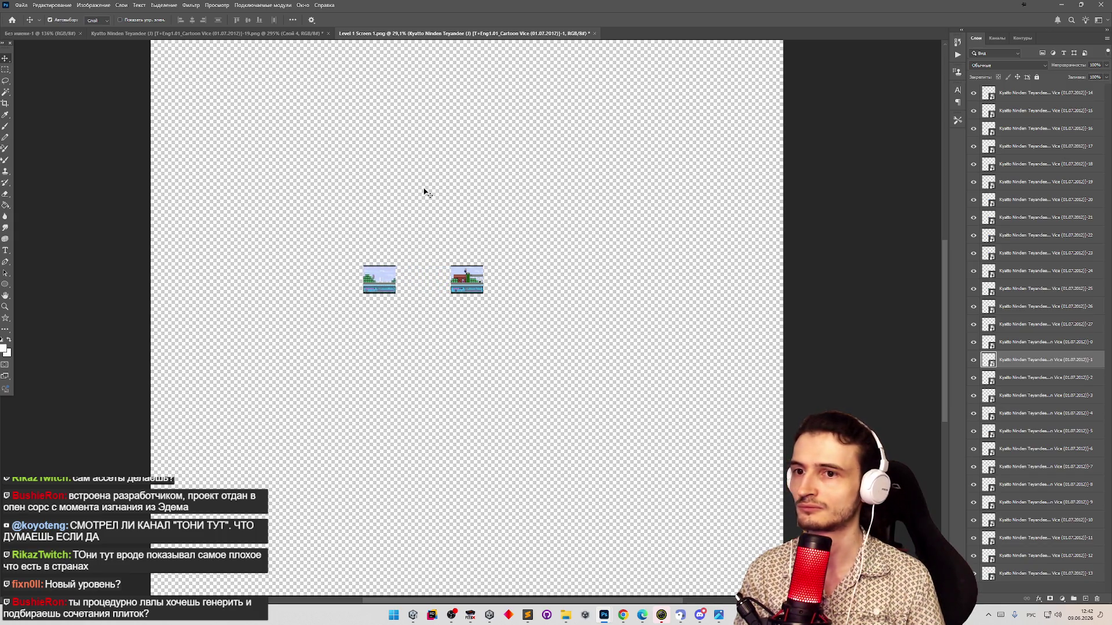
left_click(1046, 343)
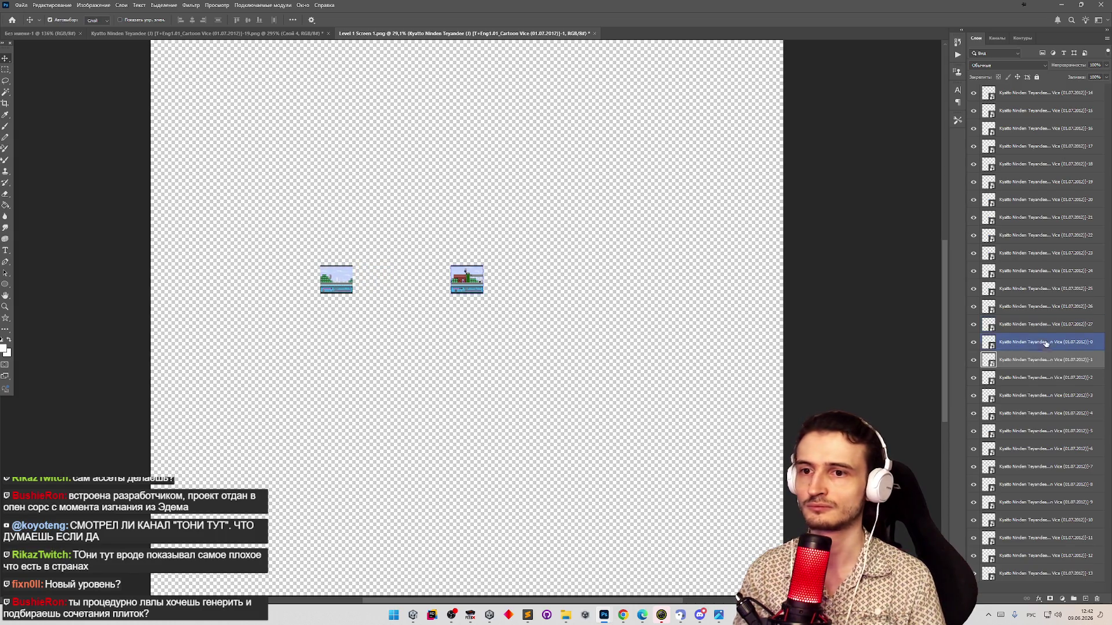
left_click_drag(1034, 335, 1041, 86)
left_click(1046, 397)
left_click_drag(1045, 385, 1042, 104)
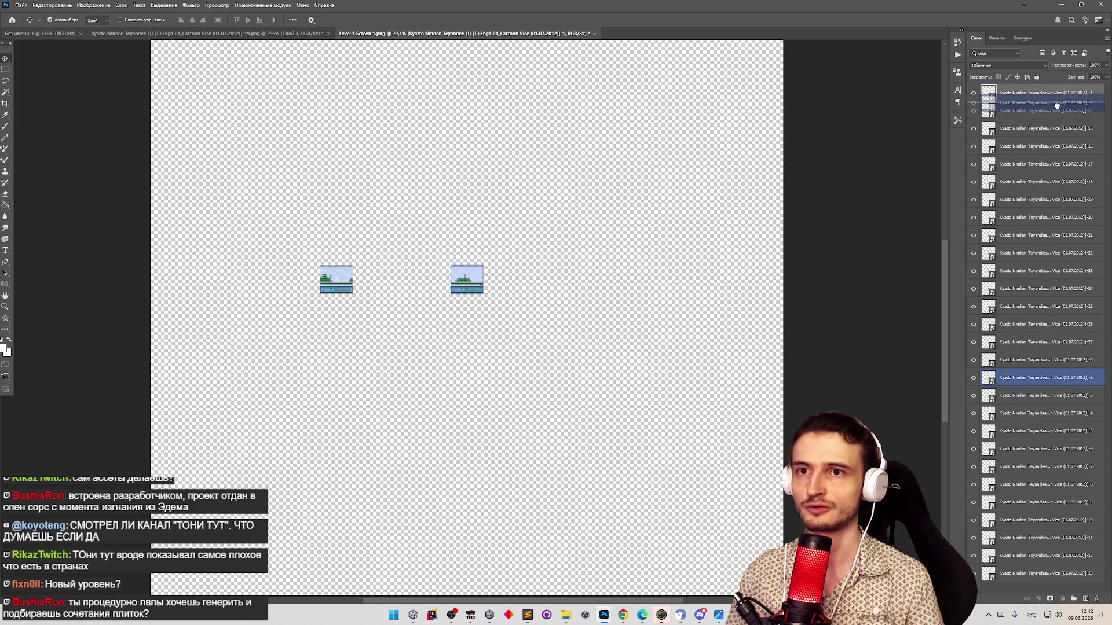
Slide tiles left so they butt edge to edge, raising layer -3 in the stack
left_click_drag(467, 281, 370, 282)
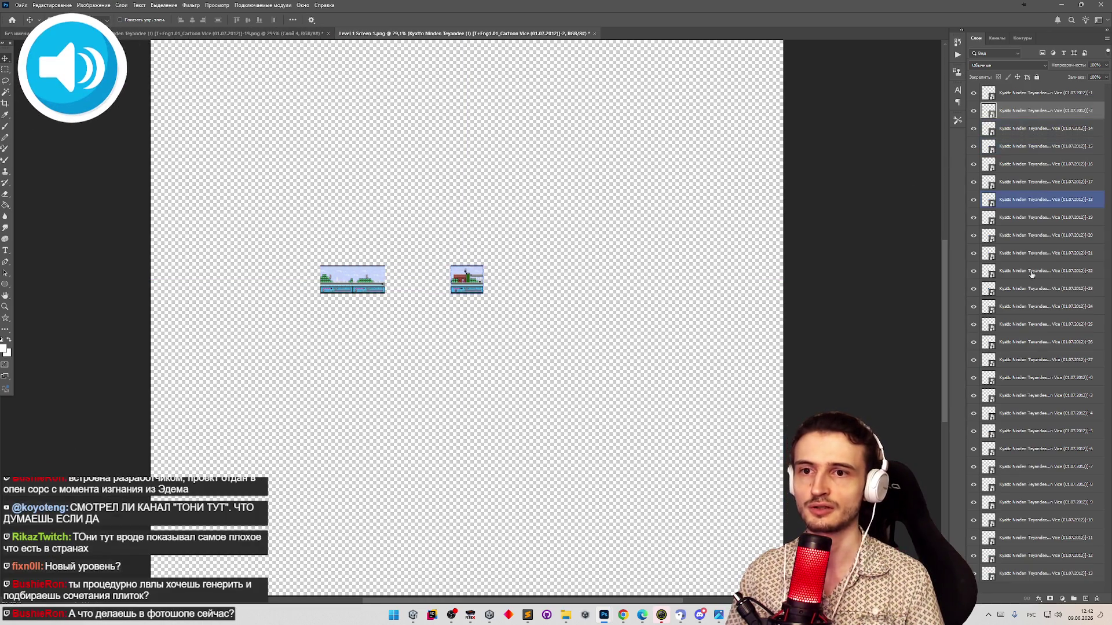
left_click(1044, 353)
left_click(1048, 396)
left_click_drag(1053, 398, 1053, 130)
left_click_drag(490, 284, 416, 285)
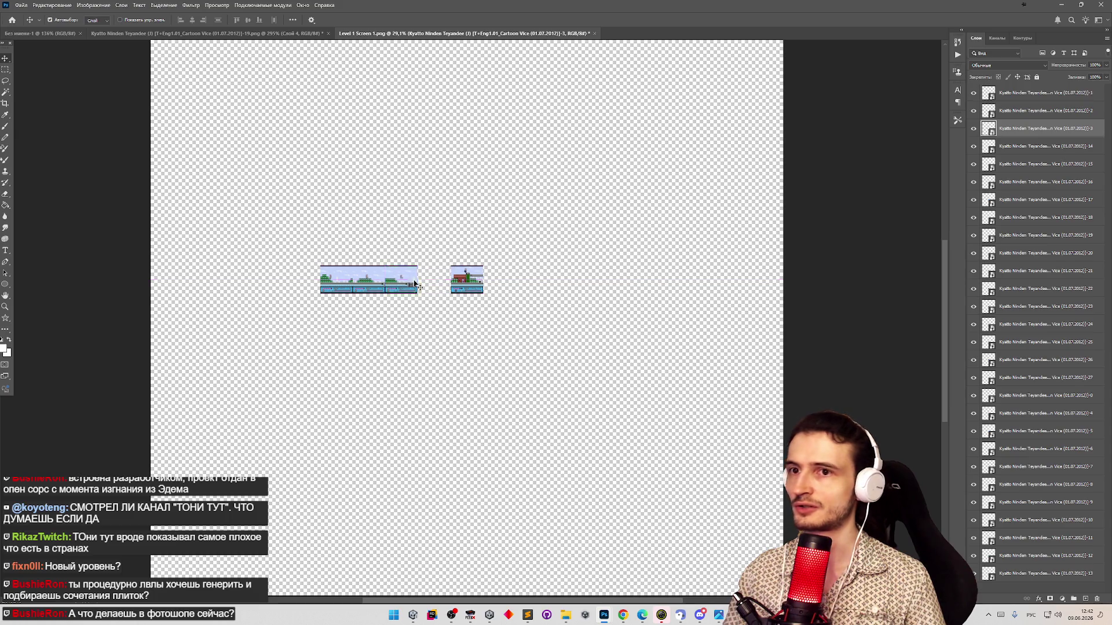
Move the joined strip of layers -1 to -3 to the top-left and bring the next tile below its end
left_click(1008, 150)
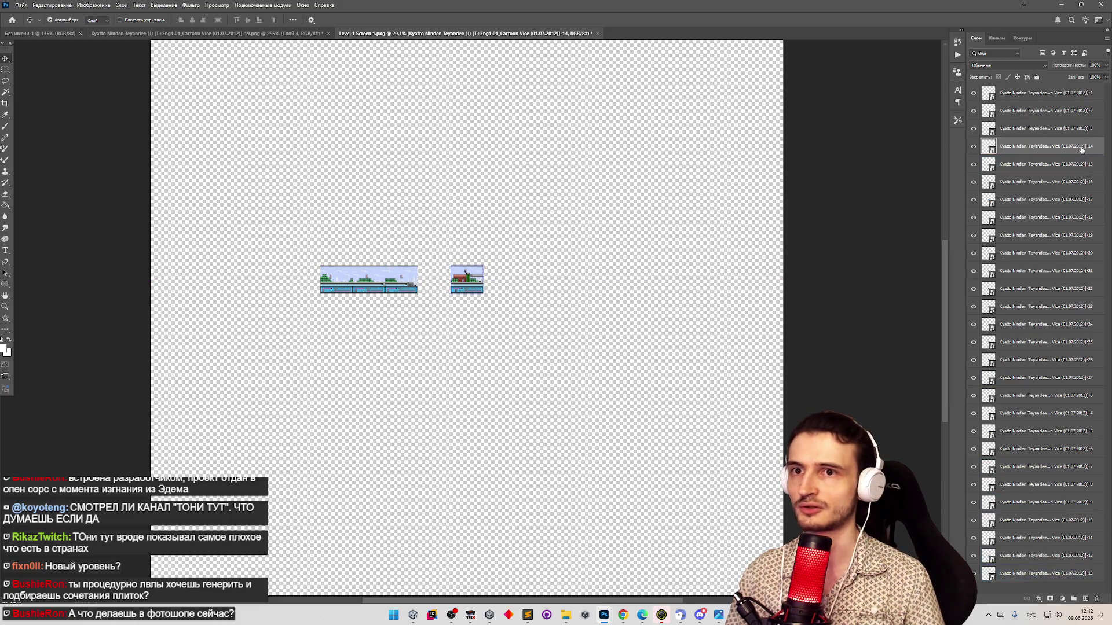
left_click(1054, 93)
left_click(1054, 129, "shift")
mouse_move(336, 281)
left_mouse_down()
mouse_move(304, 151)
mouse_move(273, 134)
mouse_move(257, 163)
mouse_move(195, 151)
left_mouse_up()
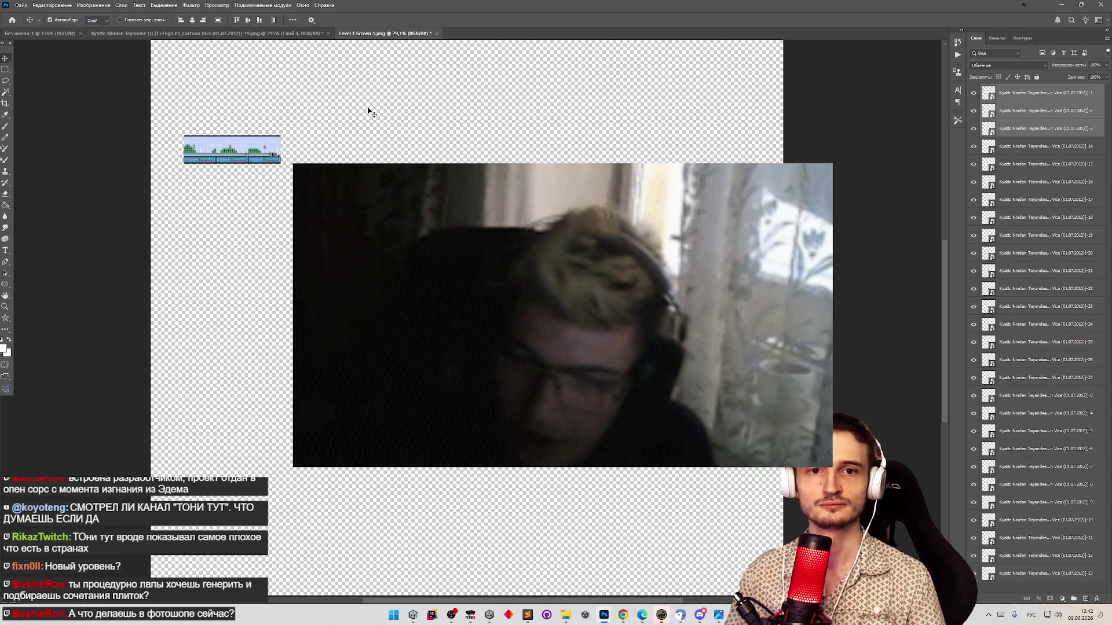
mouse_move(1000, 133)
left_mouse_down()
mouse_move(1042, 164)
mouse_move(1055, 413)
mouse_move(1021, 145)
left_mouse_up()
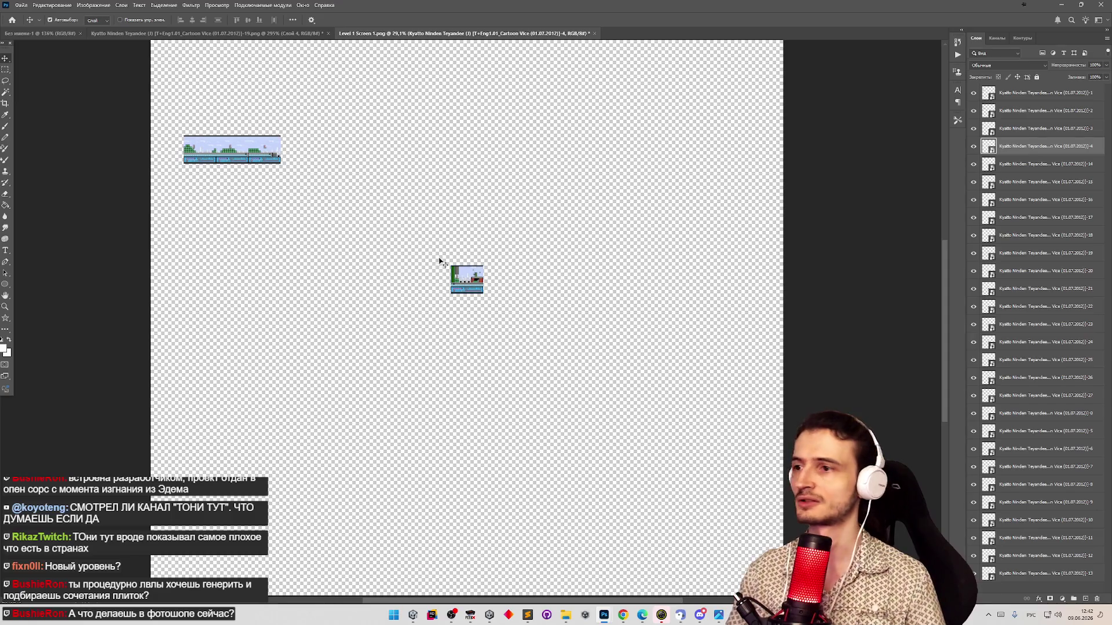
mouse_move(466, 284)
left_mouse_down()
mouse_move(415, 177)
mouse_move(309, 152)
mouse_move(288, 190)
left_mouse_up()
Put layer -5 below -4, then drag the -5, -6 and -7 tiles into a second row beneath the strip
left_click(1004, 167)
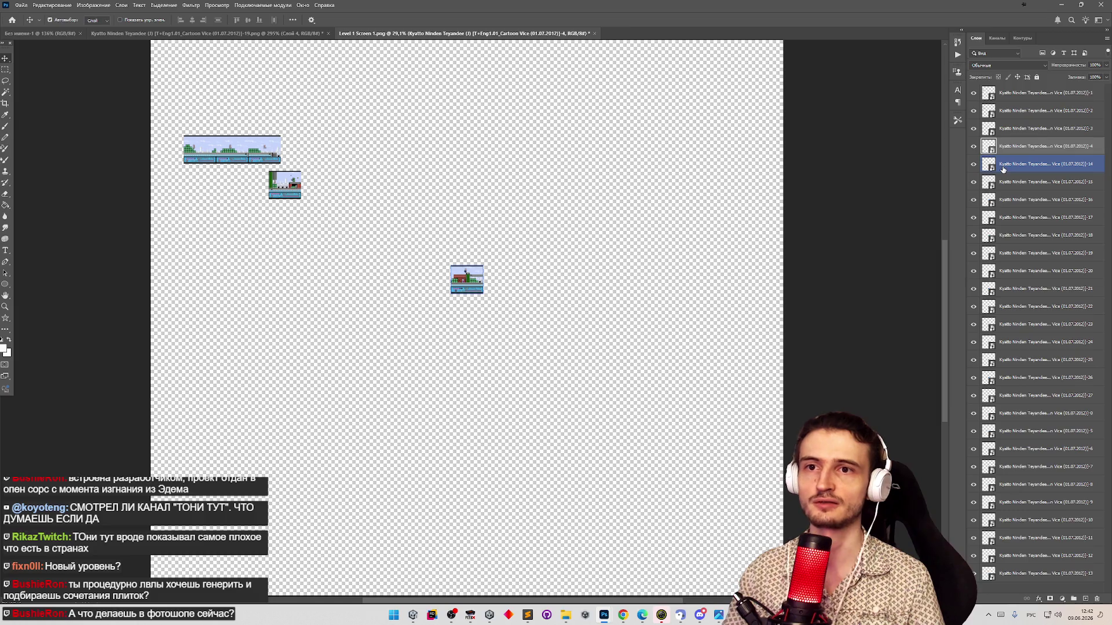
left_click(1044, 438)
mouse_move(1044, 438)
left_mouse_down()
mouse_move(1042, 208)
mouse_move(1031, 157)
left_mouse_up()
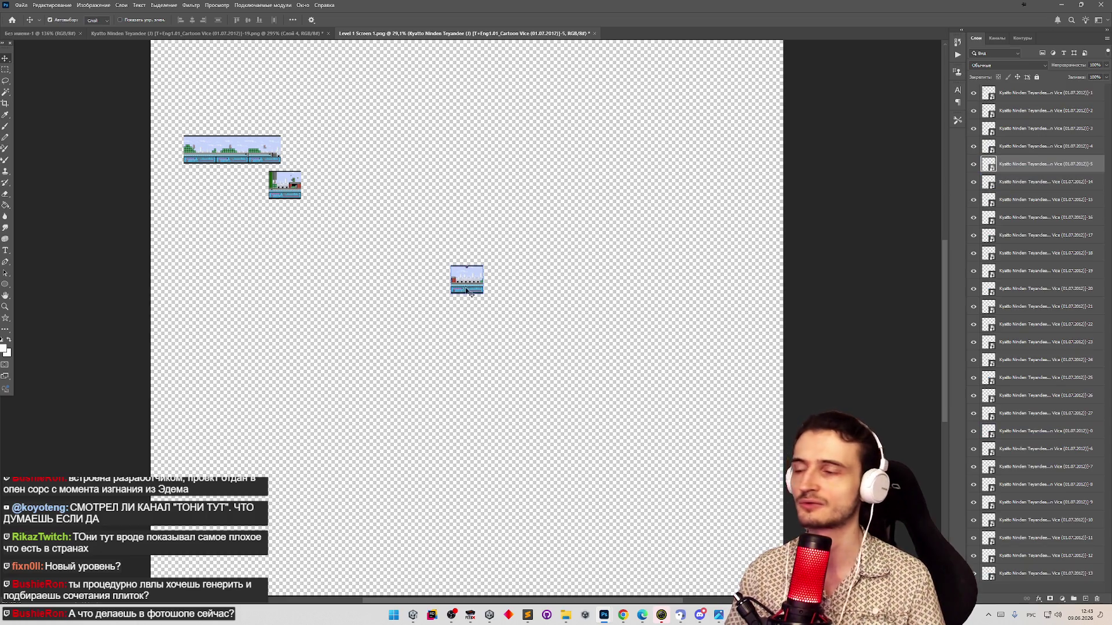
mouse_move(463, 292)
left_mouse_down()
mouse_move(291, 259)
mouse_move(323, 195)
left_mouse_up()
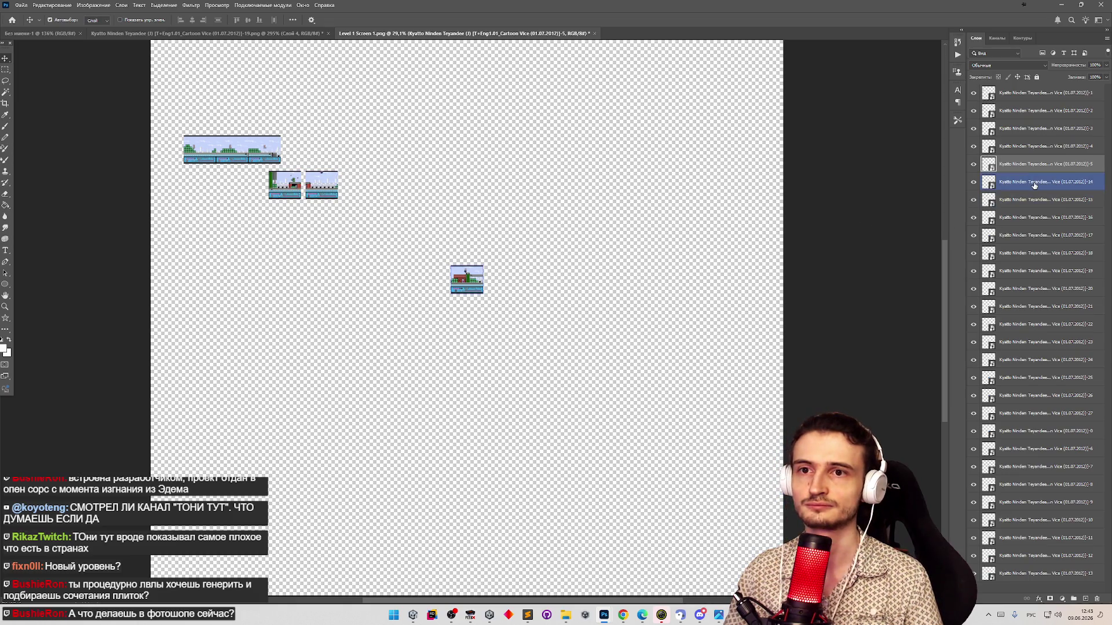
left_click(1047, 455)
mouse_move(466, 284)
left_mouse_down()
mouse_move(352, 174)
mouse_move(357, 190)
left_mouse_up()
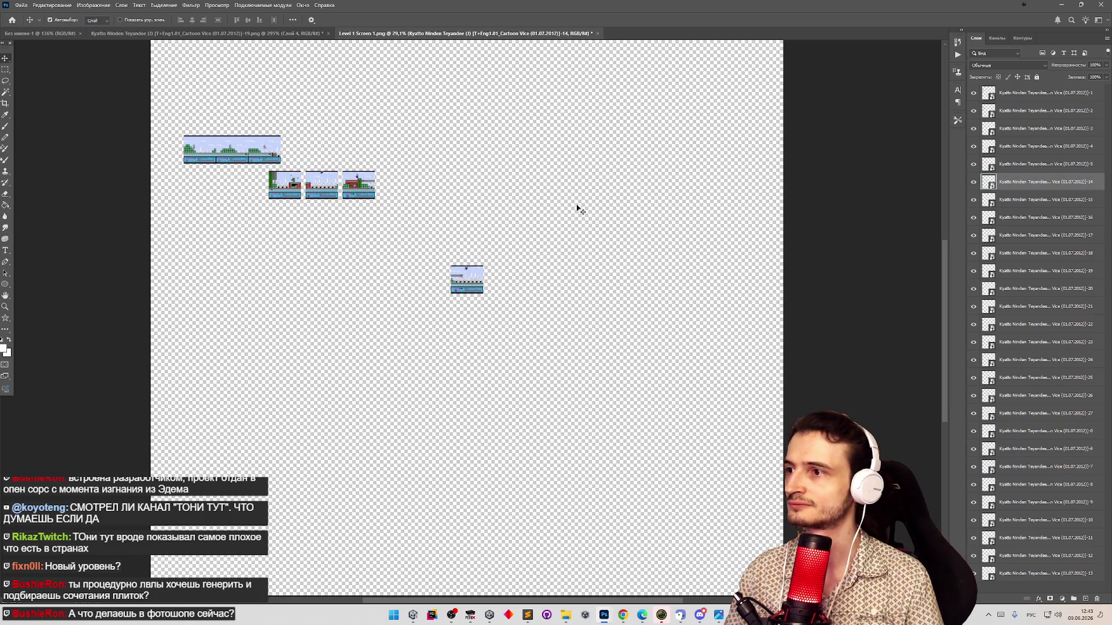
left_click(1049, 466)
left_click_drag(485, 289, 417, 190)
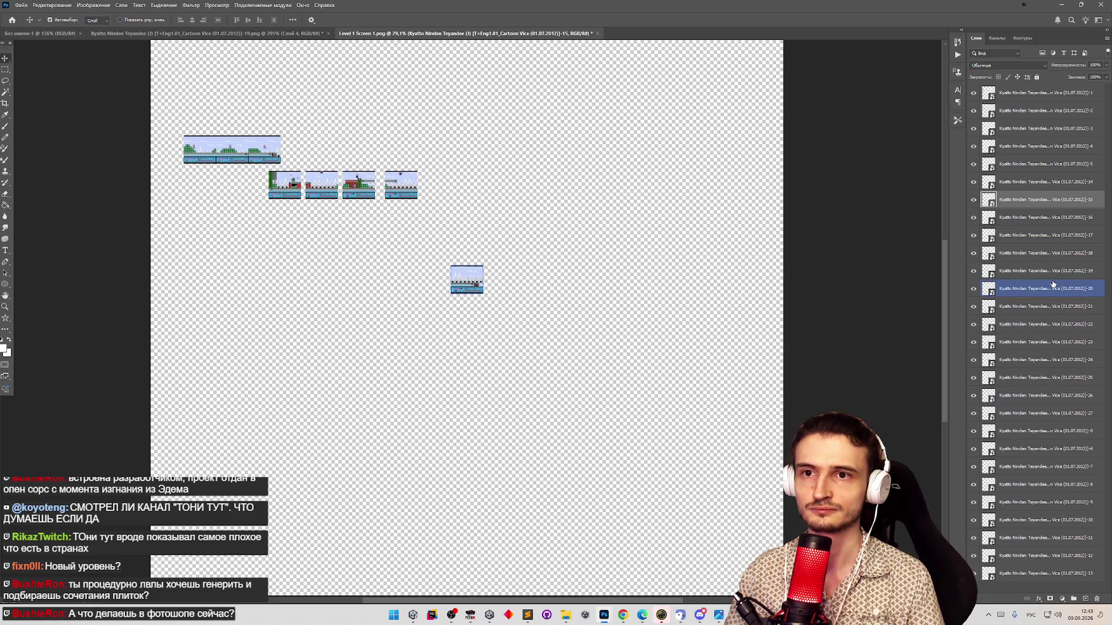
left_click(395, 191)
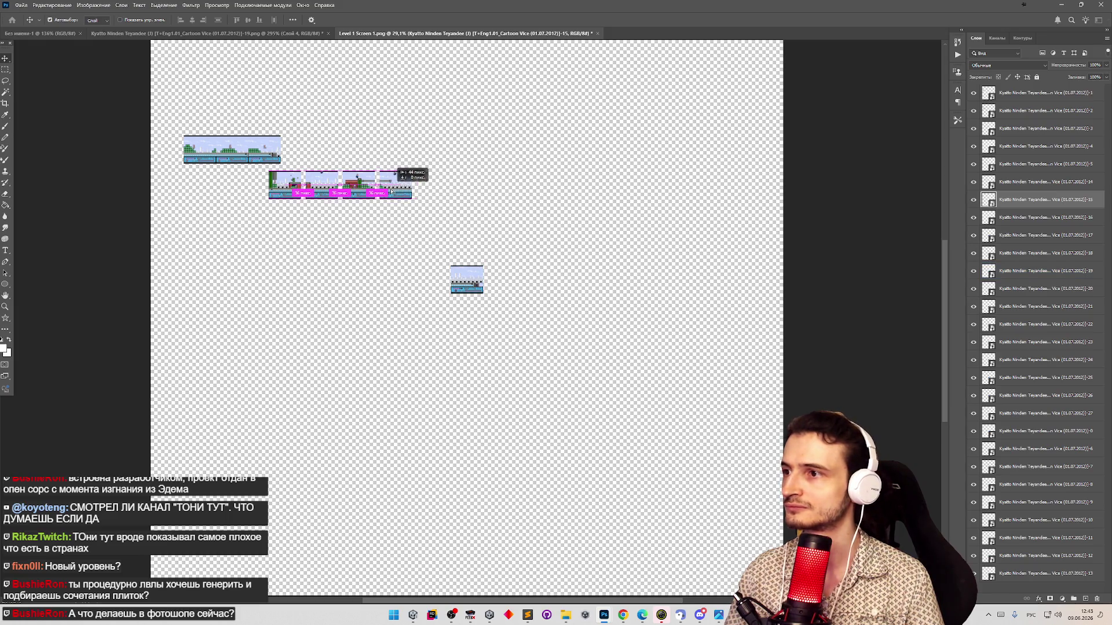
Bring layers -0 and -6 to the top; place one tile at left under the strip, one below
left_click_drag(1055, 431, 1042, 93)
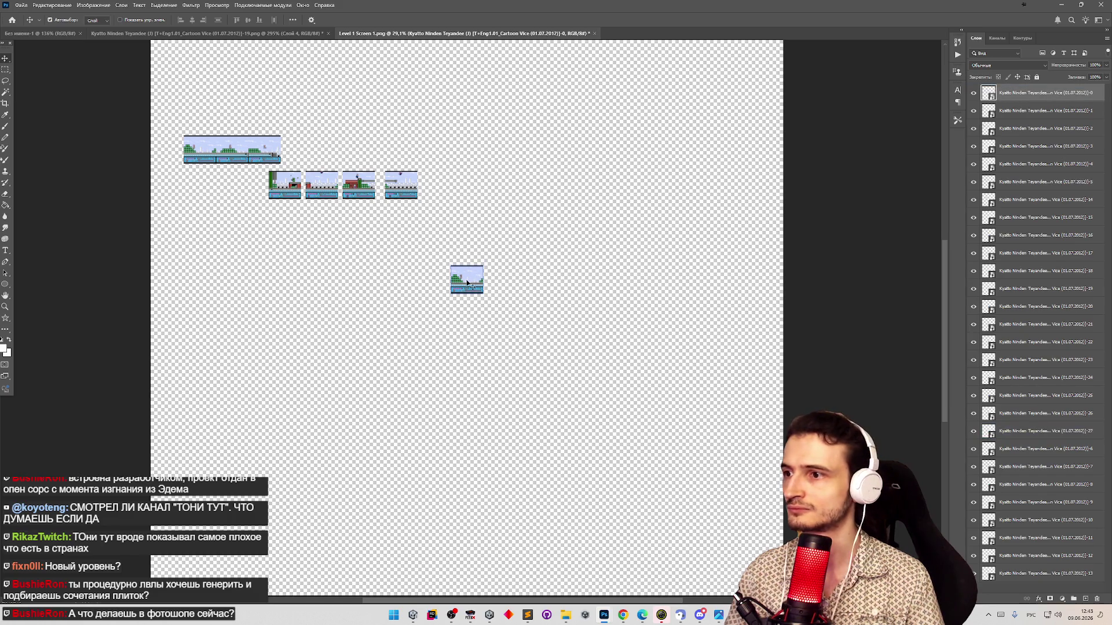
left_click_drag(468, 283, 541, 215)
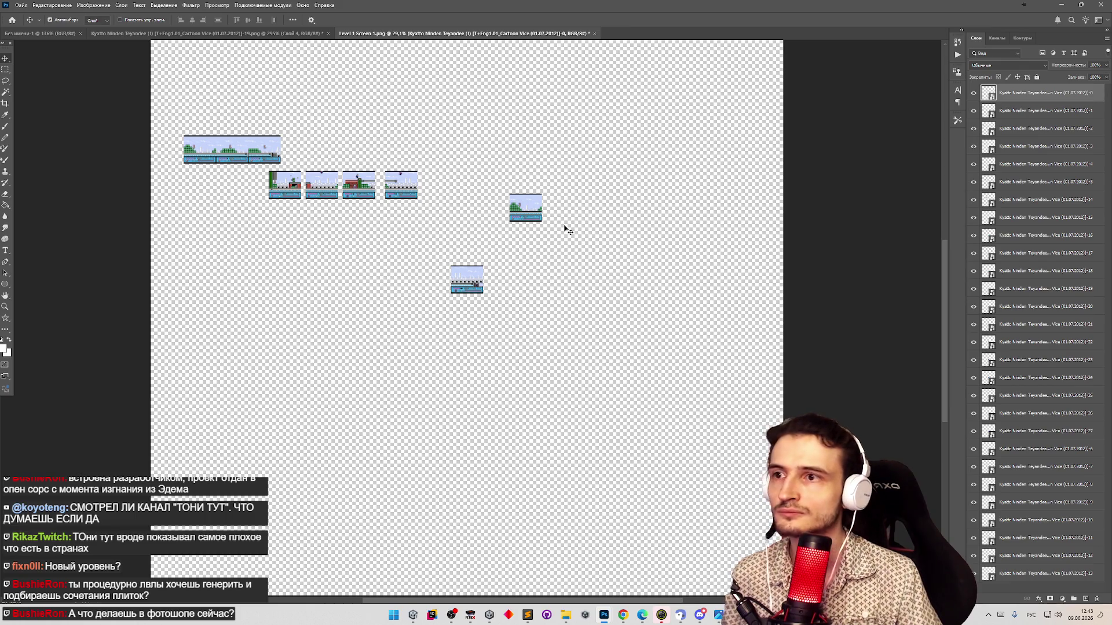
mouse_move(535, 219)
left_mouse_down()
mouse_move(274, 255)
mouse_move(196, 194)
left_mouse_up()
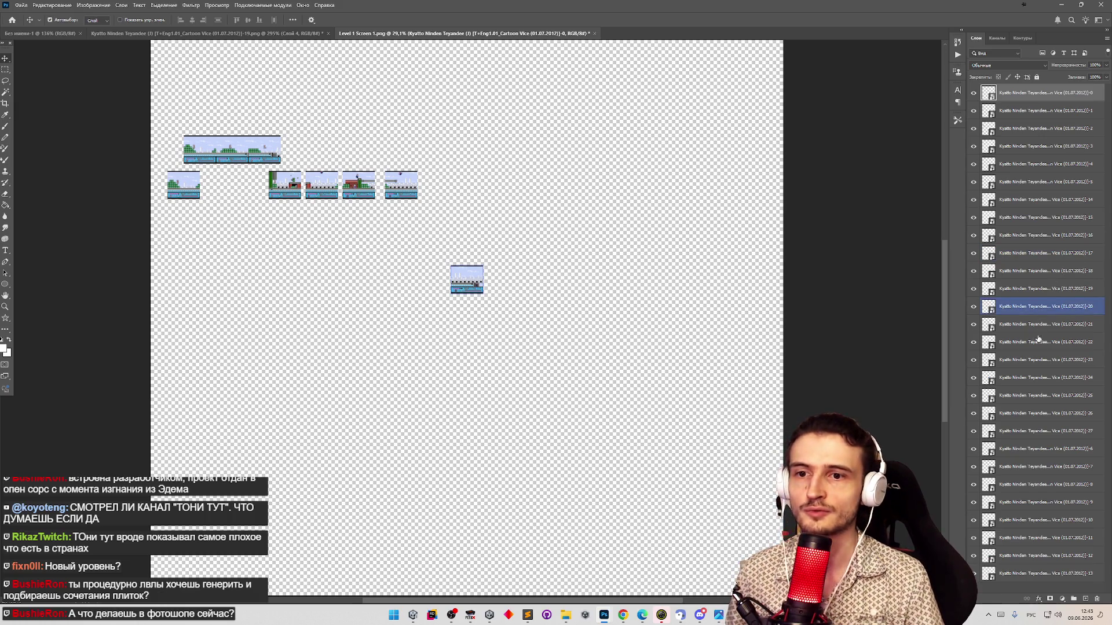
left_click_drag(1041, 449, 1001, 100)
mouse_move(472, 287)
left_mouse_down()
mouse_move(329, 195)
mouse_move(325, 159)
mouse_move(342, 151)
mouse_move(334, 237)
mouse_move(329, 152)
mouse_move(325, 234)
mouse_move(289, 229)
left_mouse_up()
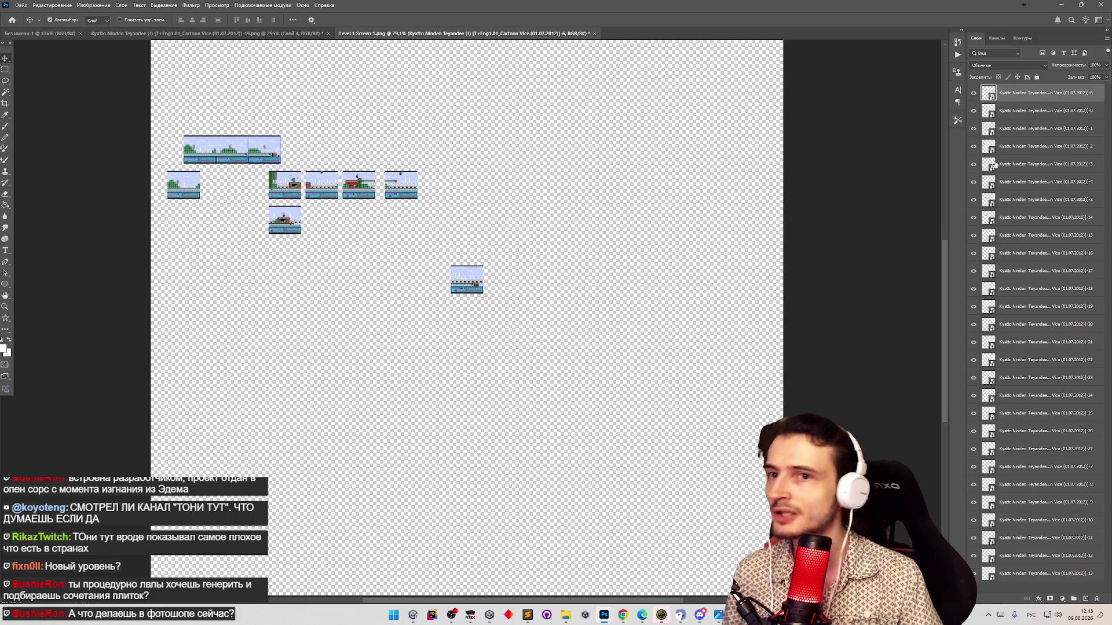
Reorder layers -6 and -7 and arrange their tiles into a row beside the strip
mouse_move(1042, 466)
left_mouse_down()
mouse_move(1040, 107)
mouse_move(1040, 213)
left_mouse_up()
left_click(1043, 93, "ctrl")
left_click_drag(1043, 93, 1070, 210)
left_click(1056, 166)
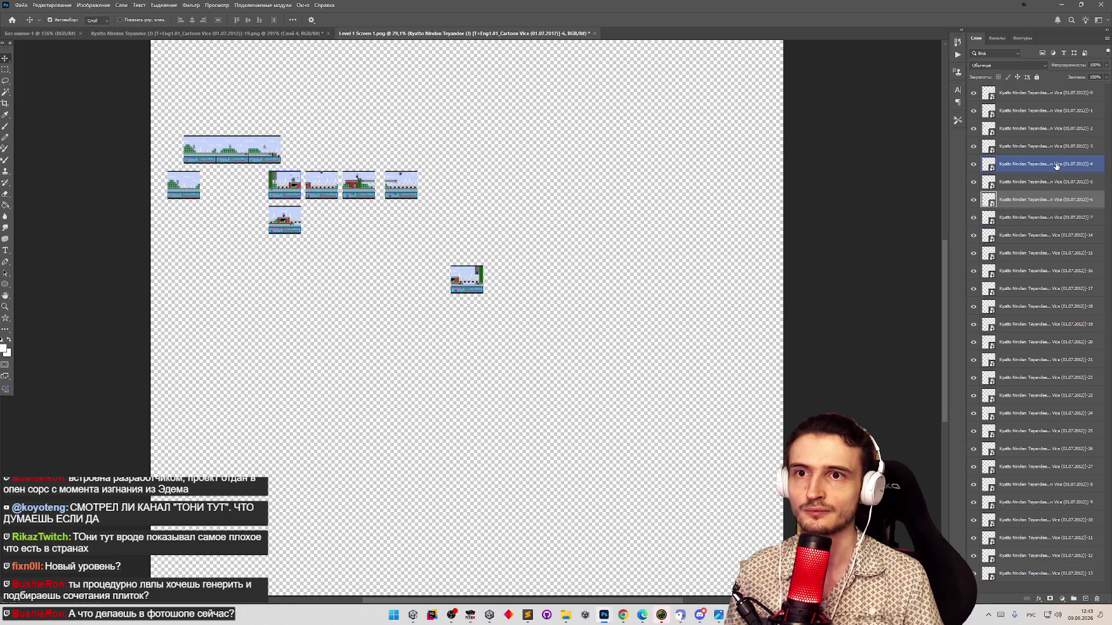
left_click(1042, 218)
mouse_move(473, 288)
left_mouse_down()
mouse_move(367, 291)
mouse_move(359, 228)
left_mouse_up()
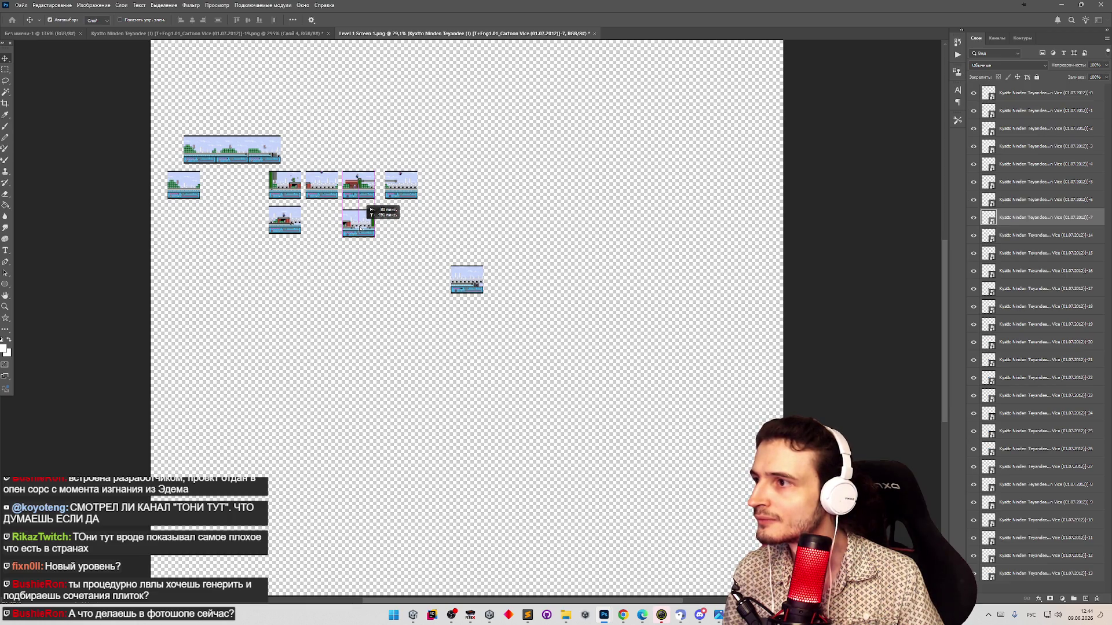
left_click_drag(360, 227, 317, 260)
left_click_drag(417, 192, 469, 186)
mouse_move(362, 188)
left_mouse_down()
mouse_move(422, 179)
mouse_move(386, 169)
left_mouse_up()
left_click_drag(287, 220, 324, 184)
left_click_drag(386, 168, 453, 118)
mouse_move(328, 254)
left_mouse_down()
mouse_move(367, 185)
mouse_move(538, 174)
left_mouse_up()
left_click_drag(443, 116, 495, 172)
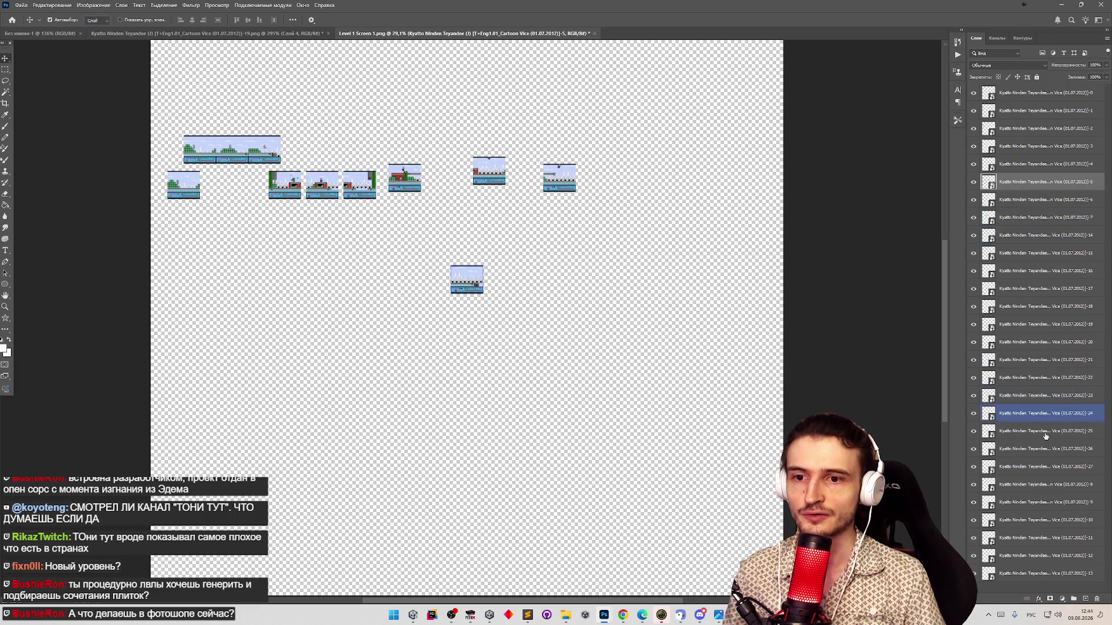
Restack layers -8 through -13 in sequence directly beneath layer -7
left_click_drag(1045, 485, 1055, 235)
left_click_drag(1069, 502, 1066, 253)
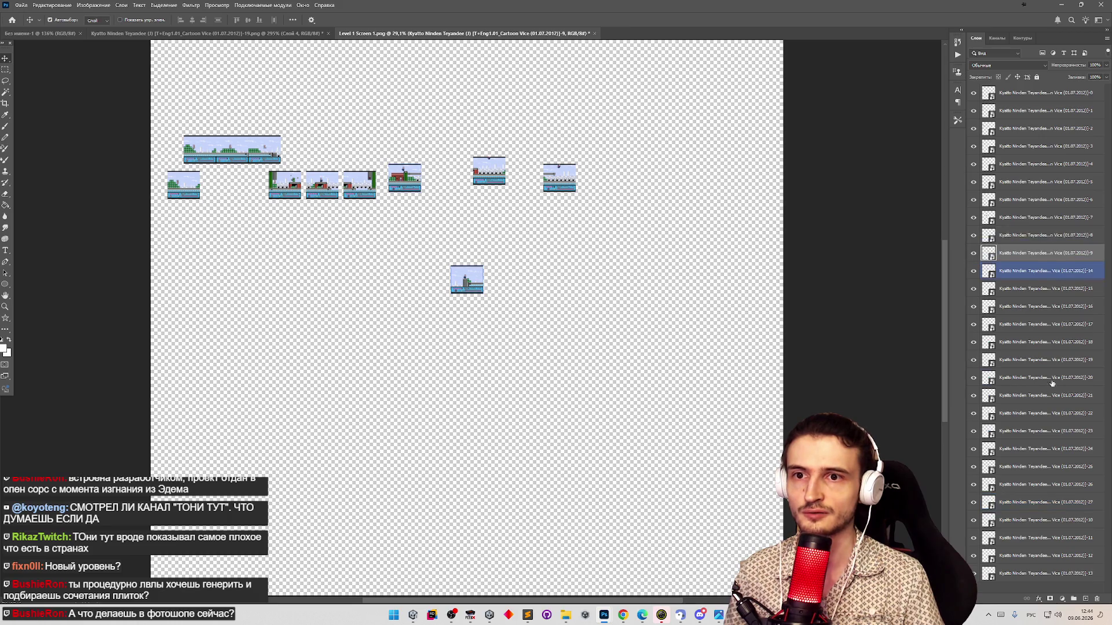
left_click(1068, 520)
left_click_drag(1067, 524, 1066, 261)
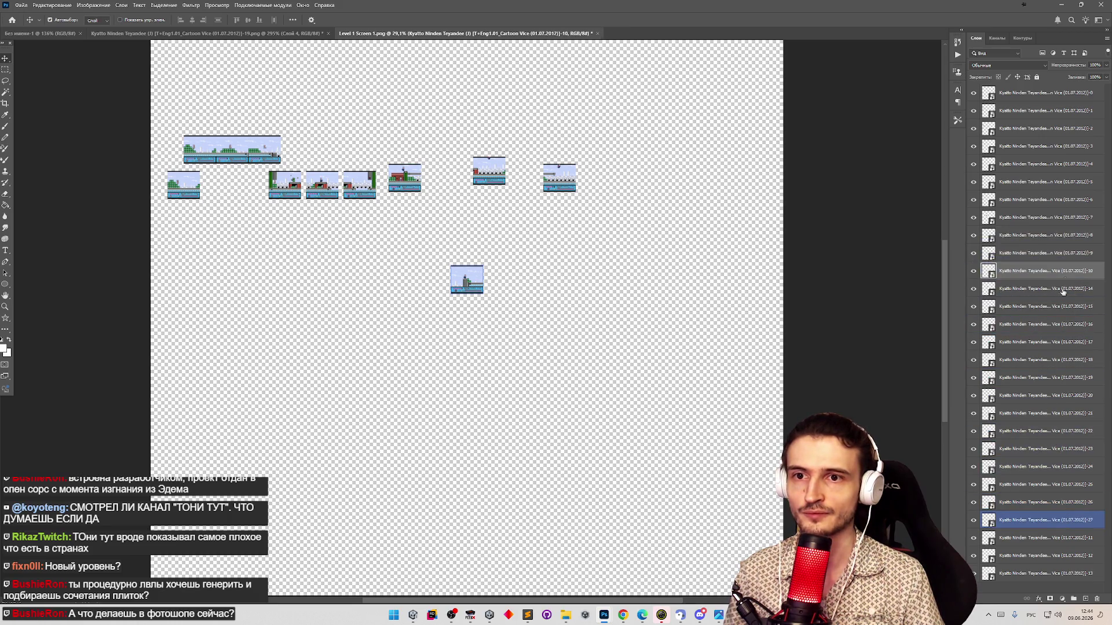
left_click(1071, 540)
left_click_drag(1070, 540, 1066, 282)
left_click(1070, 559)
left_click_drag(1070, 564, 1068, 307)
left_click(1074, 486)
left_click_drag(1071, 574, 1054, 318)
Locate the -7 and -8 tiles by toggling their visibility, then move the bottom tile up-left
left_click(1042, 246)
left_click(1043, 241)
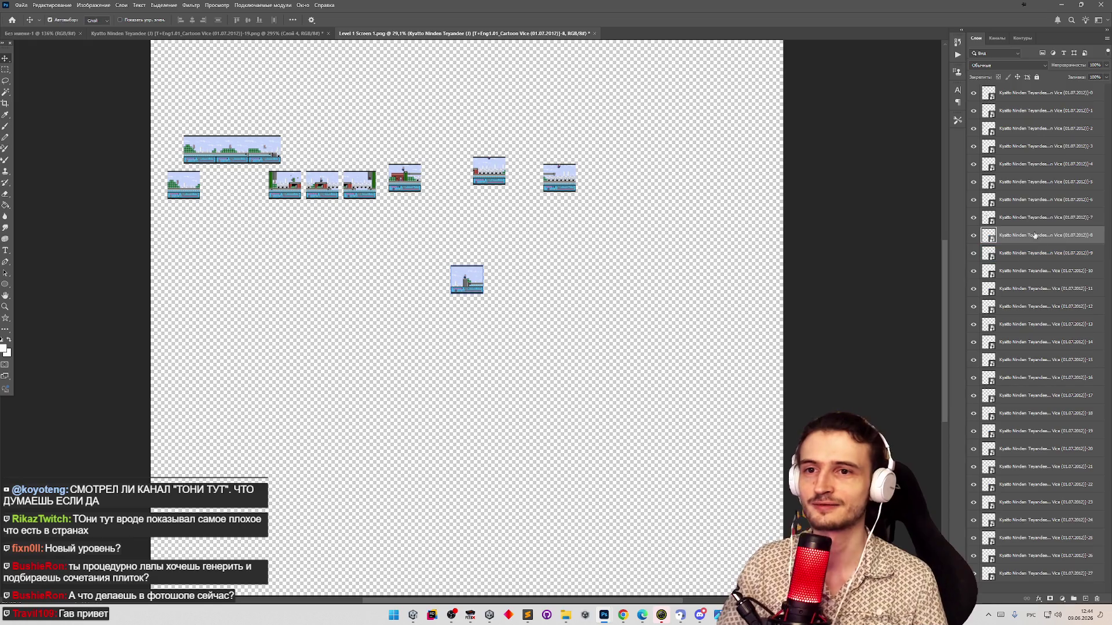
left_click(973, 218)
left_click(974, 218)
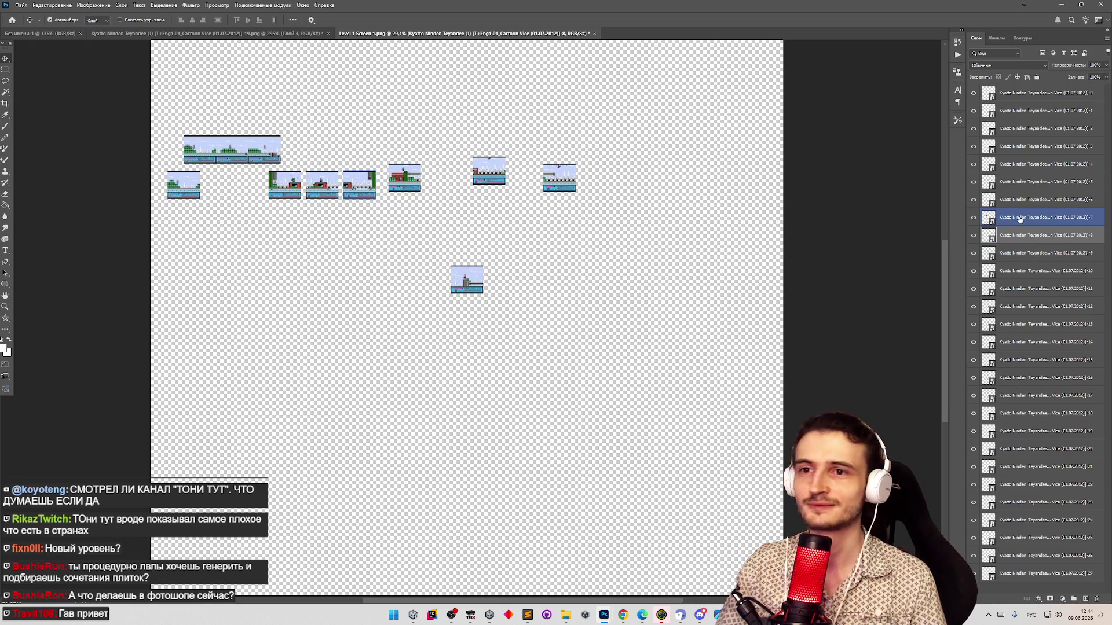
left_click(973, 218)
left_click(973, 217)
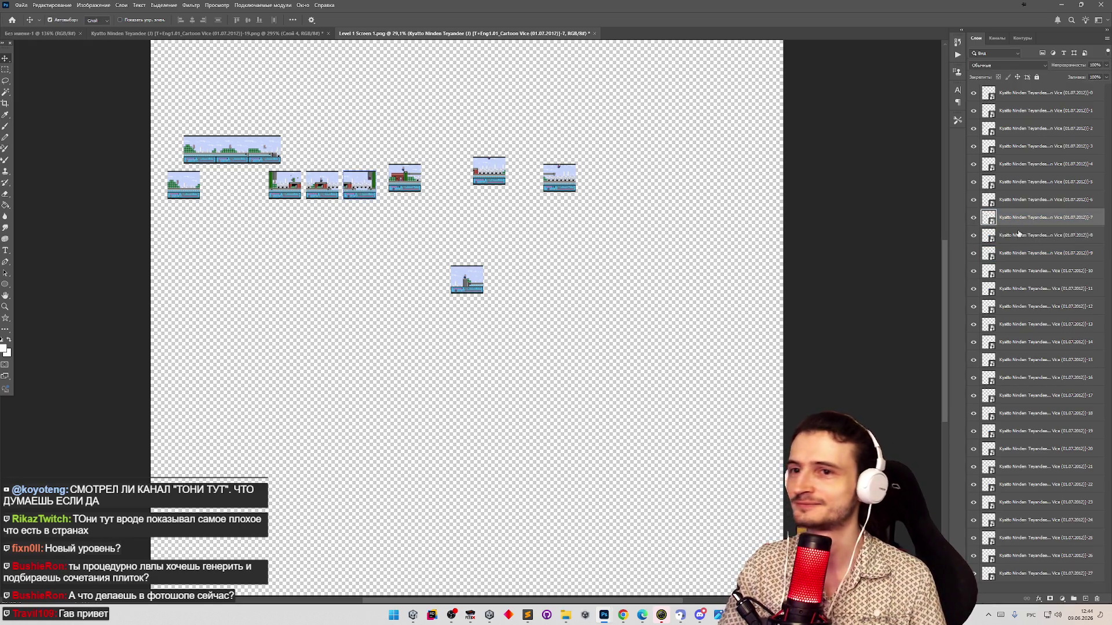
left_click(975, 236)
left_click(975, 236)
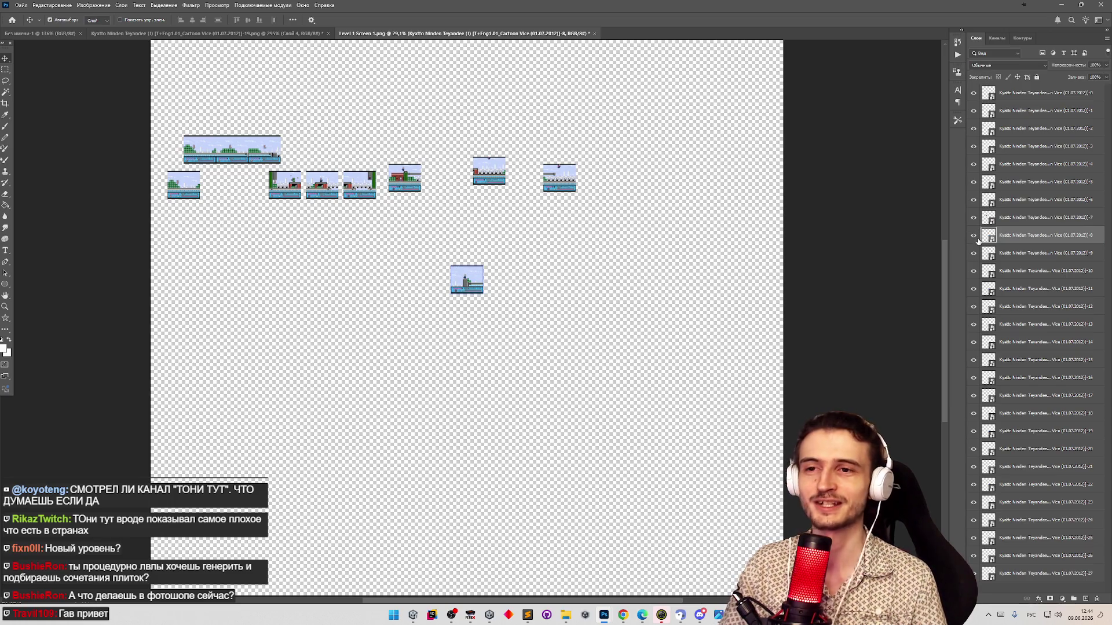
left_click_drag(465, 277, 472, 244)
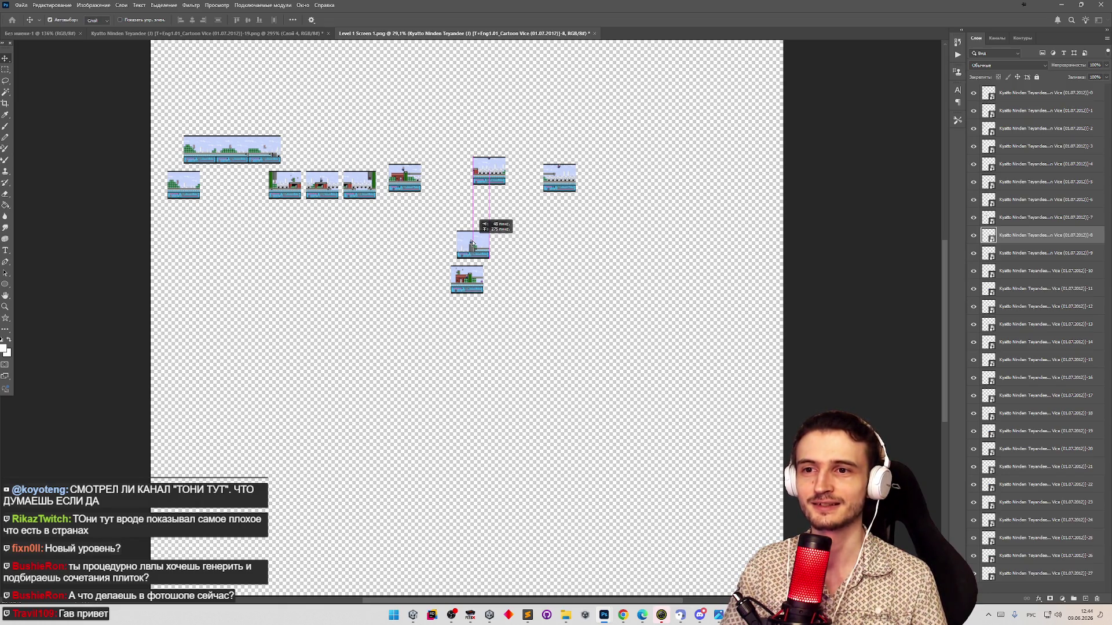
left_click_drag(472, 244, 359, 148)
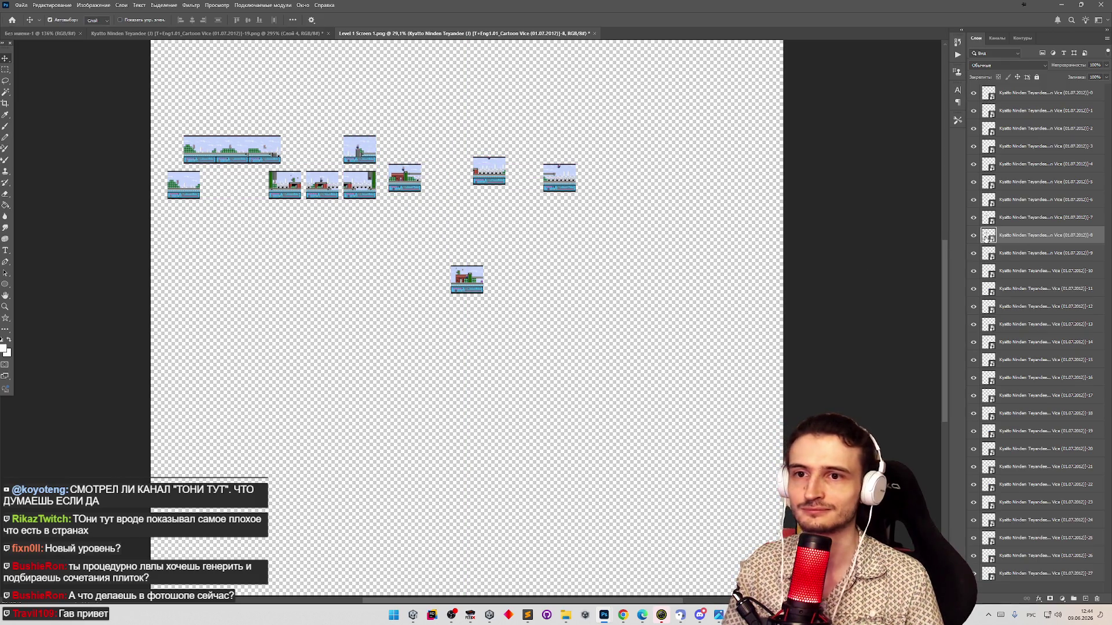
Move the -9 and -10 tiles up into the new top row
left_click(1053, 253)
mouse_move(461, 273)
left_mouse_down()
mouse_move(412, 298)
mouse_move(399, 282)
mouse_move(401, 154)
mouse_move(438, 206)
mouse_move(543, 234)
left_mouse_up()
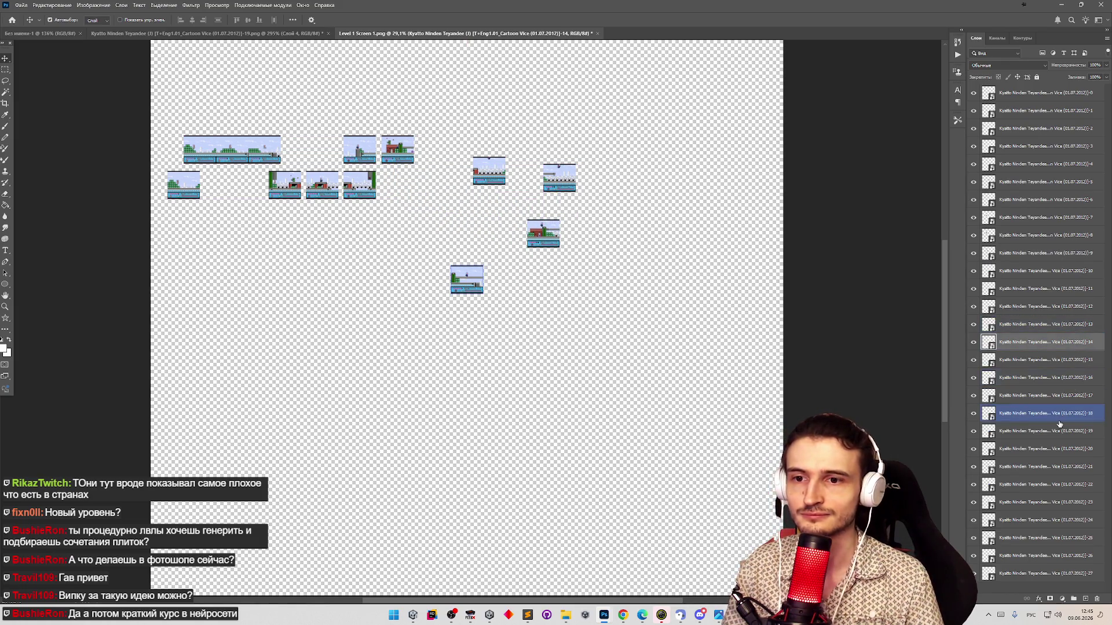
left_click(1057, 255)
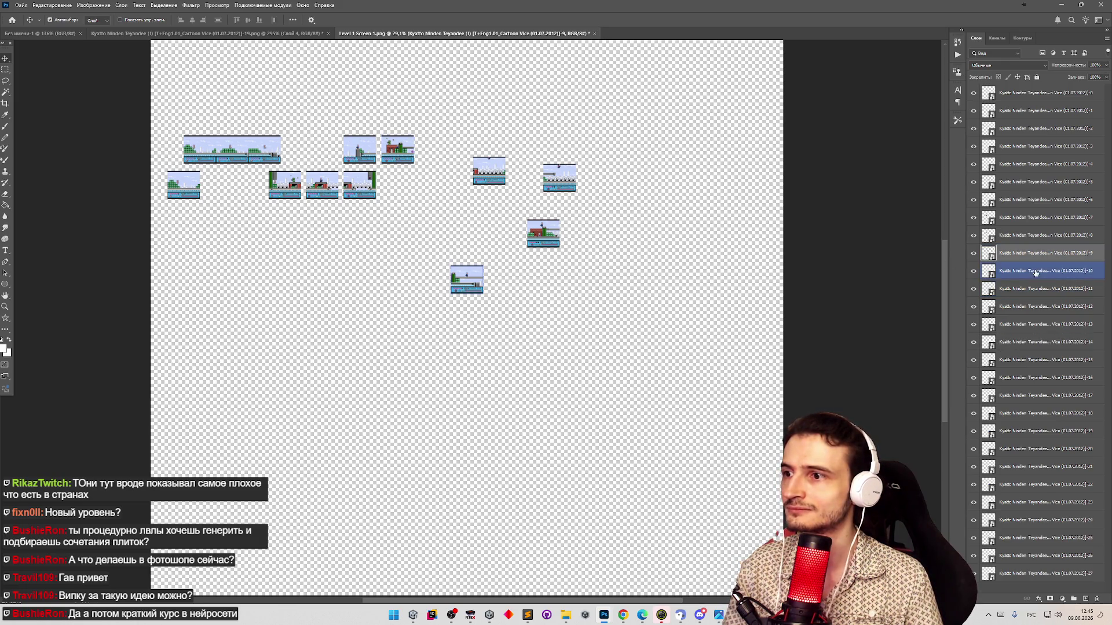
left_click(473, 291)
mouse_move(474, 295)
left_mouse_down()
mouse_move(483, 179)
mouse_move(433, 157)
left_mouse_up()
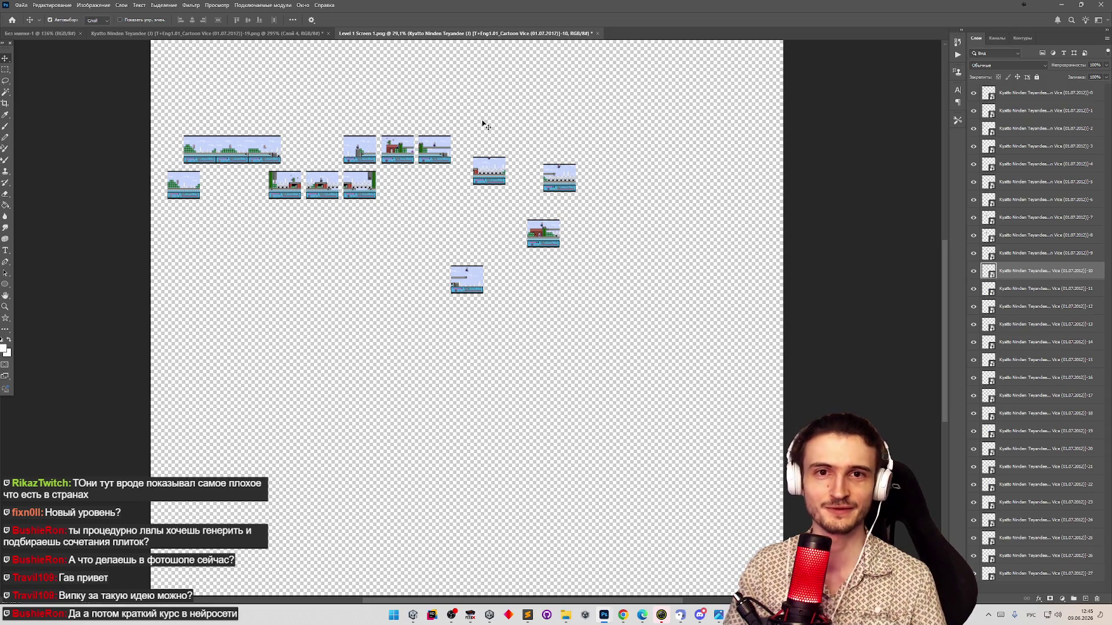
Place the -11 tile at the end of the top row
left_click(477, 162)
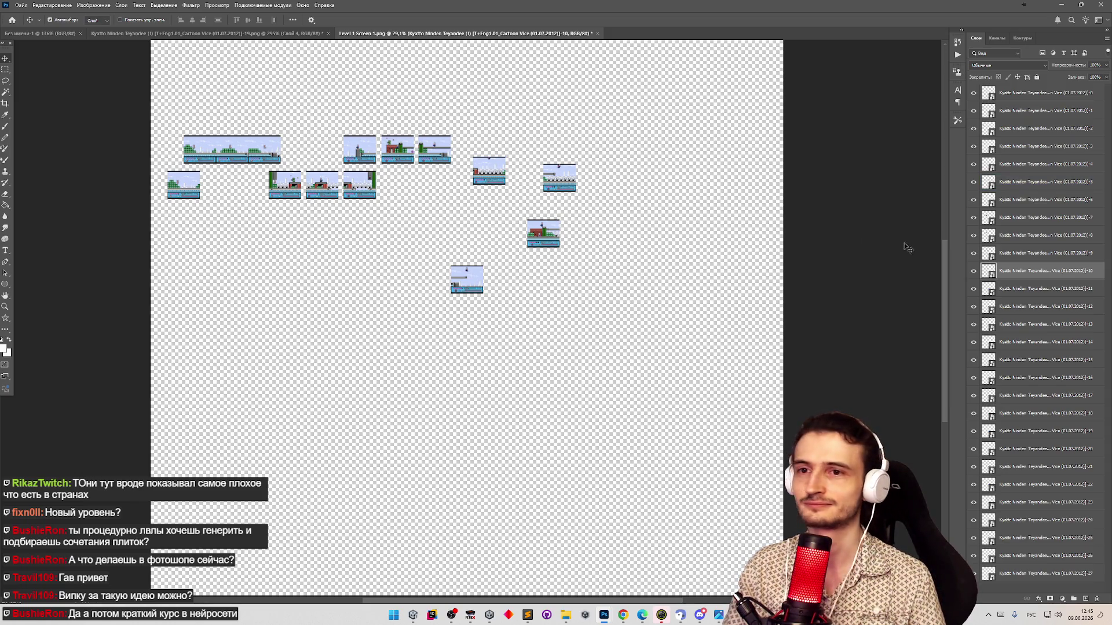
left_click(434, 149)
left_click_drag(466, 284, 473, 237)
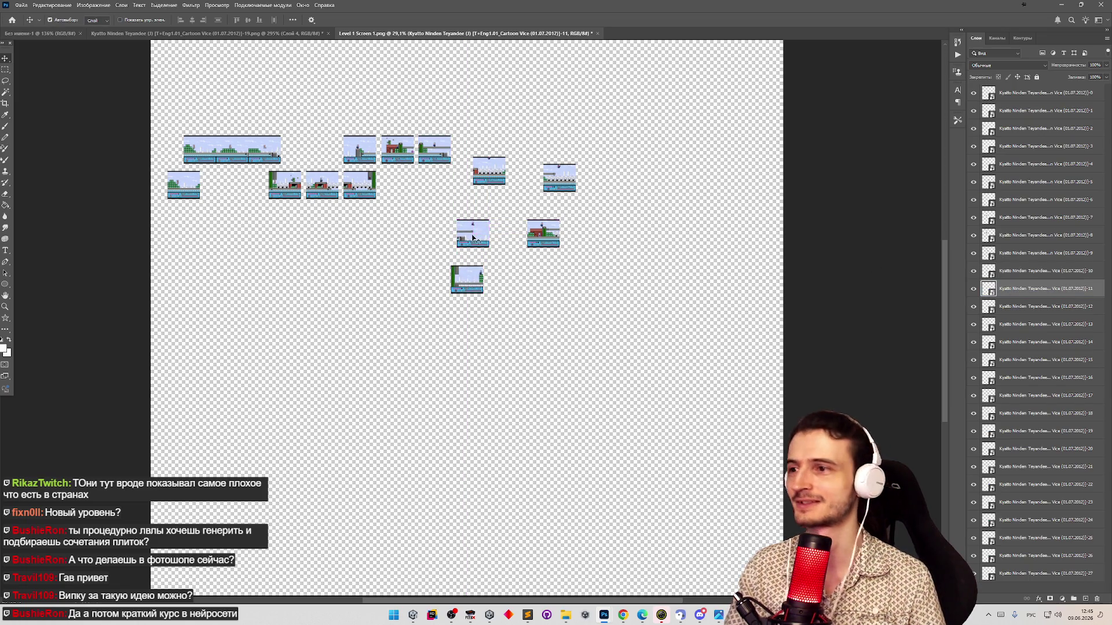
mouse_move(487, 187)
left_mouse_down()
mouse_move(496, 209)
mouse_move(468, 146)
left_mouse_up()
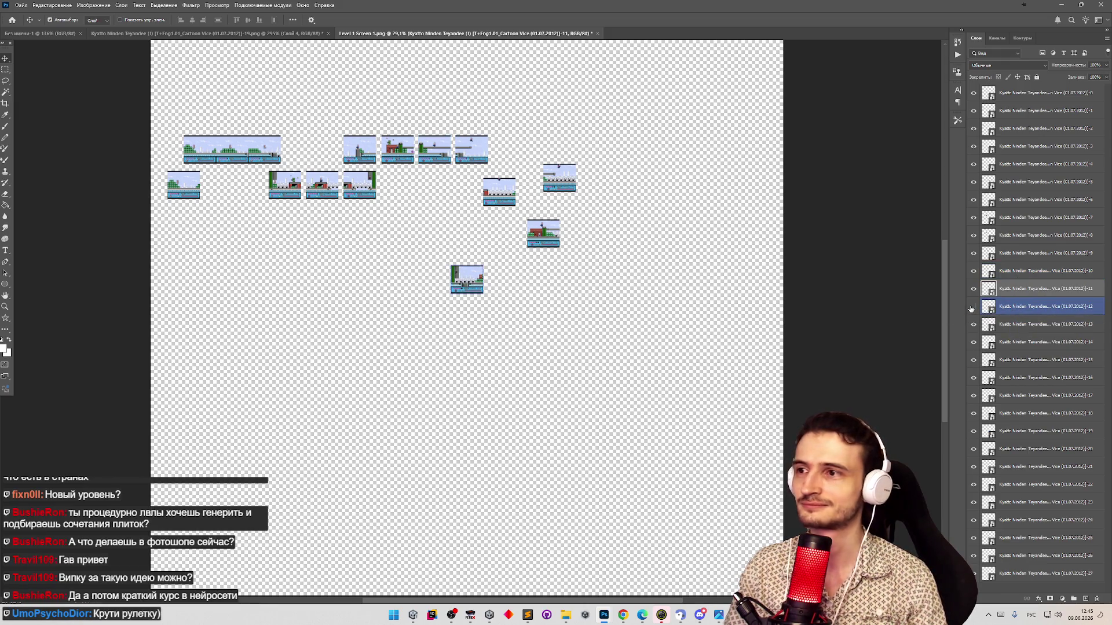
Set the -12 tile under the top row, realign the second row, and park the -13 tile lower left
left_click(1029, 314)
left_click_drag(472, 284, 465, 196)
left_click_drag(560, 180, 648, 194)
left_click_drag(544, 235, 572, 181)
left_click_drag(499, 192, 573, 192)
left_click_drag(464, 192, 474, 185)
left_click(1033, 324)
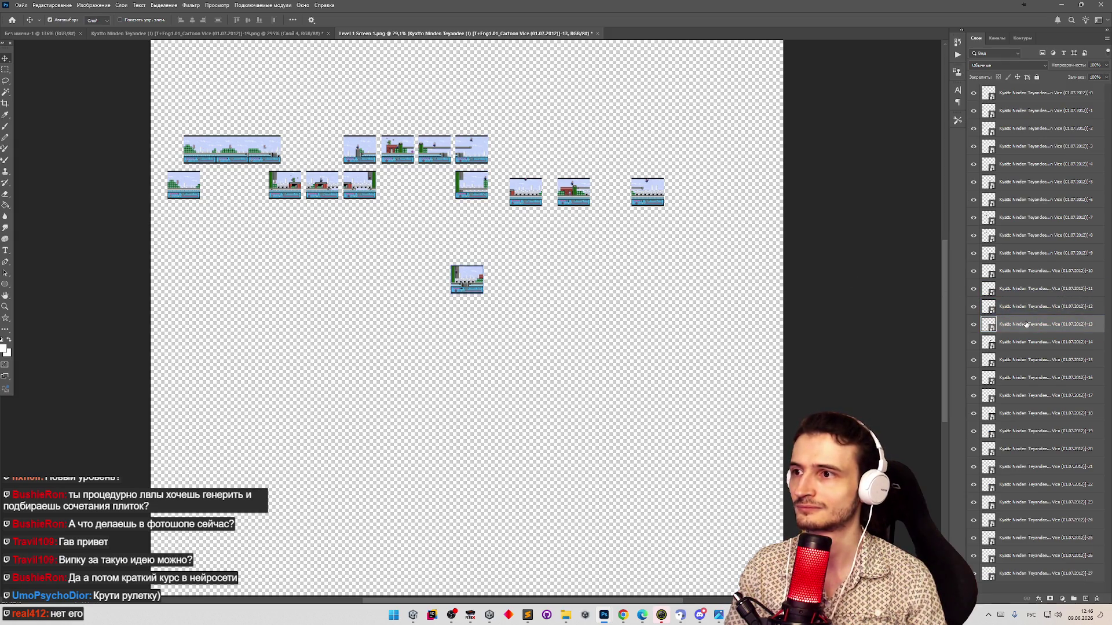
mouse_move(471, 286)
left_mouse_down()
mouse_move(470, 255)
mouse_move(488, 238)
mouse_move(475, 222)
mouse_move(528, 206)
mouse_move(514, 234)
mouse_move(517, 183)
mouse_move(242, 263)
left_mouse_up()
left_click(1031, 158)
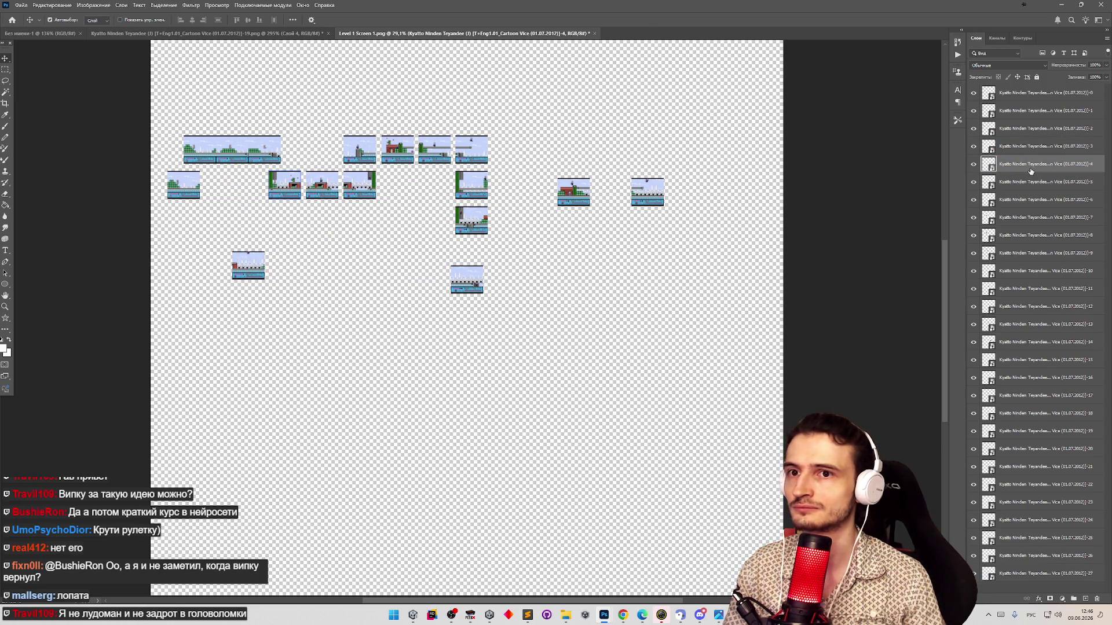
Move the lone left tile into the second row and set another tile beside the right column's lower tile
left_click(1030, 183)
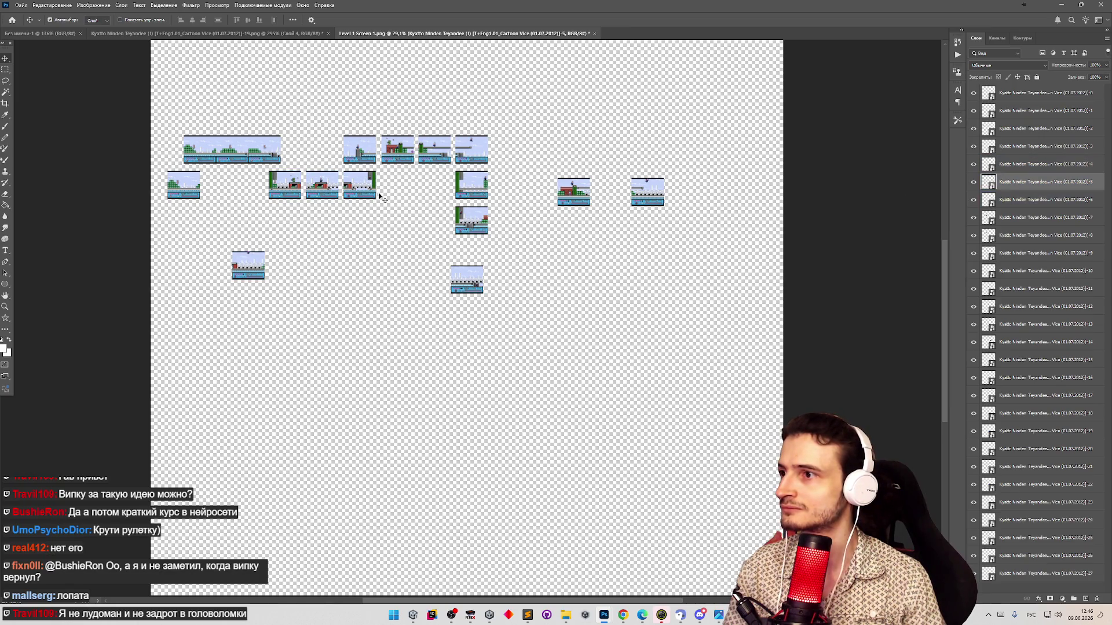
mouse_move(515, 121)
left_mouse_down()
mouse_move(501, 163)
mouse_move(307, 340)
left_mouse_up()
mouse_move(327, 186)
left_mouse_down()
mouse_move(395, 187)
mouse_move(382, 187)
left_mouse_up()
key("ctrl+z")
left_click_drag(242, 269, 314, 189)
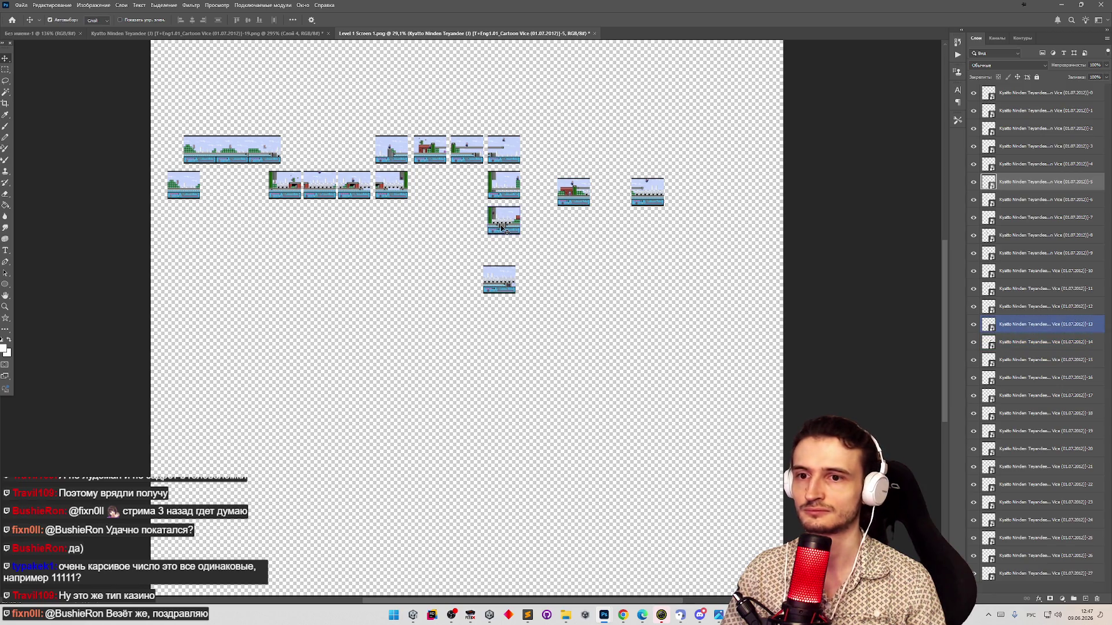
left_click_drag(577, 192, 544, 220)
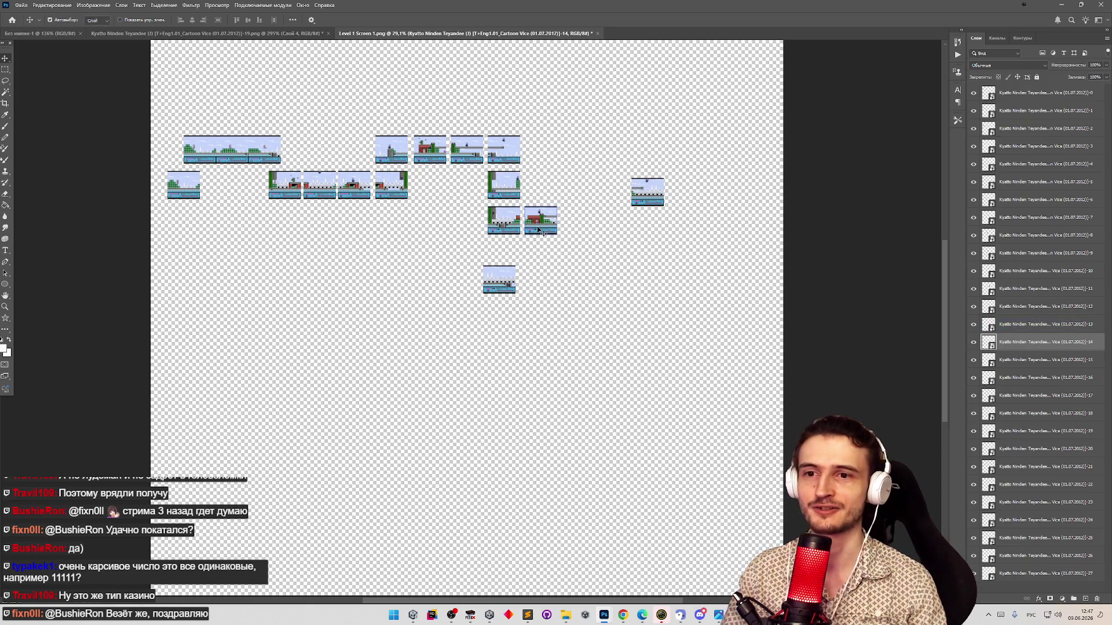
left_click(999, 362)
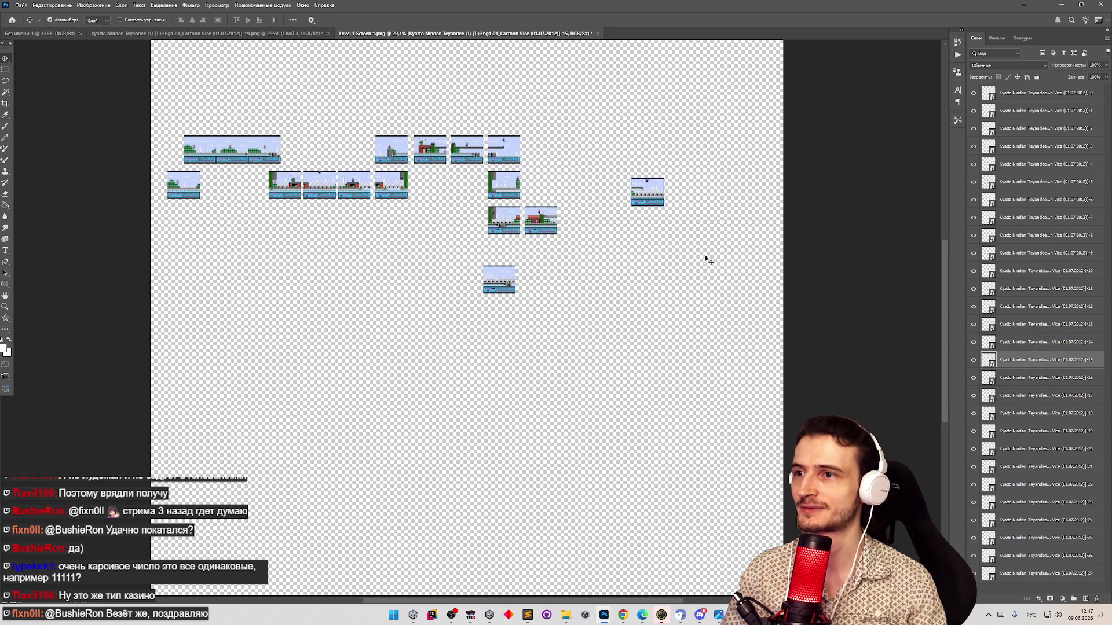
Add the -15 and -16 tiles to the lower row, set -17 below its end, then view tasks.todo
left_click_drag(652, 198, 582, 226)
left_click(499, 279)
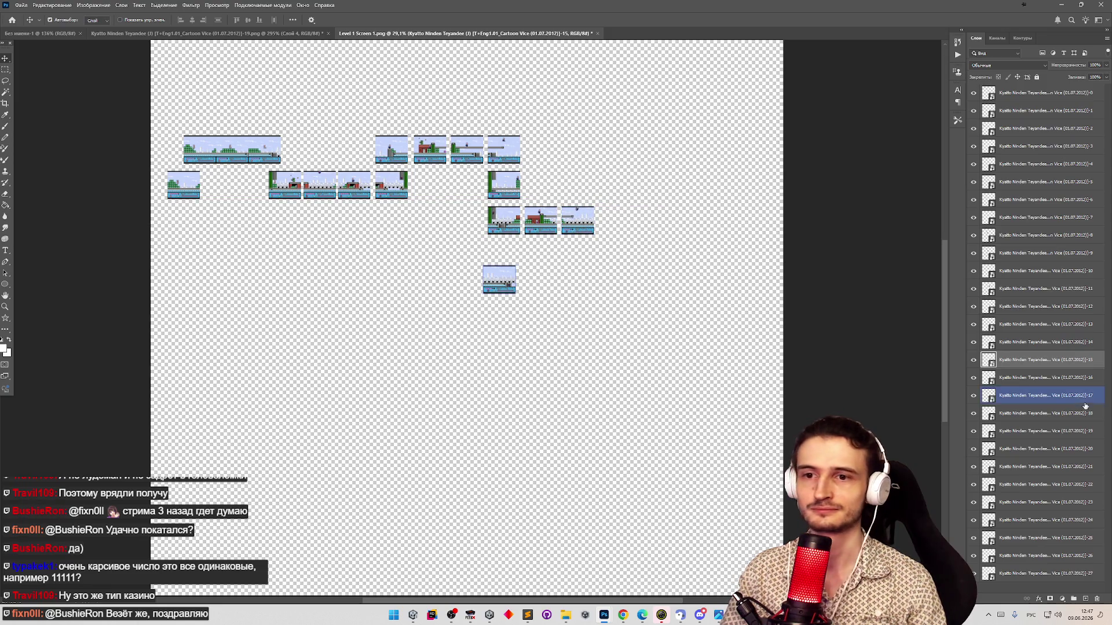
mouse_move(527, 290)
left_mouse_down()
mouse_move(642, 219)
mouse_move(642, 230)
left_mouse_up()
left_click(1020, 399)
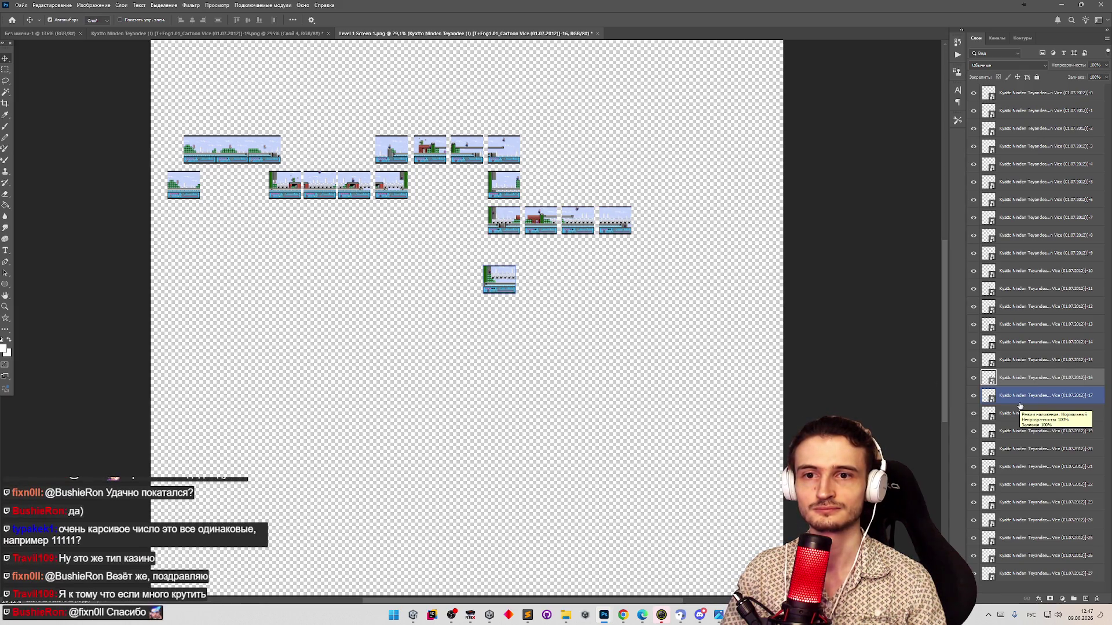
left_click(1020, 405)
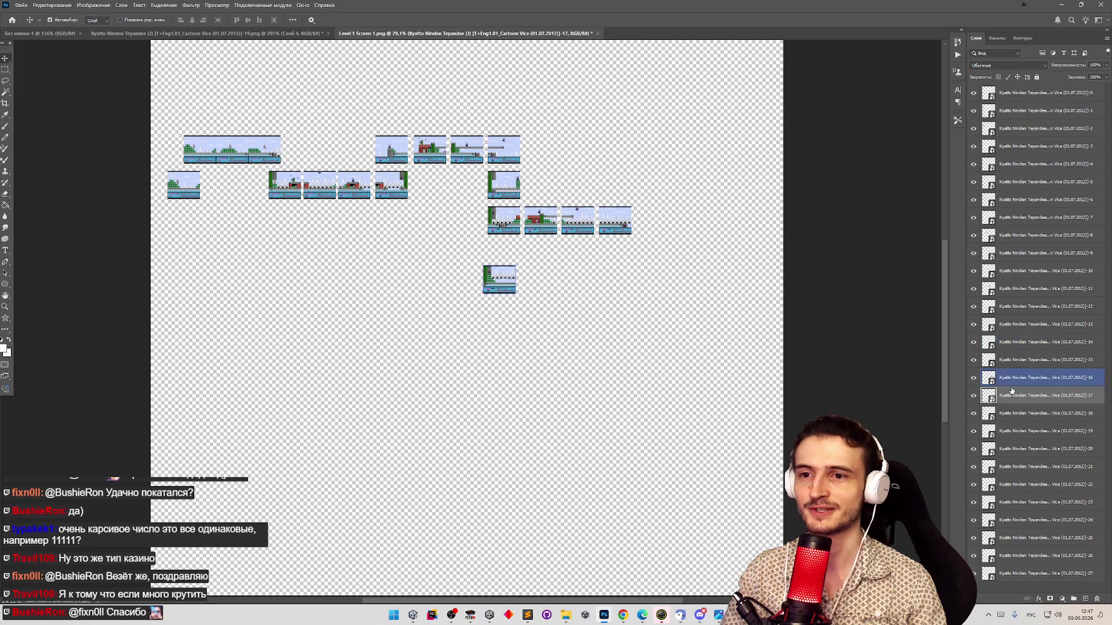
mouse_move(514, 290)
left_mouse_down()
mouse_move(608, 280)
mouse_move(651, 261)
left_mouse_up()
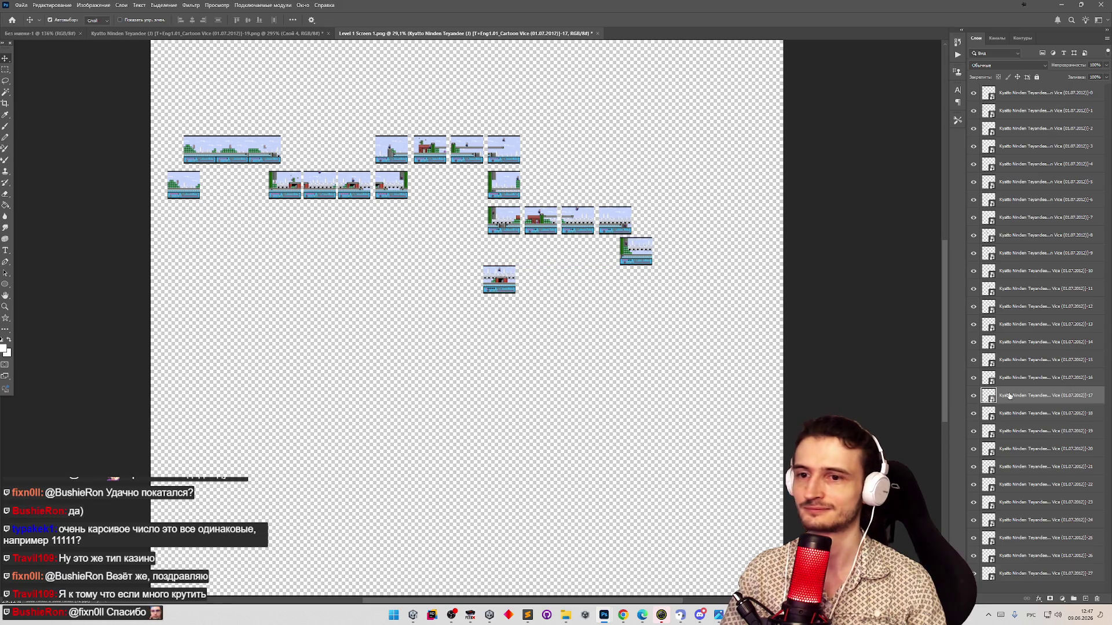
left_click(1040, 412)
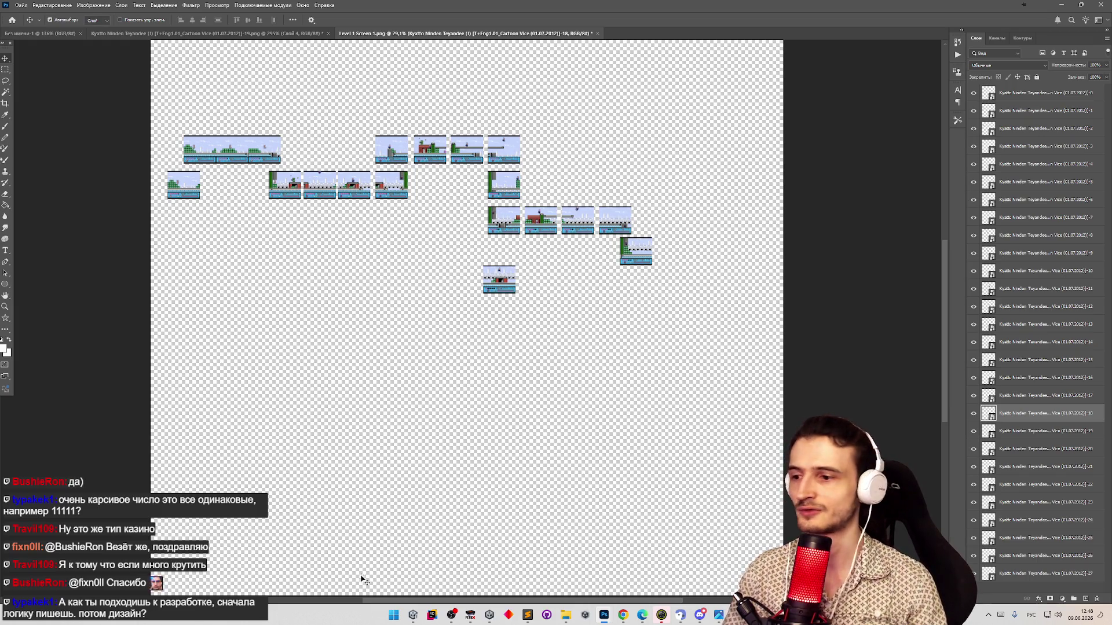
left_click(527, 615)
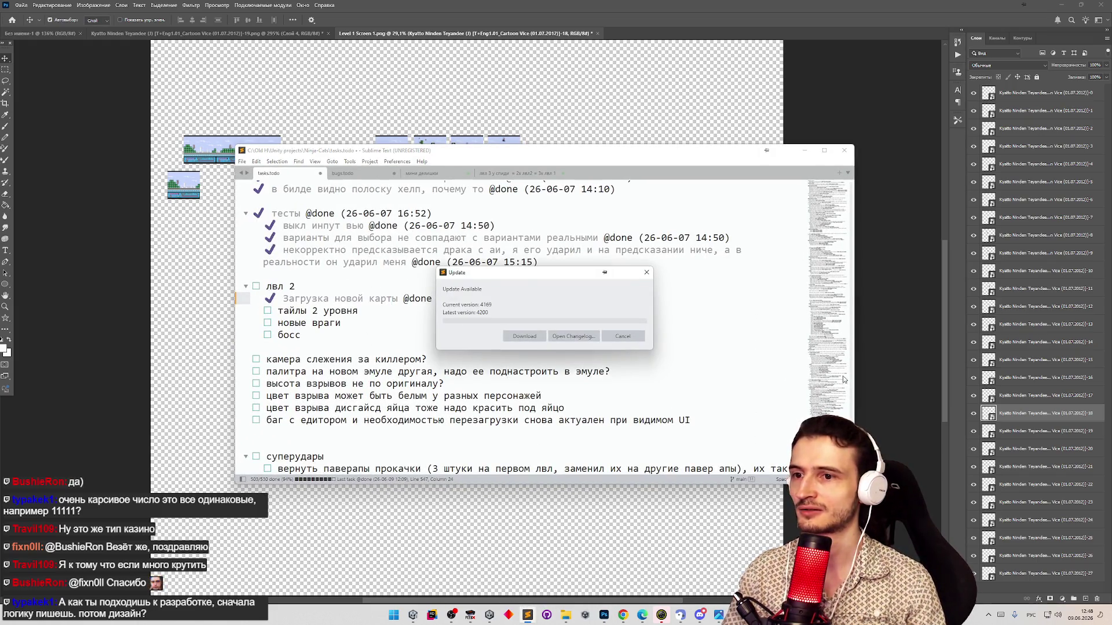
left_click(623, 339)
scroll(521, 324, "up", 15)
scroll(521, 324, "down", 10)
scroll(521, 324, "down", 7)
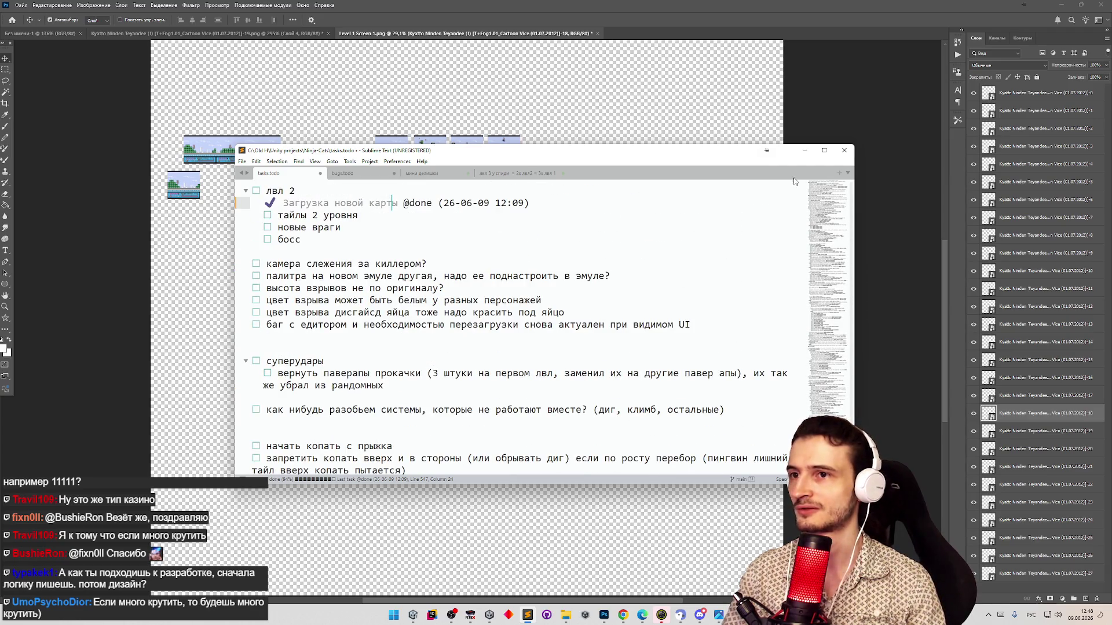
left_click(803, 150)
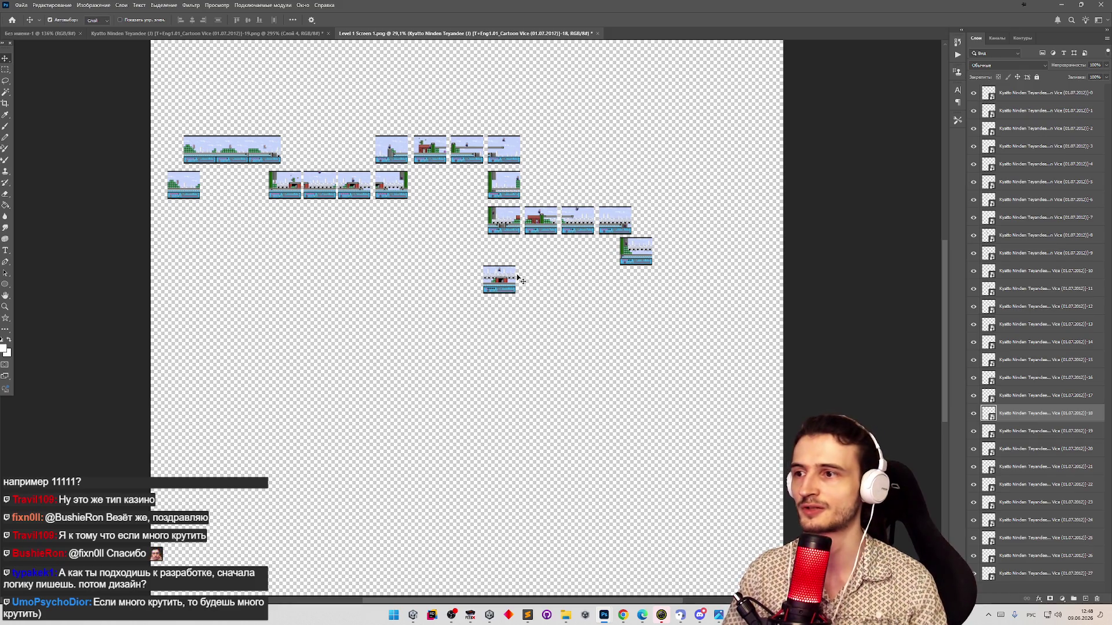
Extend the fourth row with the -18, -19 and -20 tiles at its right end
left_click(519, 278)
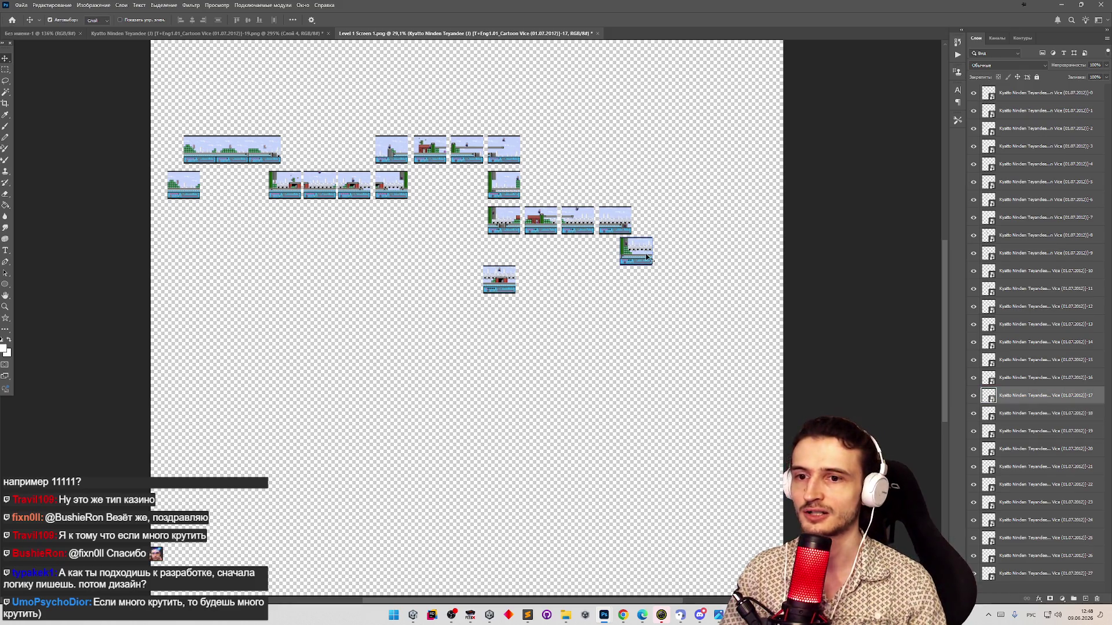
left_click(509, 283)
left_click_drag(507, 287, 681, 261)
left_click(1080, 445)
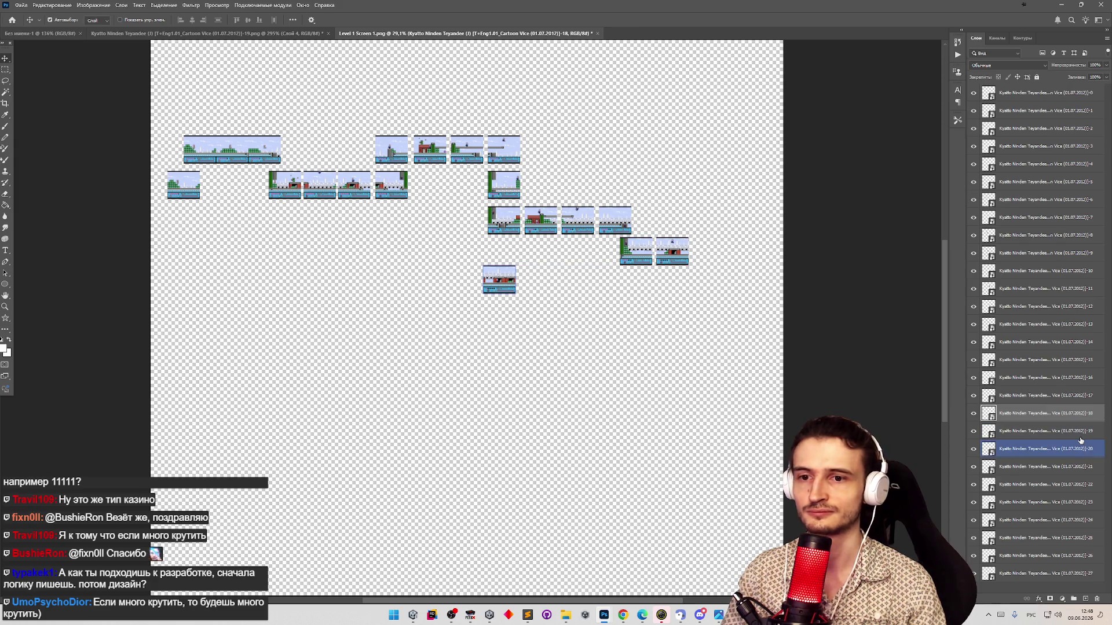
left_click(1080, 431)
mouse_move(506, 287)
left_mouse_down()
mouse_move(601, 315)
mouse_move(709, 287)
mouse_move(716, 260)
left_mouse_up()
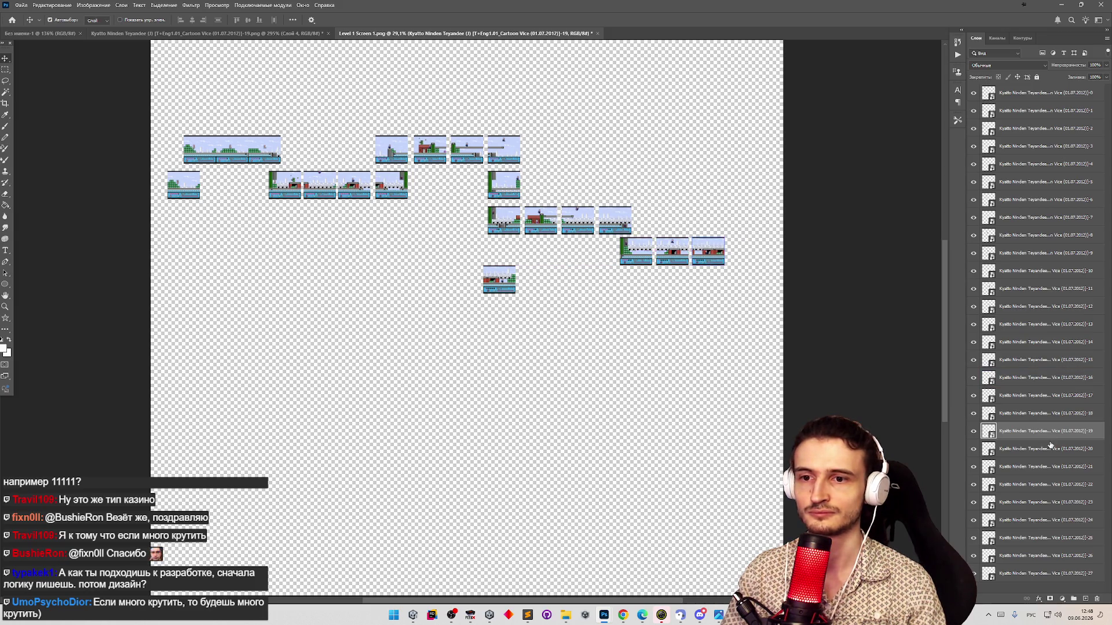
left_click(1051, 447)
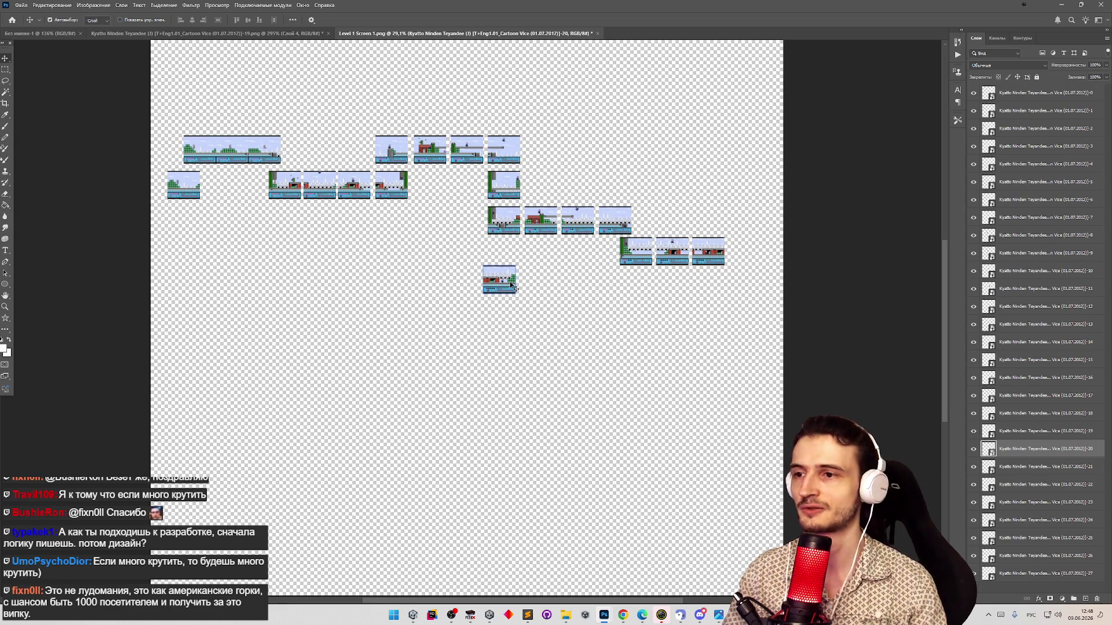
mouse_move(511, 285)
left_mouse_down()
mouse_move(582, 324)
mouse_move(747, 278)
mouse_move(757, 256)
left_mouse_up()
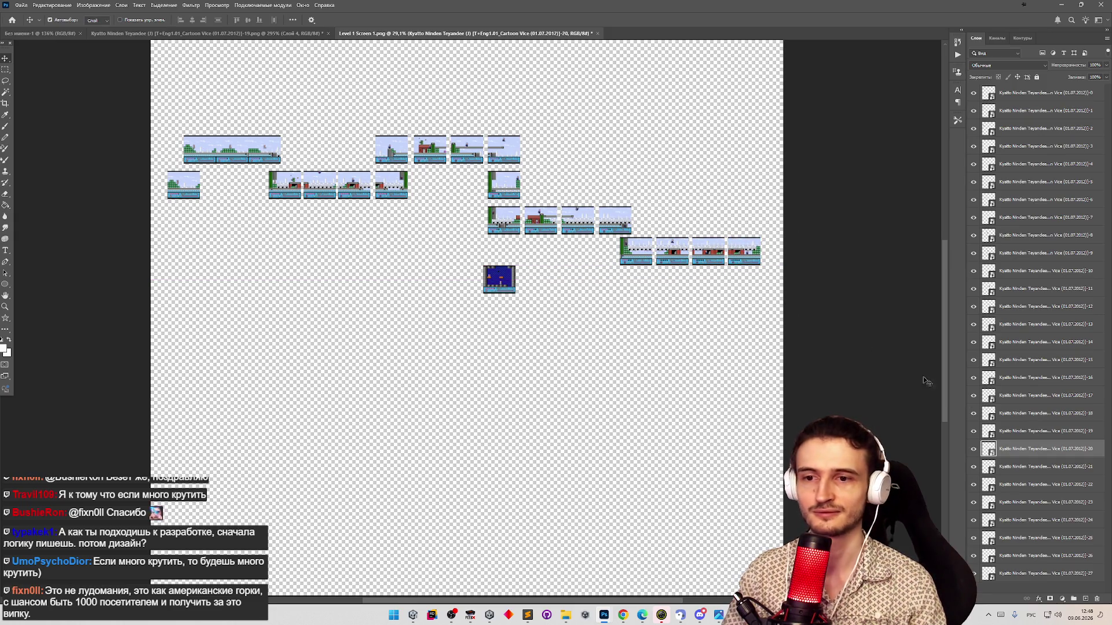
Place the -21 blue tile below and left of the map, toggling its visibility to verify it
left_click(1031, 466)
mouse_move(490, 290)
left_mouse_down()
mouse_move(458, 317)
mouse_move(301, 342)
mouse_move(305, 352)
left_mouse_up()
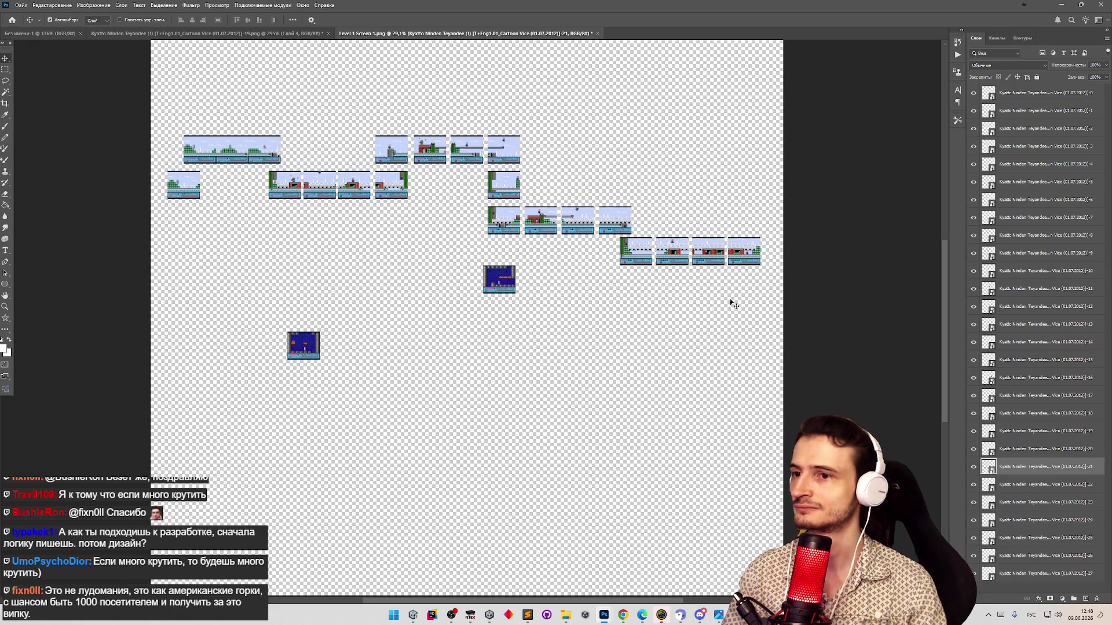
left_click(513, 292)
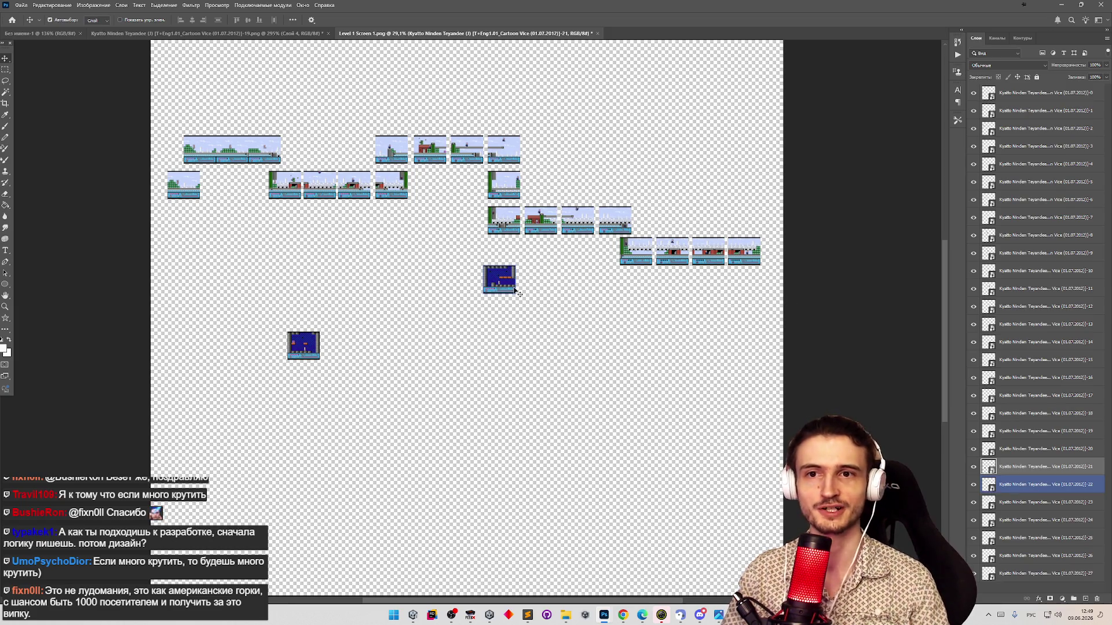
left_click(379, 334)
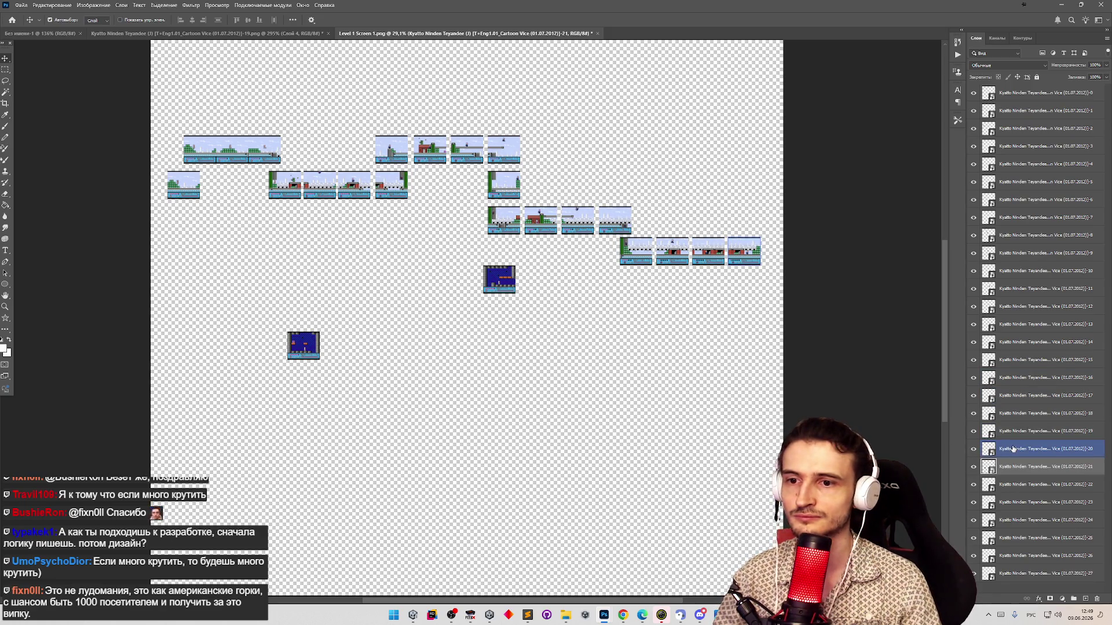
left_click(978, 449)
left_click(977, 467)
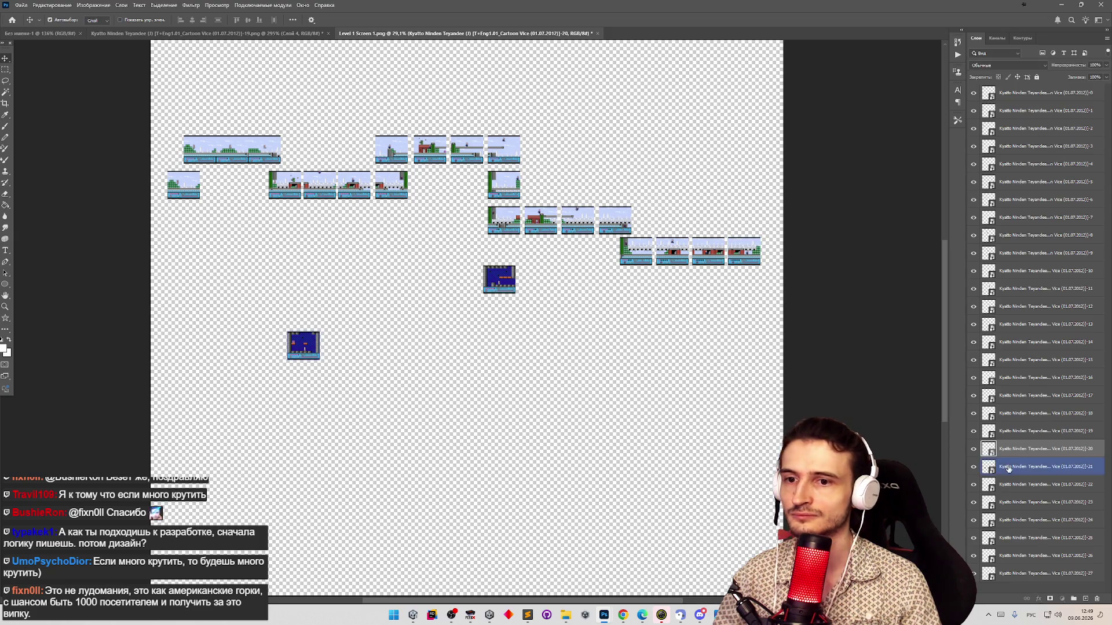
left_click(972, 468)
left_click(972, 469)
Move the -22 blue tile below the map and shift the other blue tile up-right
left_click(977, 490)
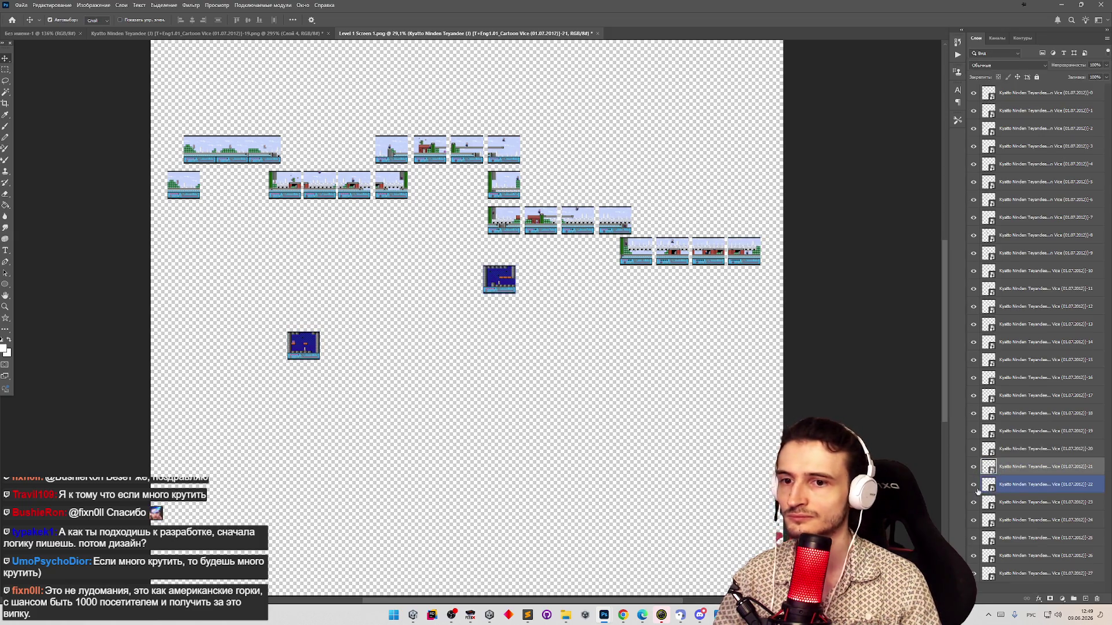
left_click(1011, 488)
mouse_move(496, 286)
left_mouse_down()
mouse_move(349, 323)
mouse_move(318, 350)
mouse_move(355, 355)
left_mouse_up()
left_click_drag(355, 312, 374, 290)
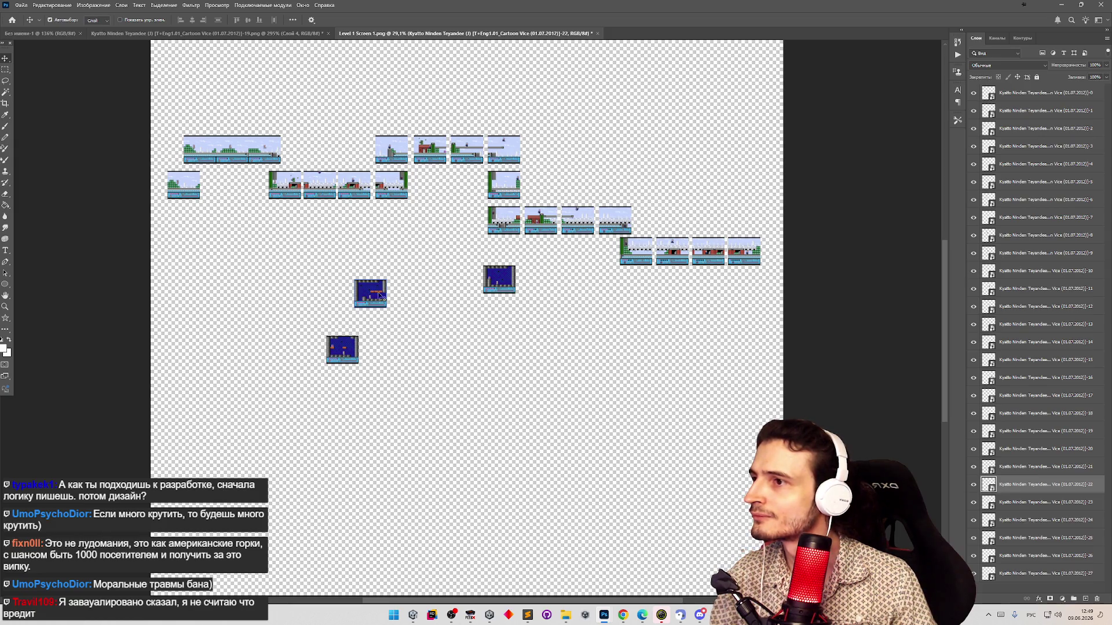
Stack the blue indoor tiles into a column, toggling right-row screens to identify them
left_click_drag(379, 298, 396, 225)
mouse_move(344, 352)
left_mouse_down()
mouse_move(380, 280)
mouse_move(382, 248)
mouse_move(377, 256)
left_mouse_up()
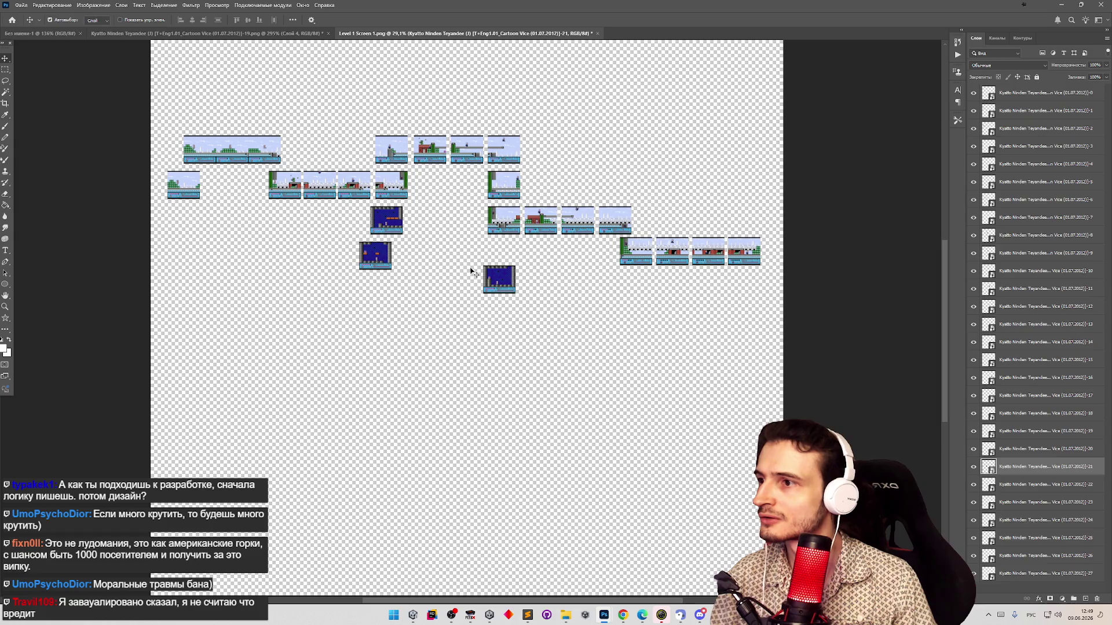
left_click_drag(487, 290, 439, 292)
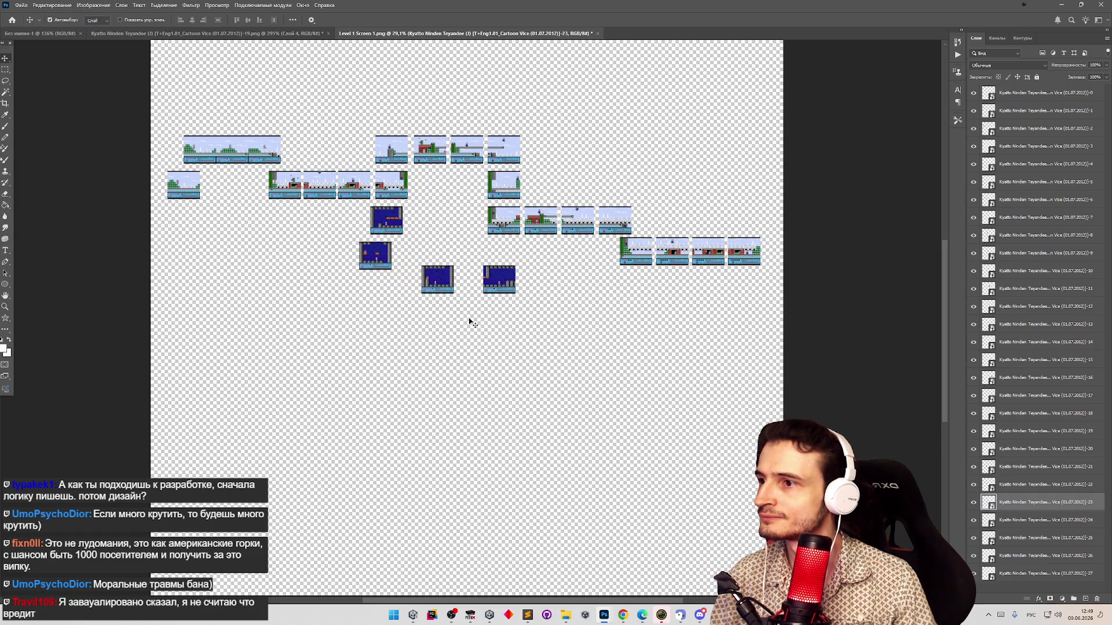
left_click_drag(375, 260, 352, 323)
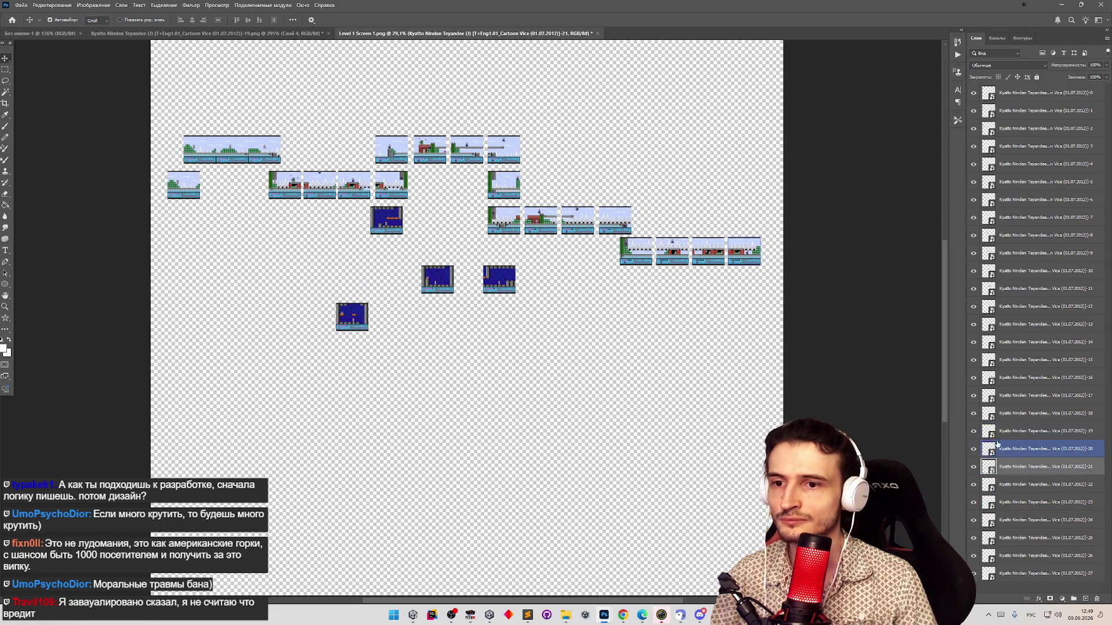
left_click(974, 431)
left_click(974, 431)
left_click(974, 449)
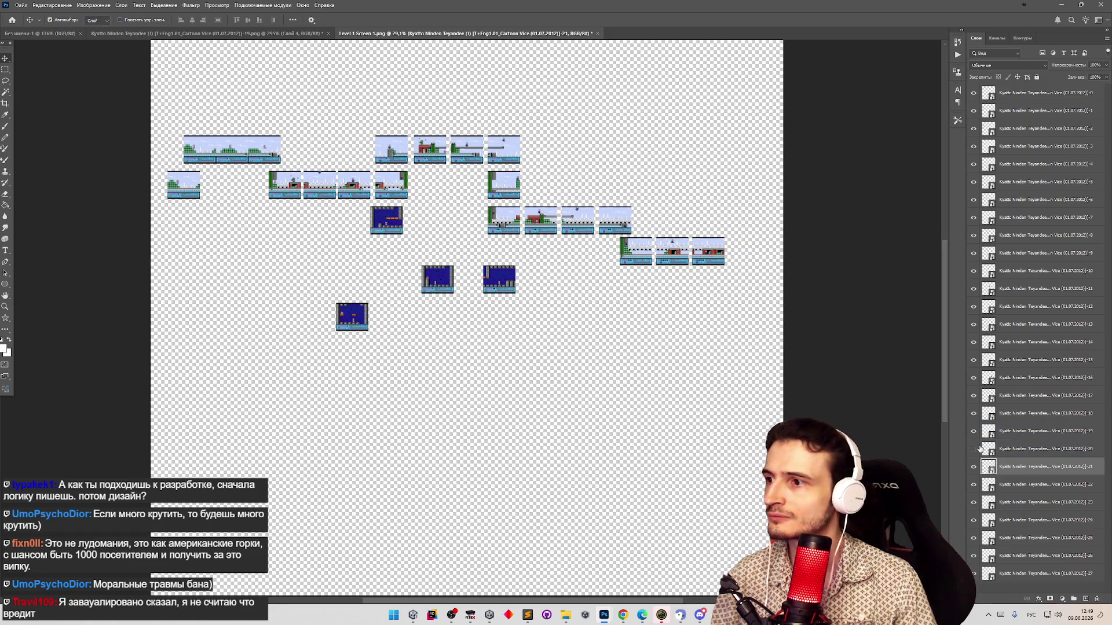
left_click(974, 449)
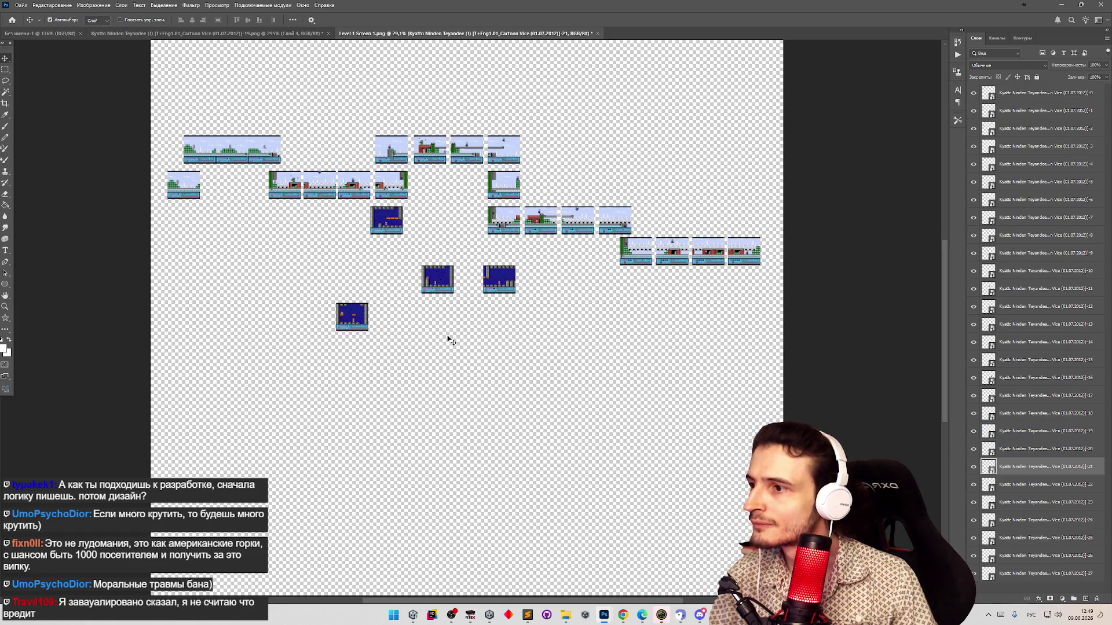
left_click_drag(385, 220, 299, 279)
left_click_drag(352, 317, 390, 222)
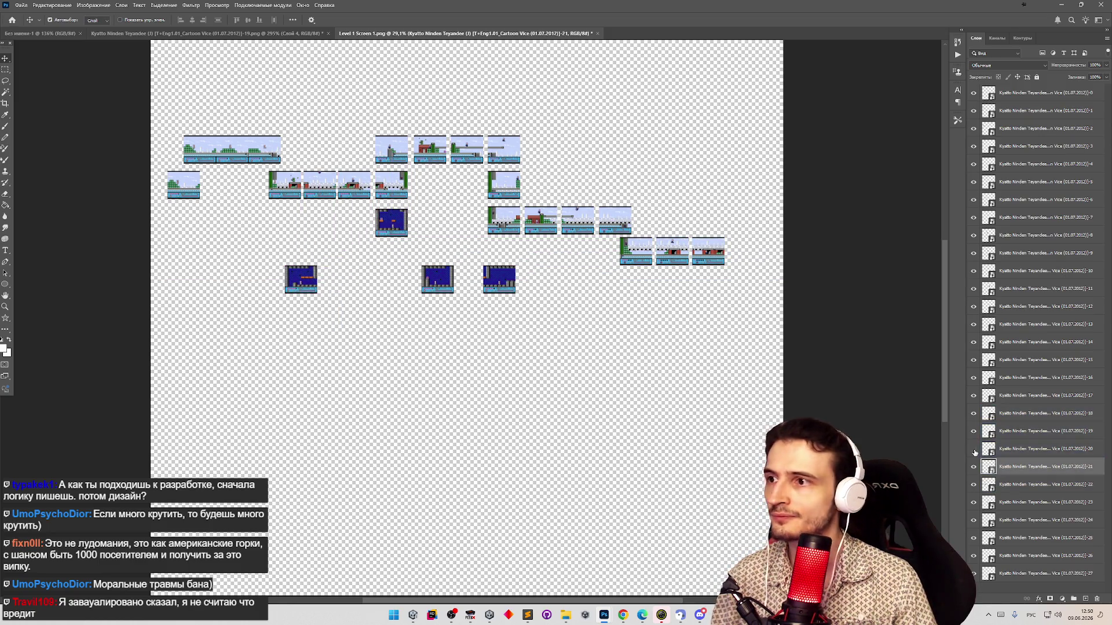
Identify the layer 22 and 23 tiles by toggling visibility and set them into the blue column
left_click(1023, 449)
left_click(1023, 485)
left_click(973, 485)
left_click(973, 484)
mouse_move(308, 281)
left_mouse_down()
mouse_move(394, 243)
mouse_move(398, 262)
left_mouse_up()
left_click(502, 272)
left_click(1007, 503)
left_click(974, 503)
left_click(973, 503)
left_click_drag(431, 284, 364, 303)
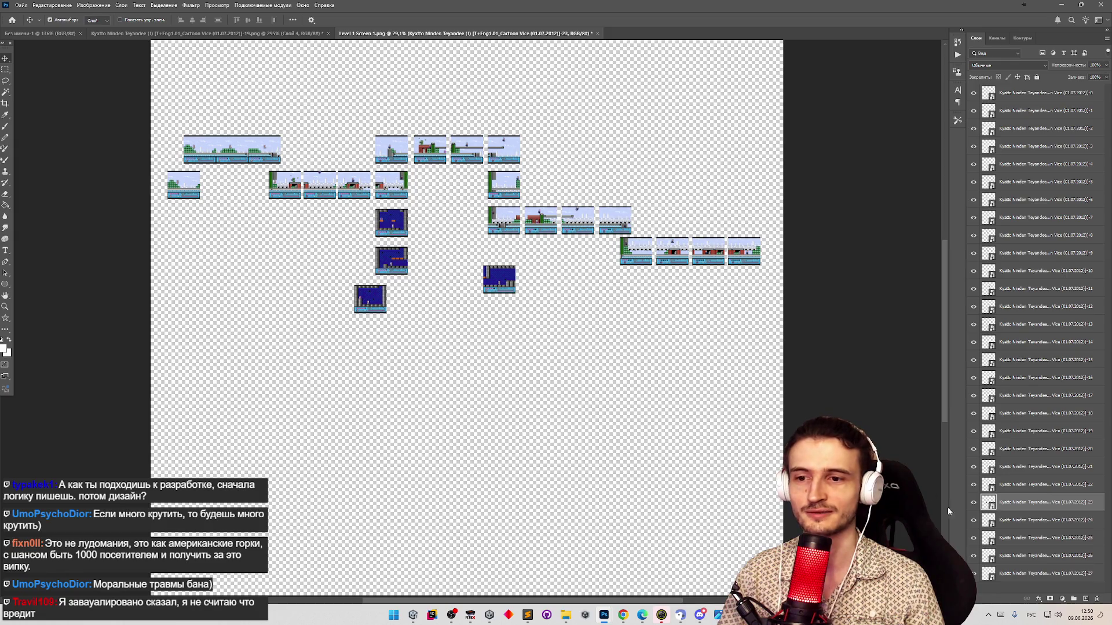
Lay out a middle row of three blue tiles and extend the right-hand row with the green screen
left_click(1006, 521)
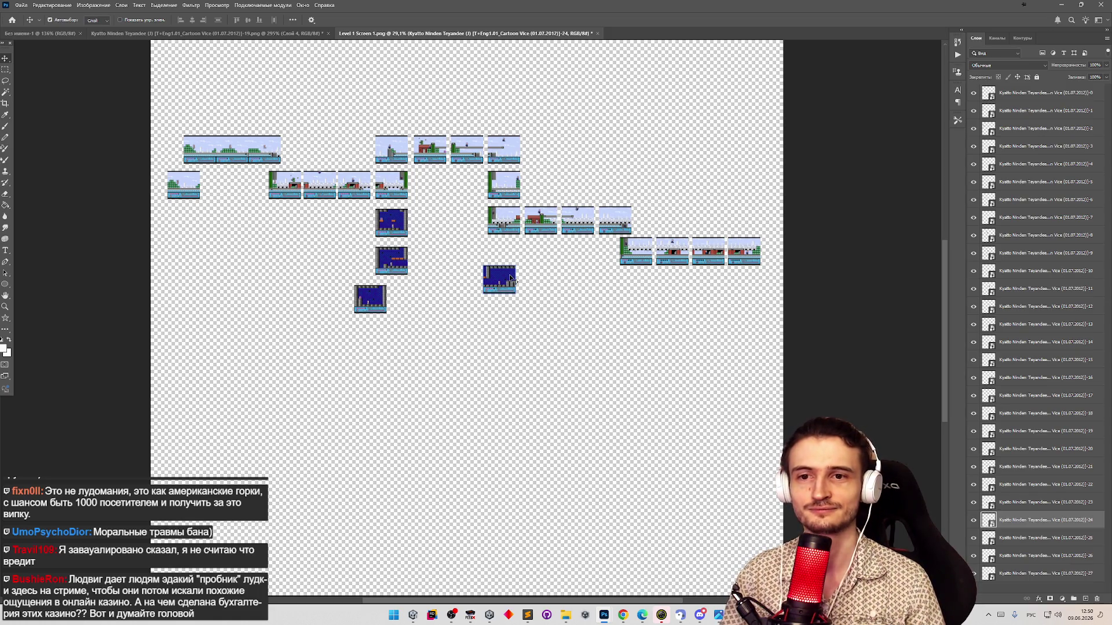
mouse_move(511, 279)
left_mouse_down()
mouse_move(472, 287)
mouse_move(477, 242)
mouse_move(435, 257)
left_mouse_up()
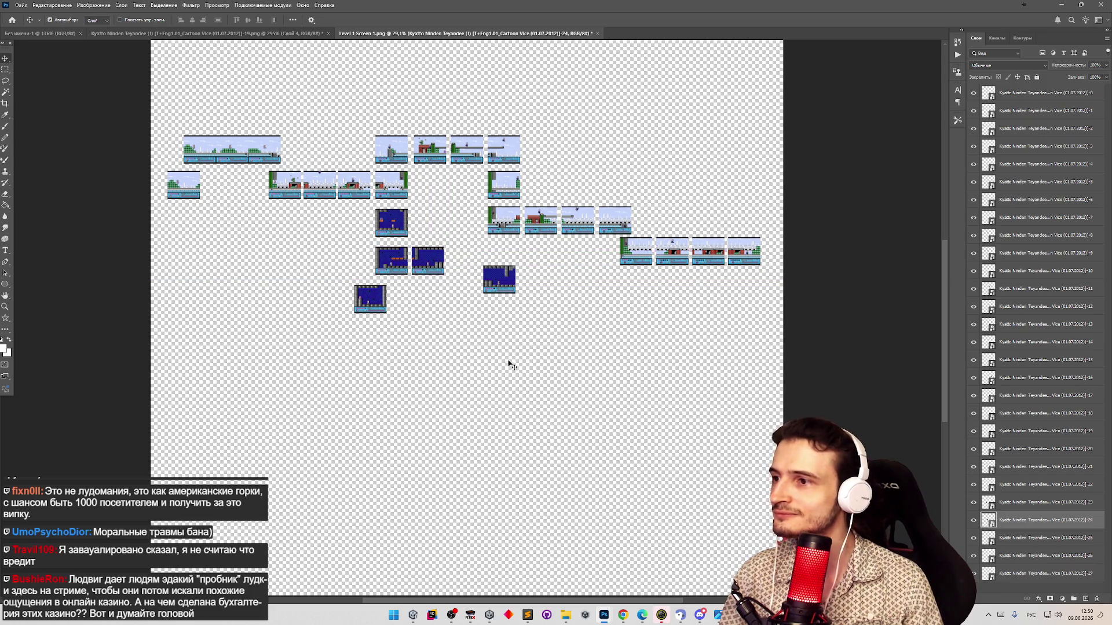
left_click(980, 540)
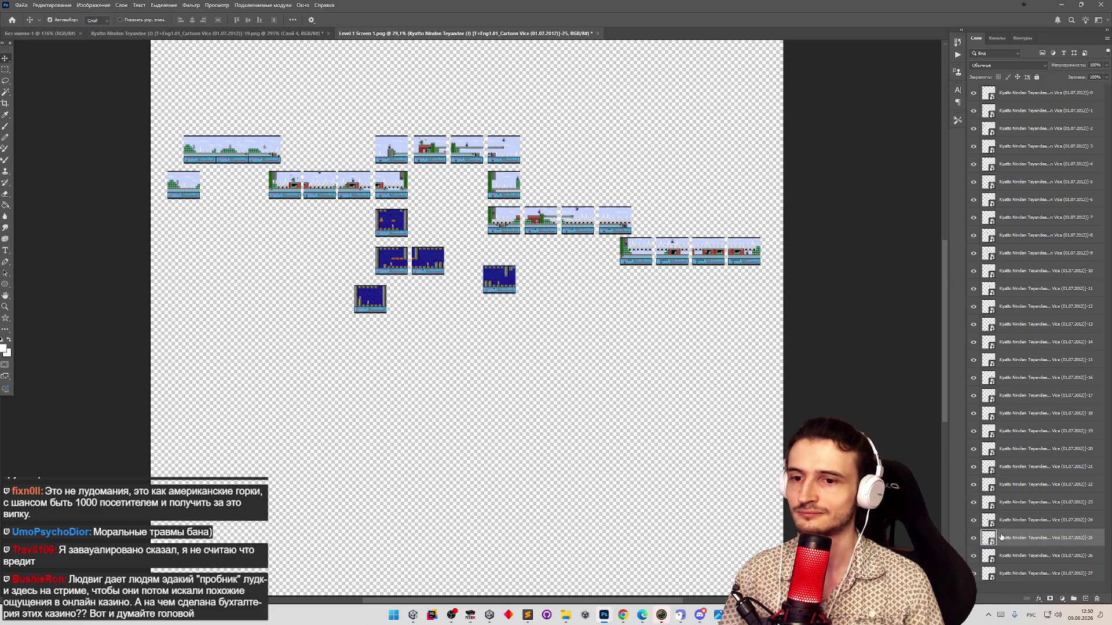
mouse_move(513, 284)
left_mouse_down()
mouse_move(492, 255)
mouse_move(463, 264)
left_mouse_up()
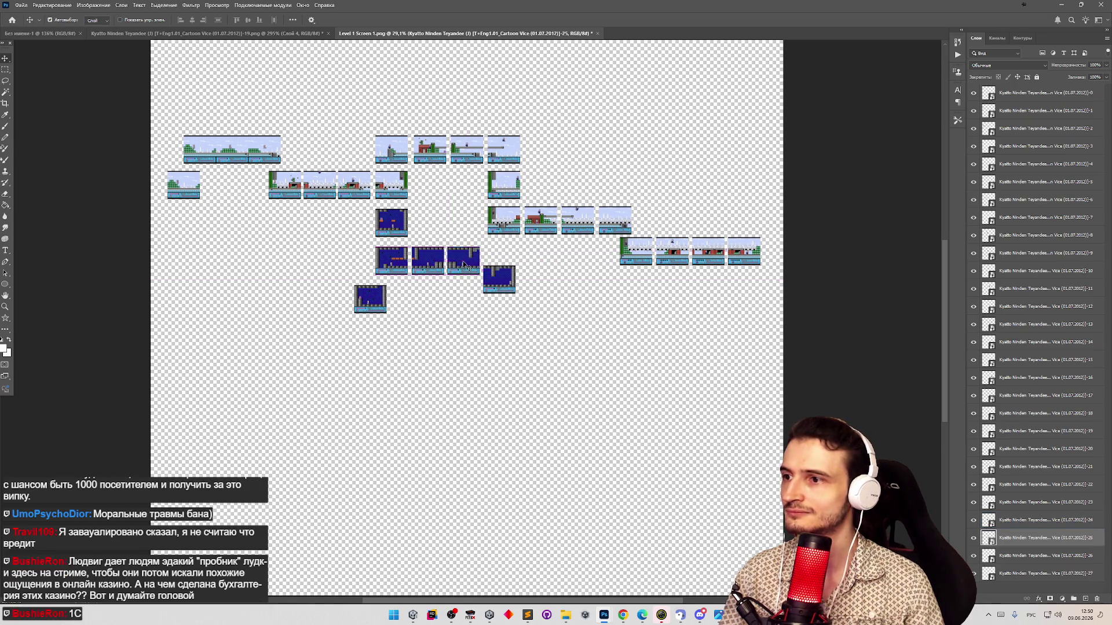
left_click(1005, 555)
mouse_move(512, 297)
left_mouse_down()
mouse_move(547, 275)
mouse_move(503, 264)
left_mouse_up()
mouse_move(513, 293)
left_mouse_down()
mouse_move(528, 287)
mouse_move(576, 315)
mouse_move(737, 301)
mouse_move(783, 284)
mouse_move(789, 249)
mouse_move(781, 255)
left_mouse_up()
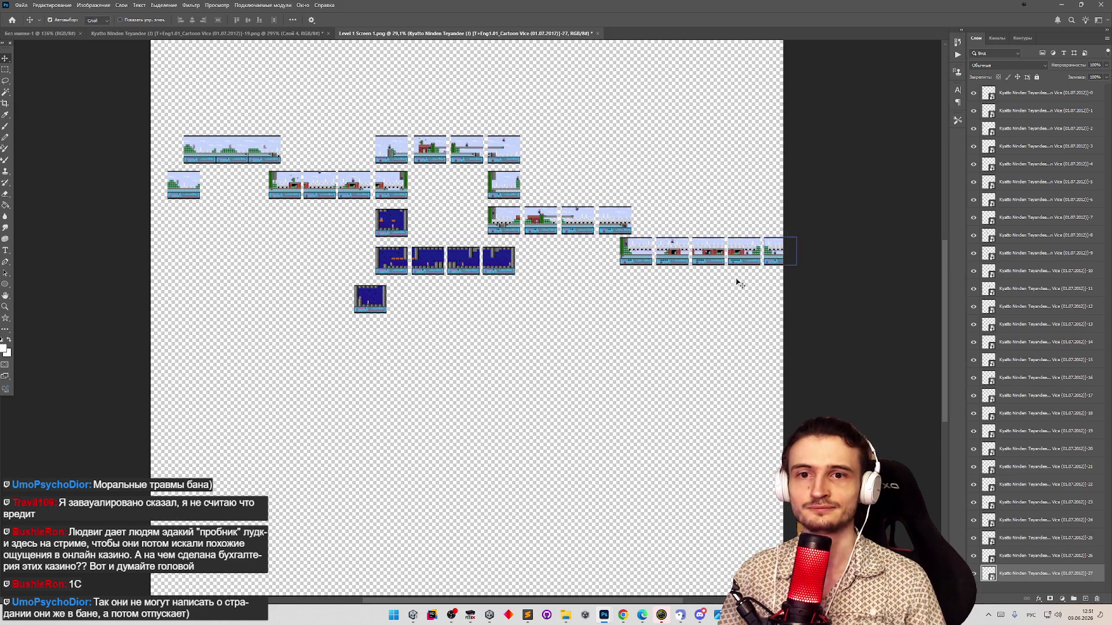
Zoom out and in to check the whole level layout, then return to the Move tool
key("z")
left_click_drag(521, 298, 481, 302)
mouse_move(360, 215)
left_mouse_down()
mouse_move(388, 209)
mouse_move(379, 411)
mouse_move(363, 227)
mouse_move(278, 327)
left_mouse_up()
mouse_move(333, 353)
left_mouse_down()
mouse_move(263, 347)
mouse_move(307, 339)
mouse_move(281, 335)
mouse_move(294, 323)
mouse_move(268, 324)
mouse_move(301, 318)
left_mouse_up()
key("v")
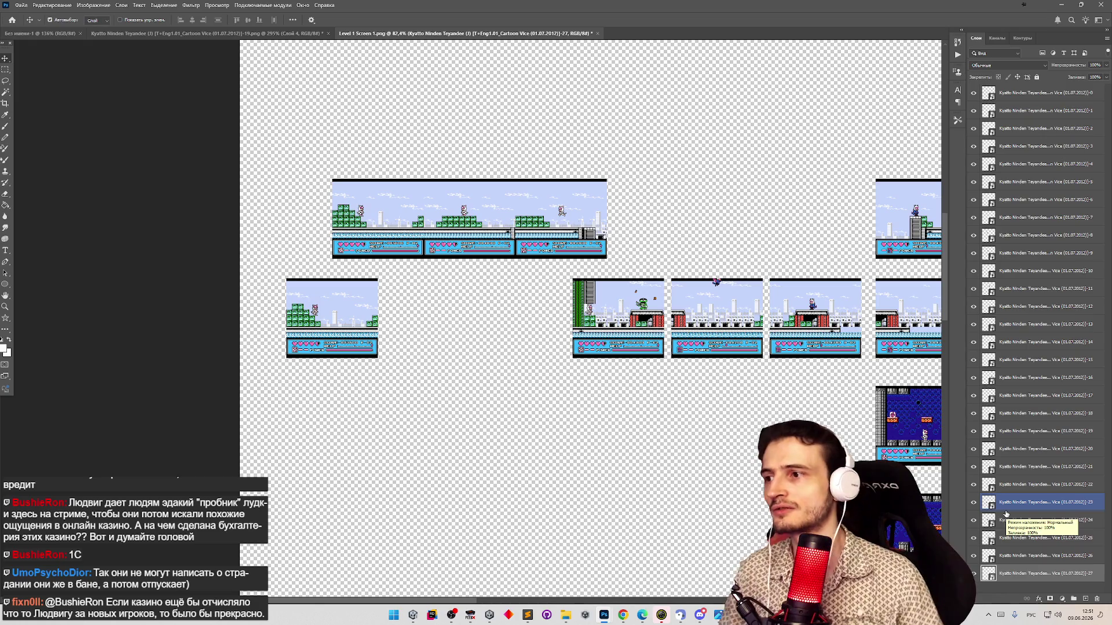
Delete the lone leftover screen layer -0 from the level map
left_click(375, 304)
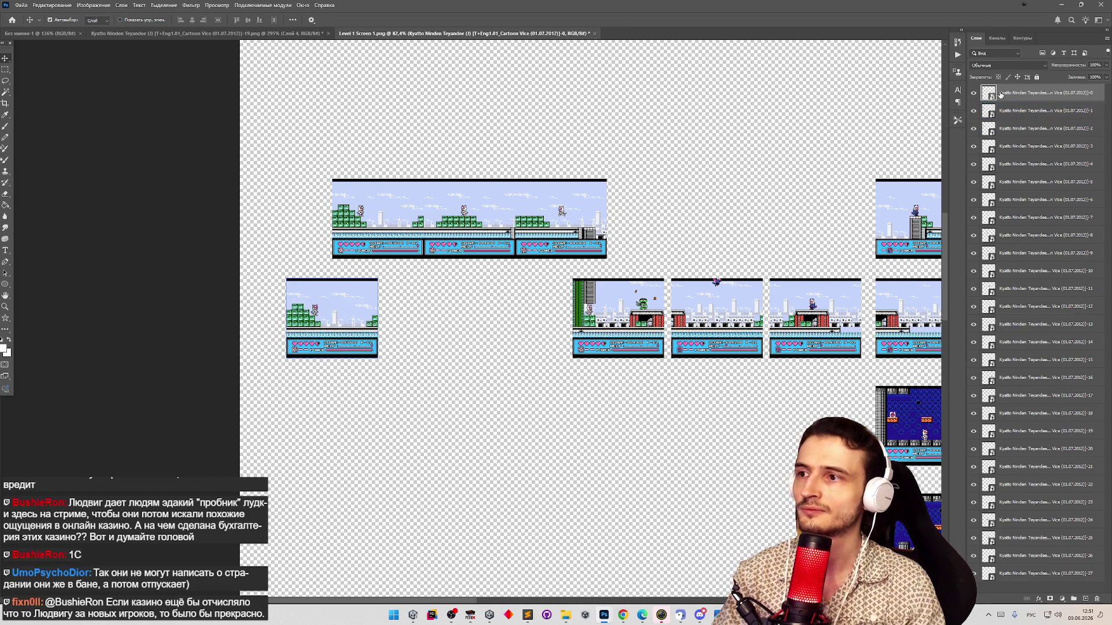
key("Delete")
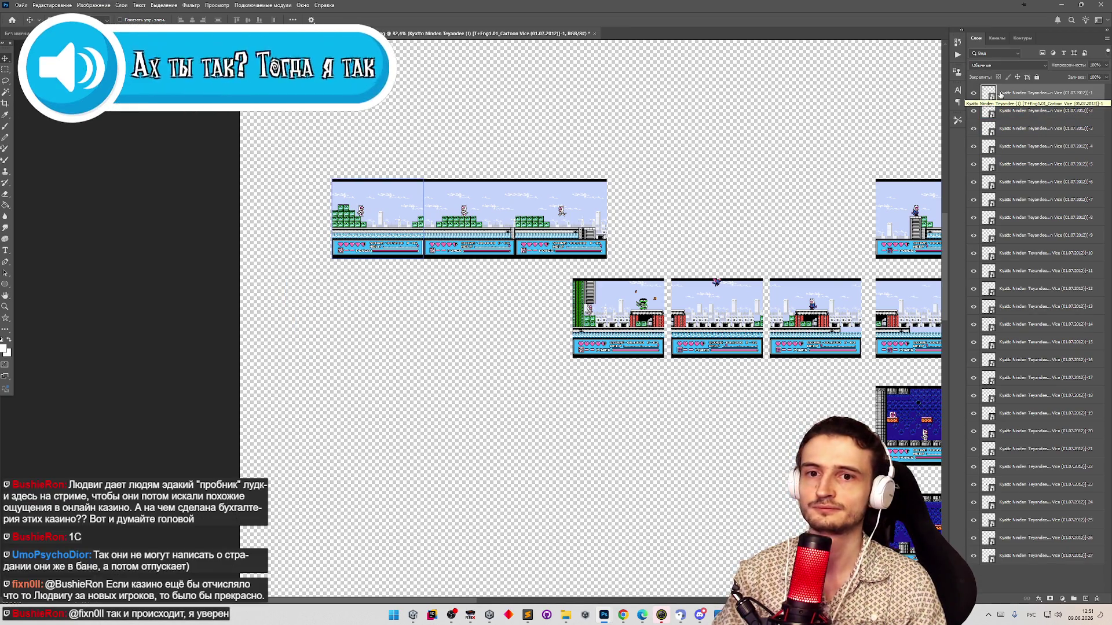
left_click(574, 231)
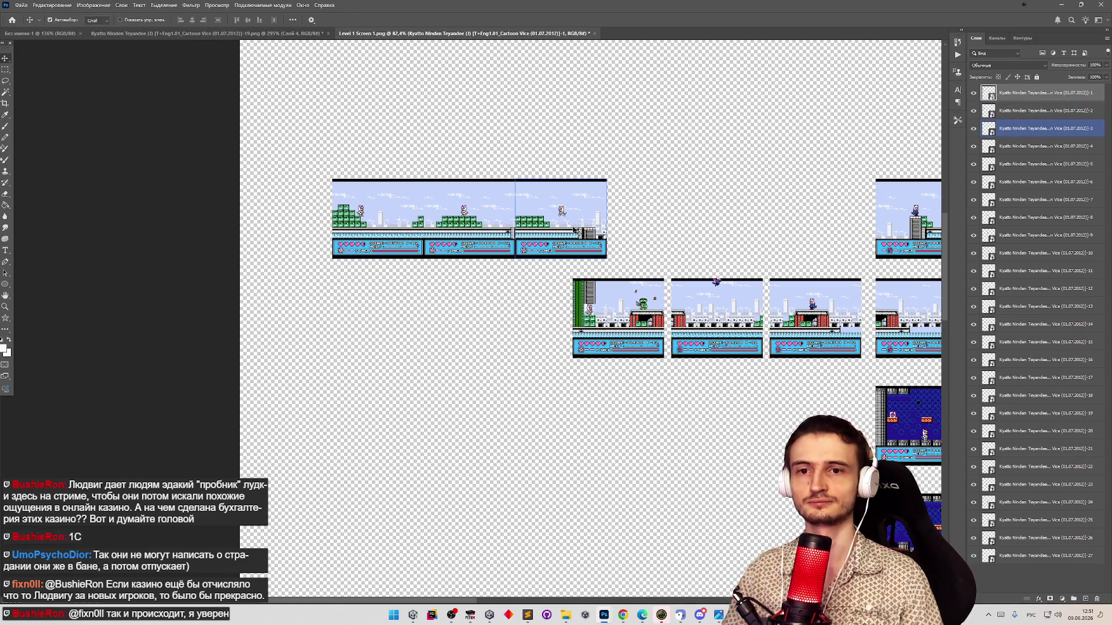
Slide layers -1 and -2 left until the two top-strip screens abut, checking the seam zoomed in
left_click(353, 182)
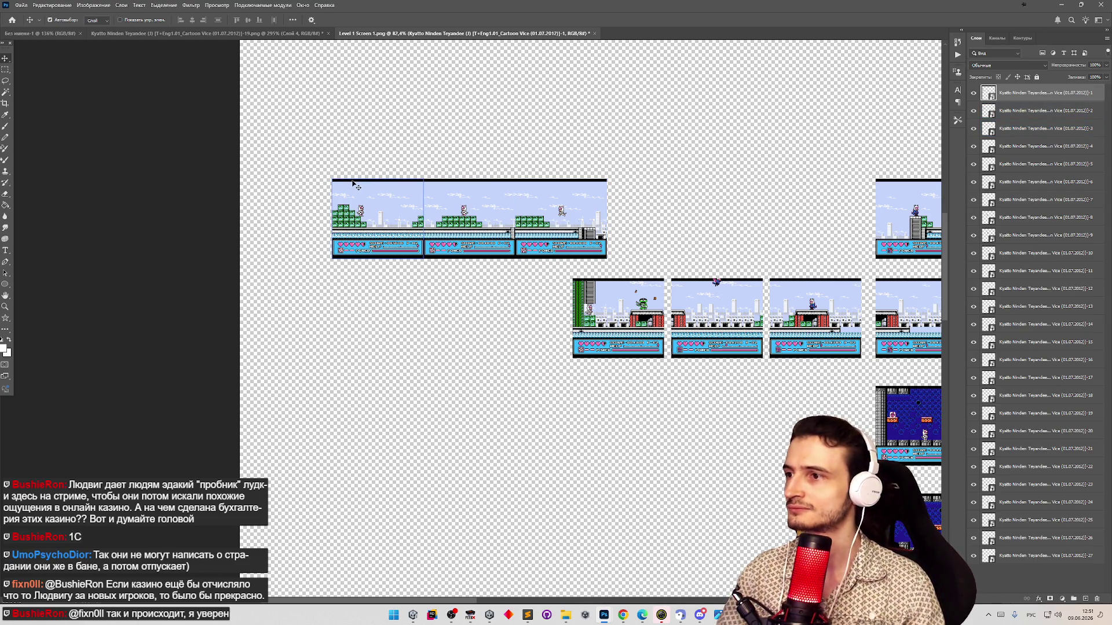
left_click_drag(360, 194, 306, 194)
left_click(461, 211)
left_click_drag(462, 211, 385, 210)
key("z")
left_click(426, 197)
left_click(426, 197, "alt")
key("v")
mouse_move(431, 199)
left_mouse_down()
mouse_move(406, 210)
mouse_move(472, 211)
mouse_move(420, 193)
mouse_move(462, 205)
left_mouse_up()
key("z")
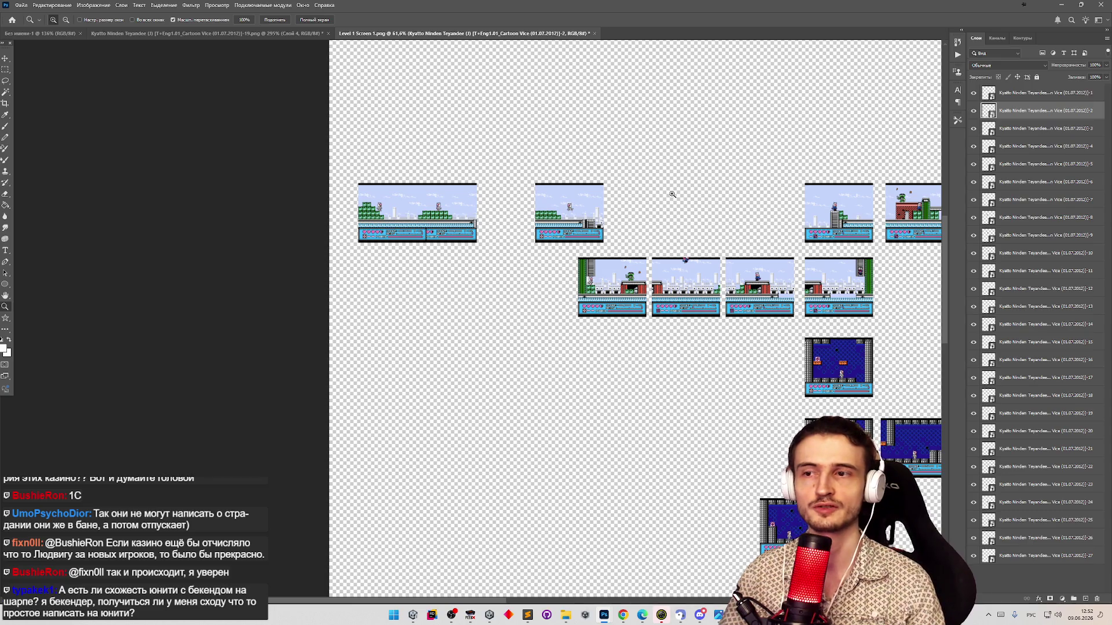
Slide layer -3 about 37 px left to meet layer -2 in the top strip
mouse_move(515, 227)
left_mouse_down()
mouse_move(496, 228)
mouse_move(553, 216)
left_mouse_up()
key("v")
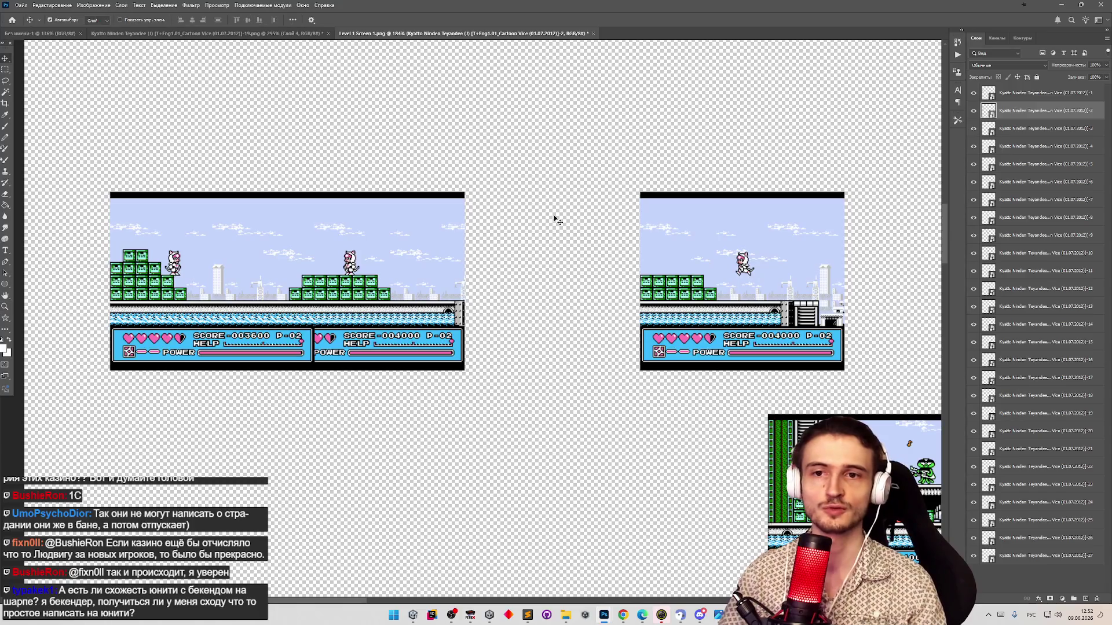
mouse_move(678, 258)
left_mouse_down()
mouse_move(352, 255)
mouse_move(416, 254)
mouse_move(501, 219)
mouse_move(473, 246)
mouse_move(351, 255)
left_mouse_up()
Zoom out and move the three joined opening screens right, above the outdoor row
key("z")
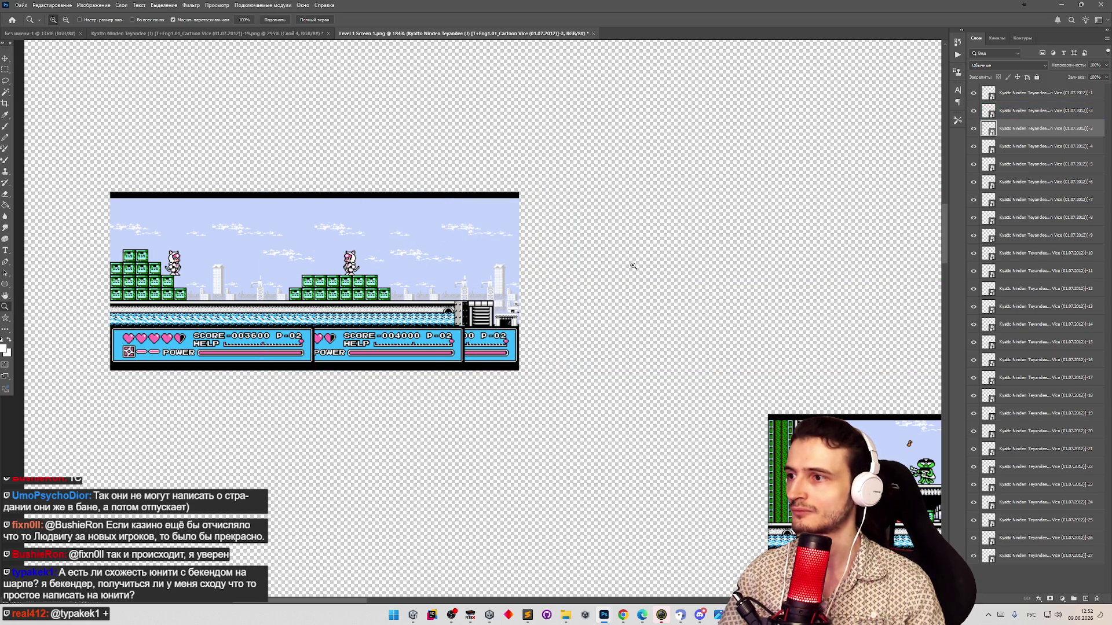
left_click_drag(620, 255, 580, 282)
scroll(792, 293, "up", 2)
scroll(601, 293, "up", 1)
scroll(454, 268, "down", 1)
scroll(454, 261, "up", 1)
scroll(454, 260, "up", 1)
key("v")
mouse_move(120, 203)
left_mouse_down()
mouse_move(368, 293)
mouse_move(373, 308)
mouse_move(571, 313)
mouse_move(550, 318)
mouse_move(551, 307)
left_mouse_up()
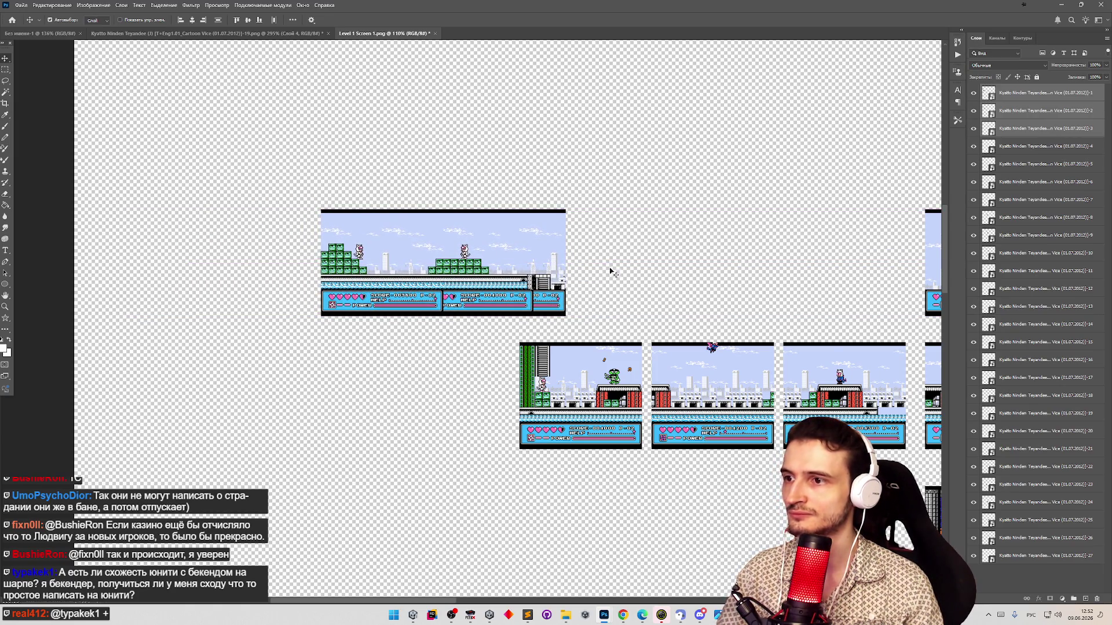
key("z")
scroll(602, 336, "down", 5)
scroll(603, 336, "up", 5)
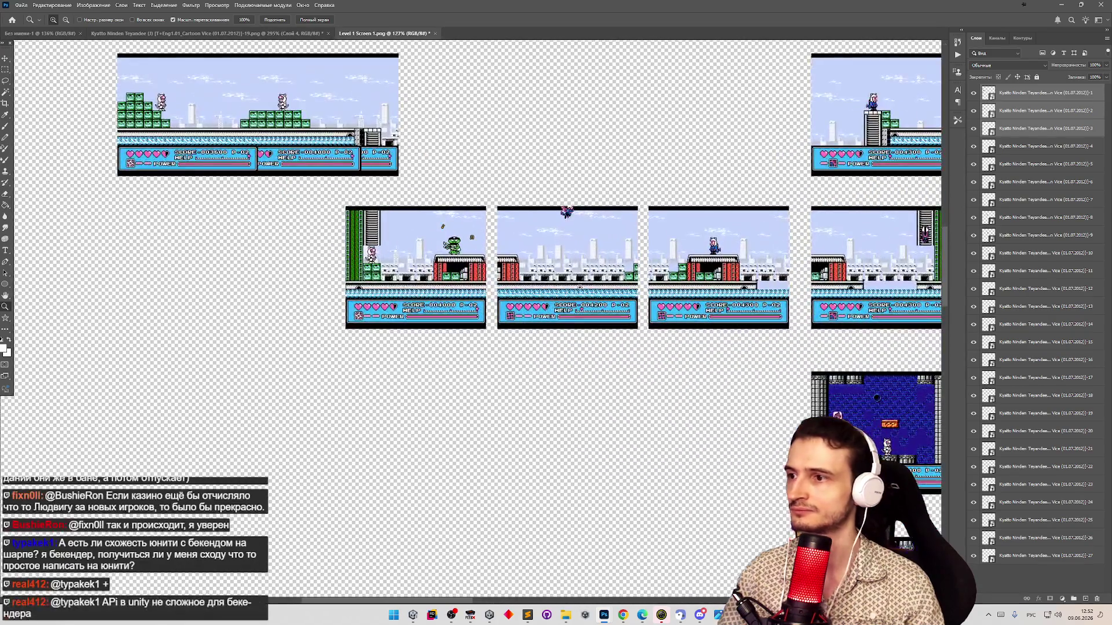
scroll(436, 316, "down", 3)
scroll(478, 298, "up", 4)
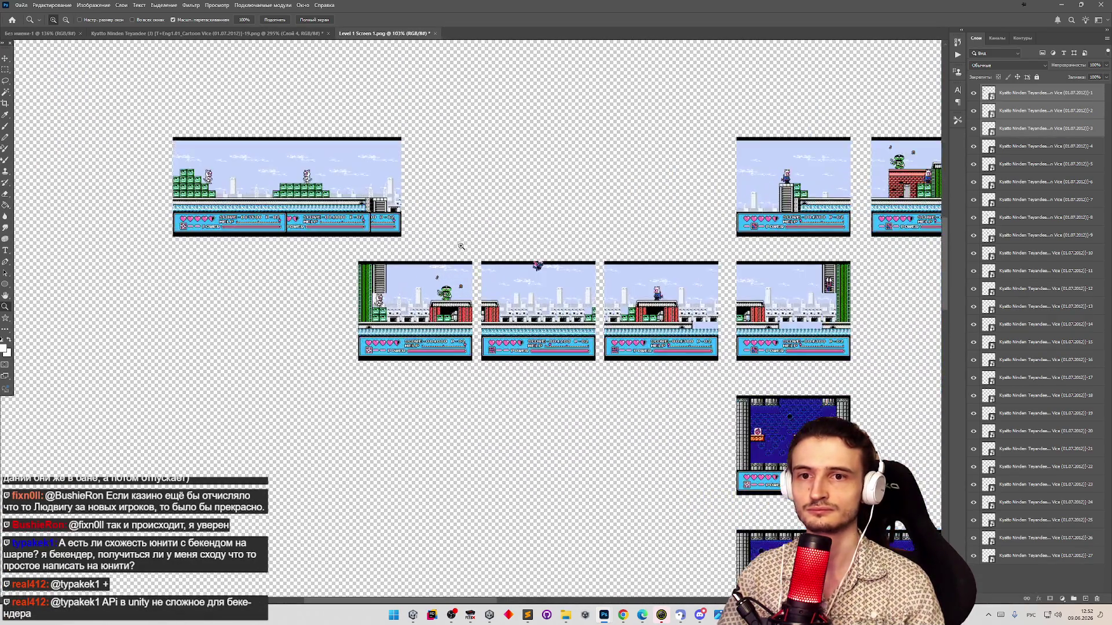
key("v")
left_click(400, 287)
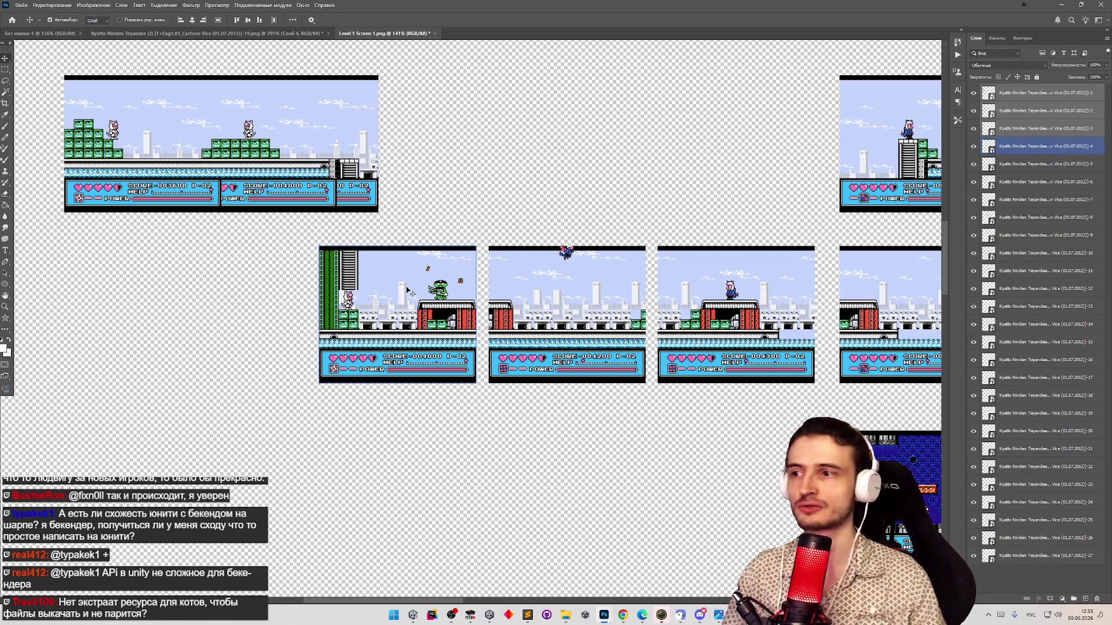
left_click(437, 228)
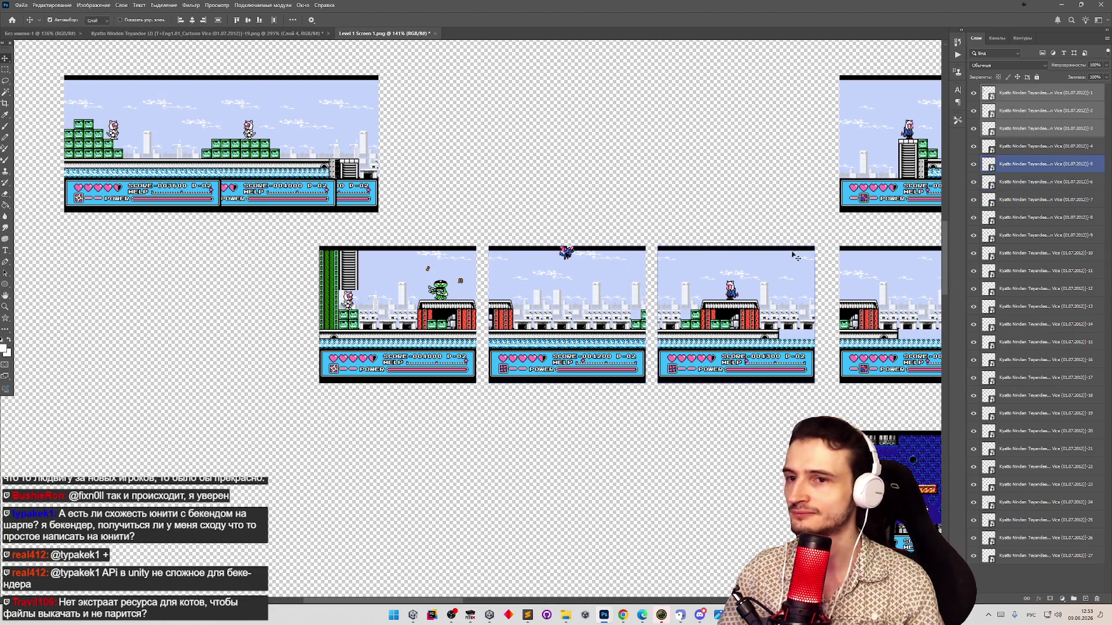
key("alt+Tab")
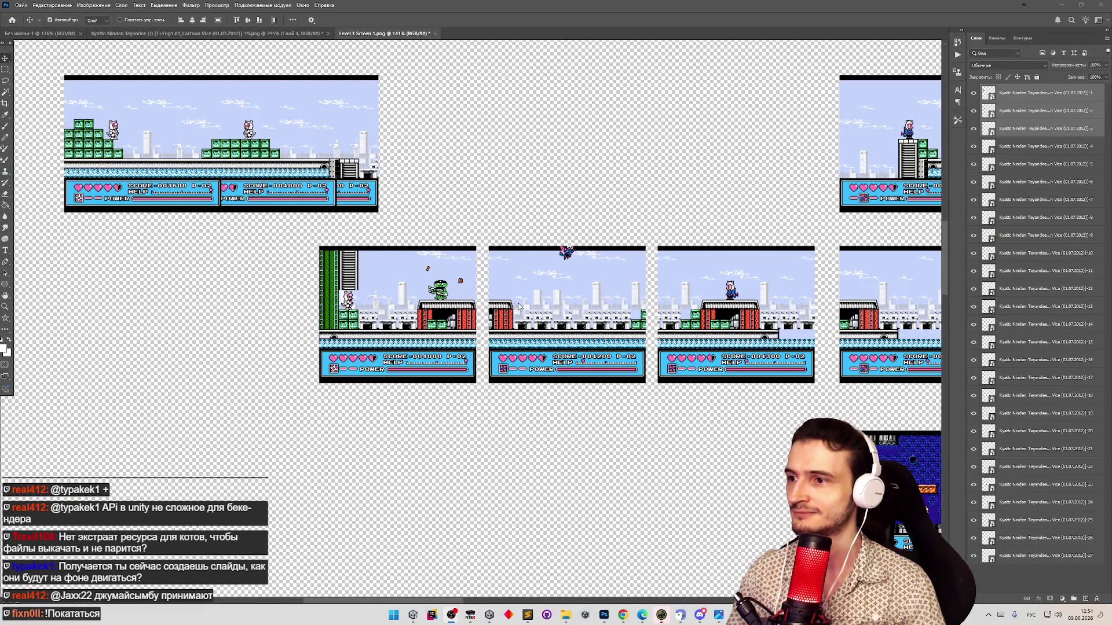
left_click(515, 312)
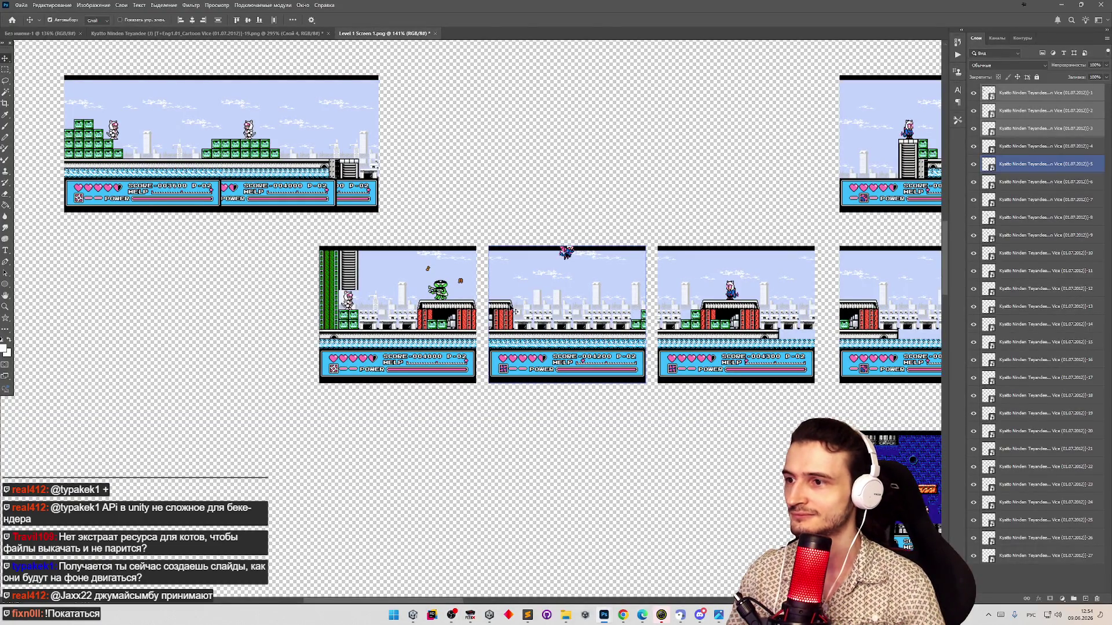
Butt the fifth screen against the previous one, nudging it right and inspecting the seam zoomed in
left_click_drag(514, 313, 494, 308)
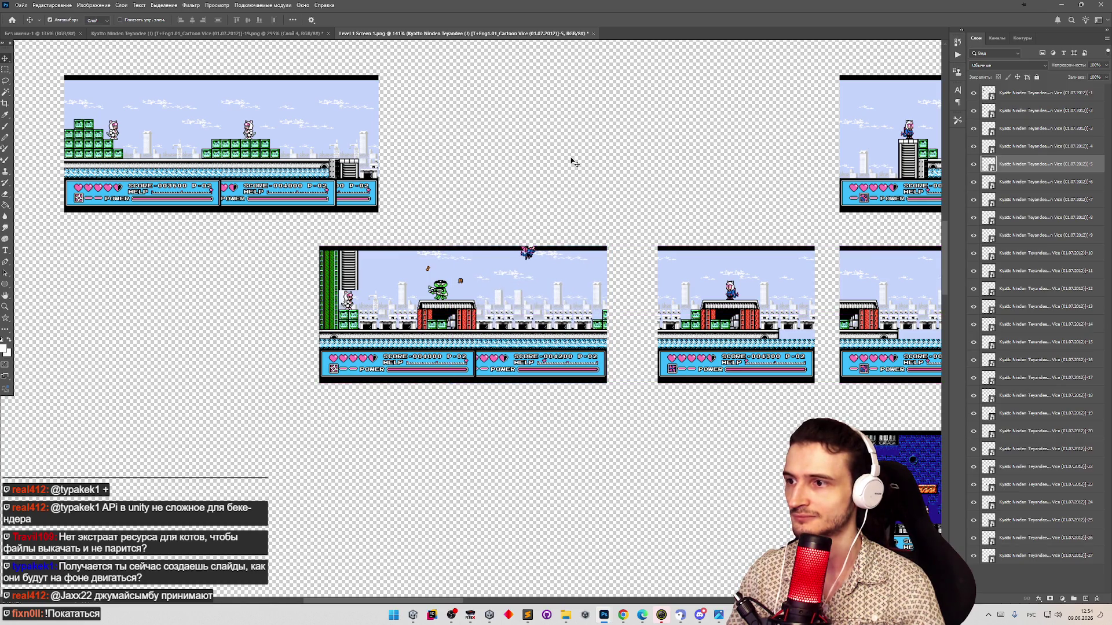
key("Right")
key("Right")
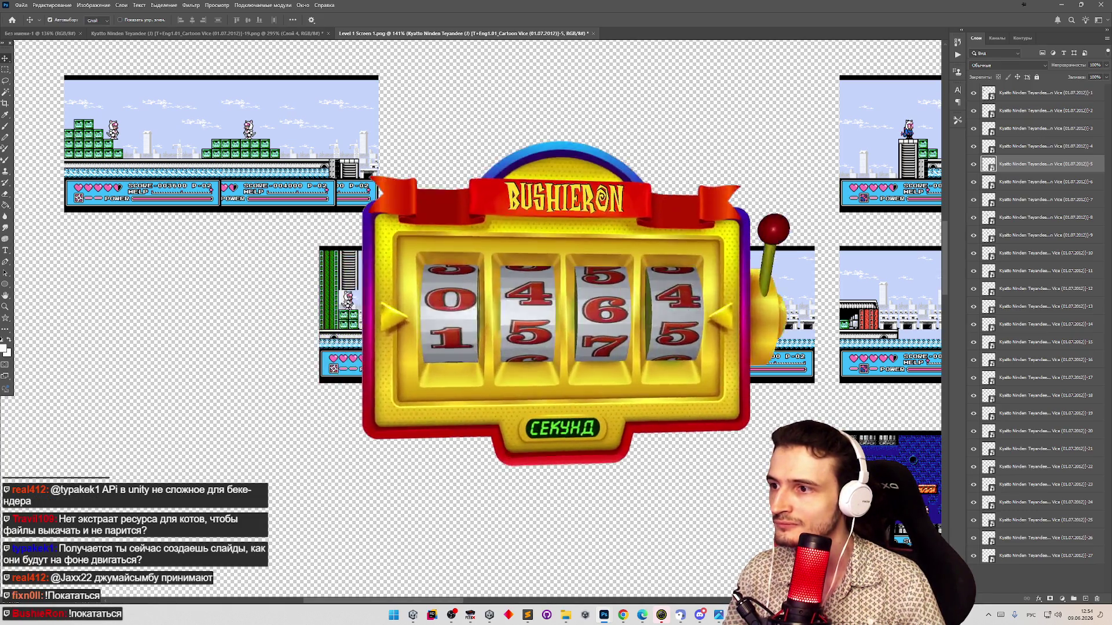
key("z")
left_click(482, 311)
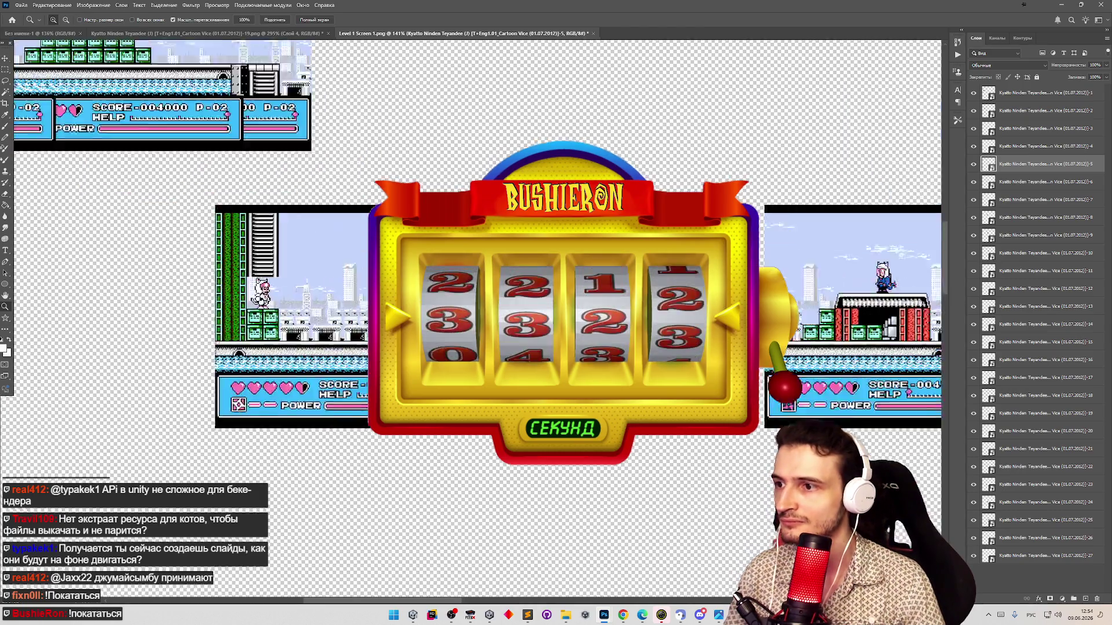
left_click_drag(486, 324, 533, 324)
key("v")
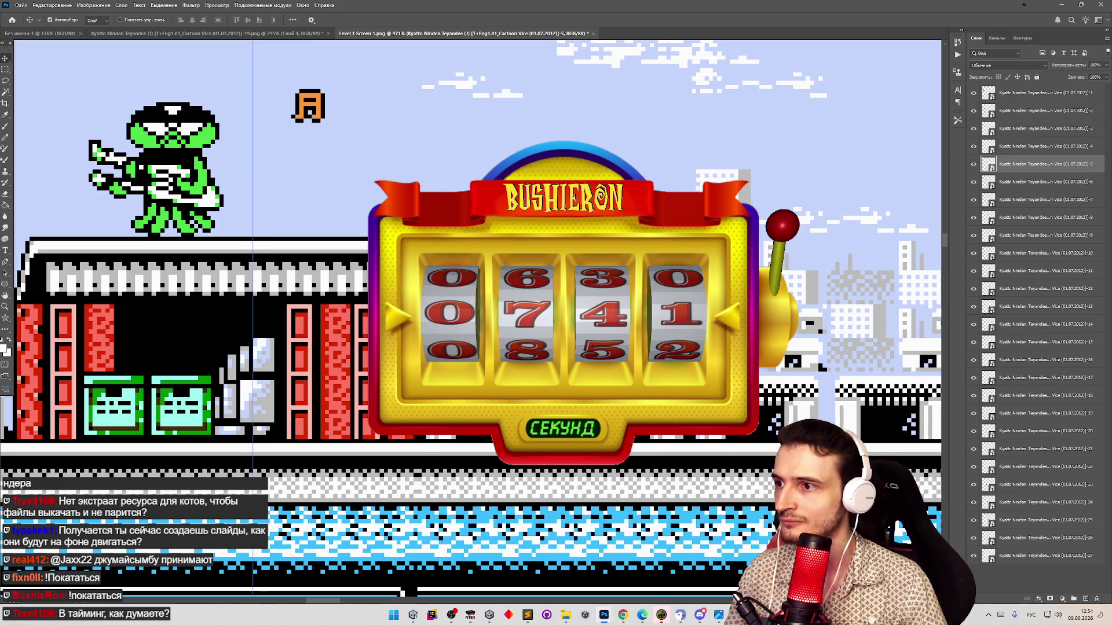
Zoom back out over several screens and bring the Unity editor to the front
key("z")
mouse_move(753, 214)
left_mouse_down()
mouse_move(703, 214)
mouse_move(708, 227)
left_mouse_up()
key("v")
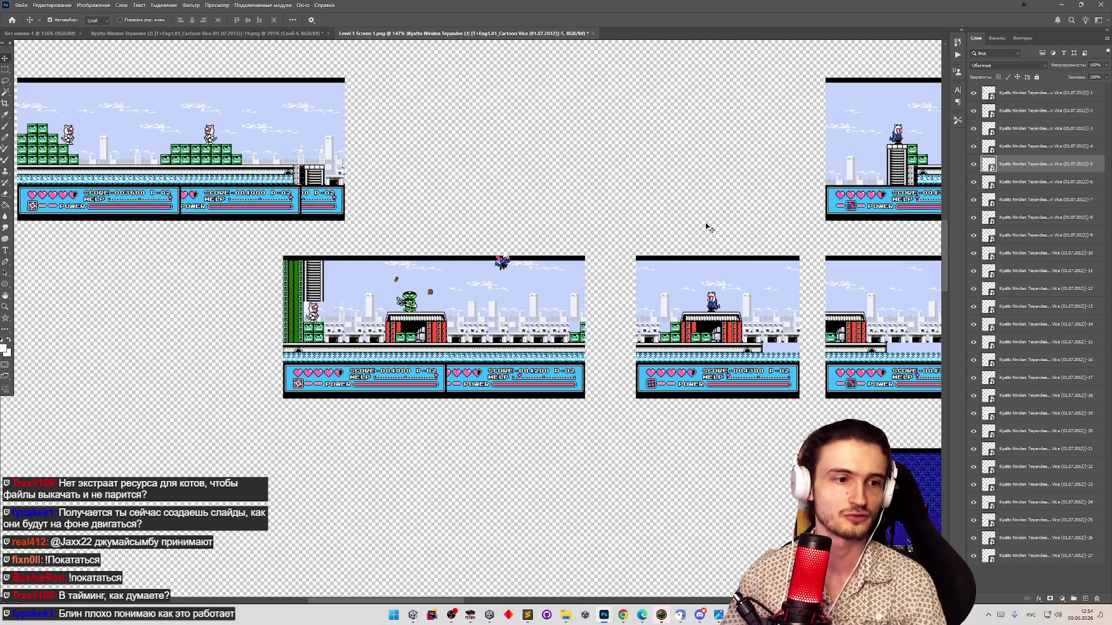
left_click(413, 614)
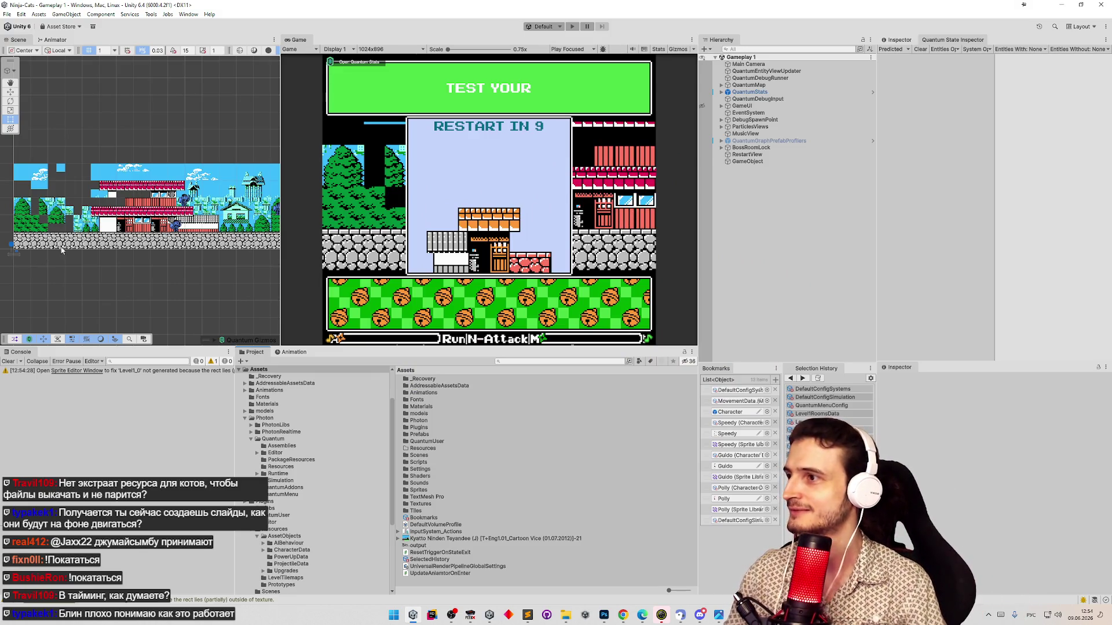
Widen the Scene view and zoom and pan it onto the level 2 room tilemaps
scroll(154, 237, "down", 10)
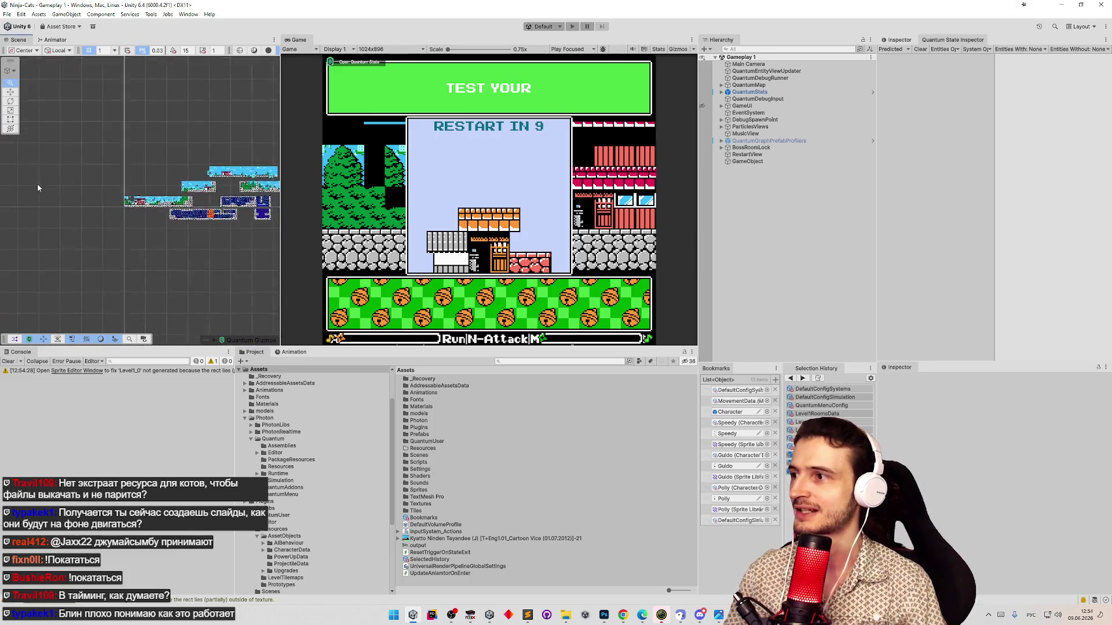
left_click_drag(280, 171, 457, 174)
scroll(405, 199, "up", 4)
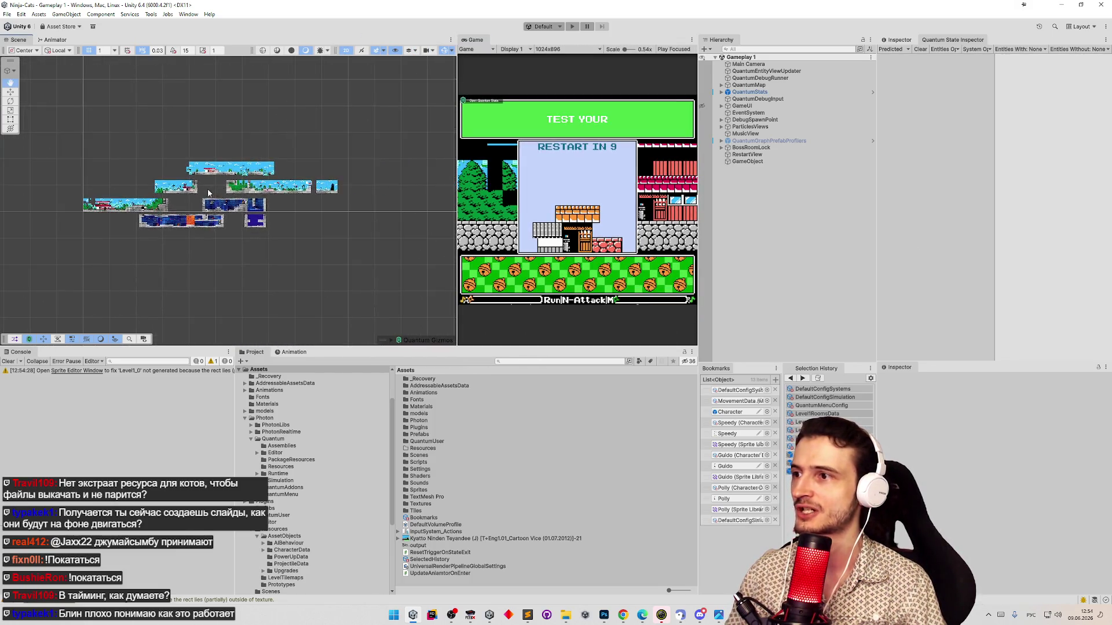
mouse_move(404, 199)
left_mouse_down()
mouse_move(273, 204)
mouse_move(315, 200)
mouse_move(286, 200)
left_mouse_up()
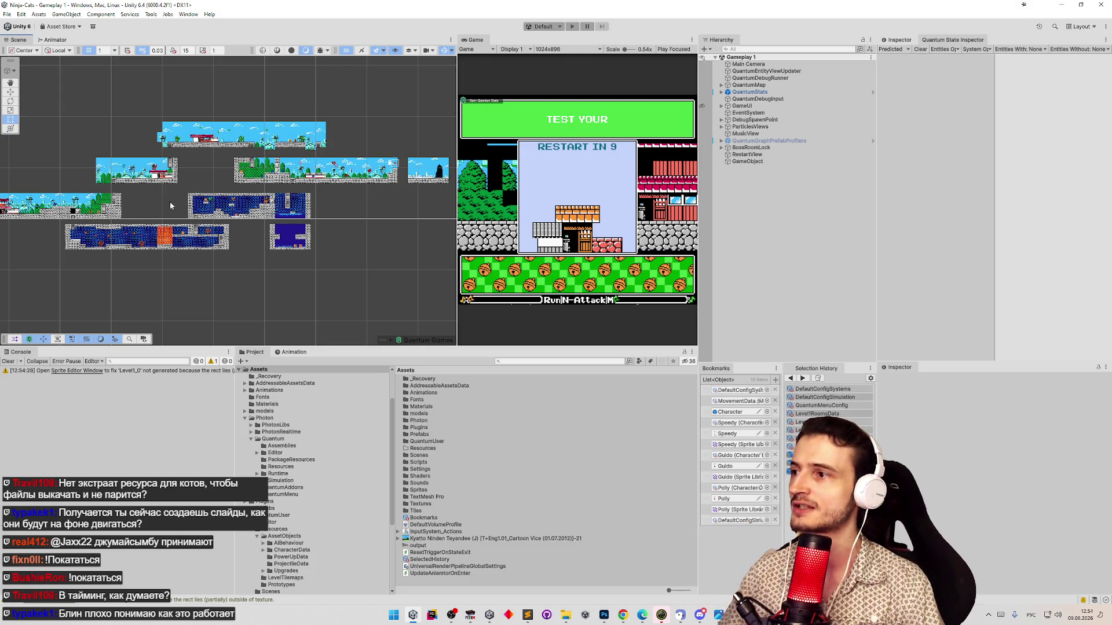
scroll(170, 206, "up", 5)
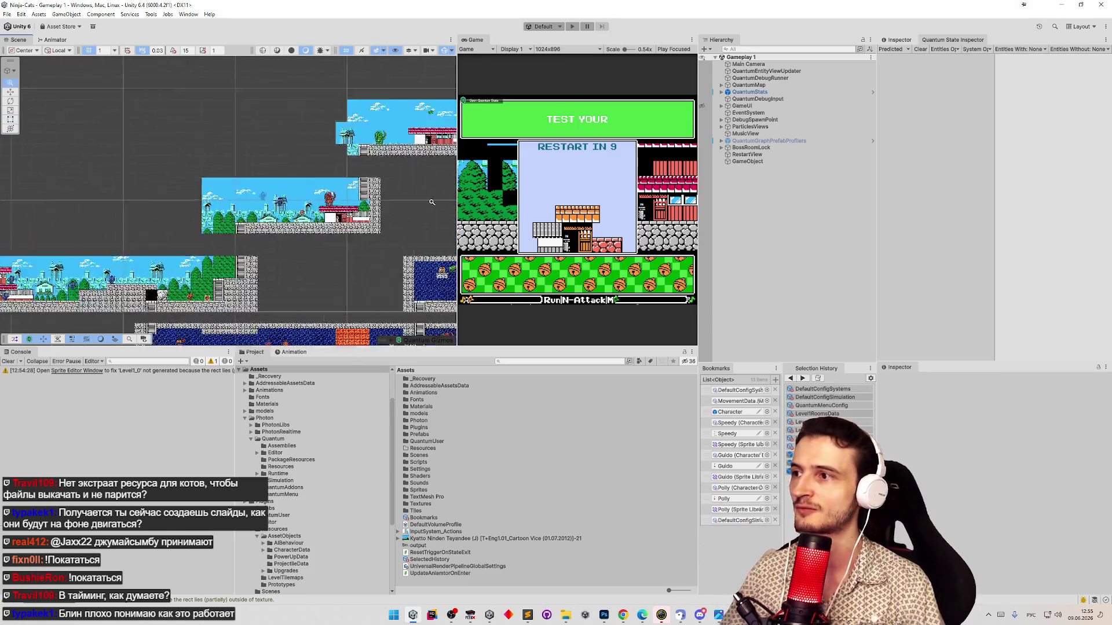
scroll(432, 202, "up", 2)
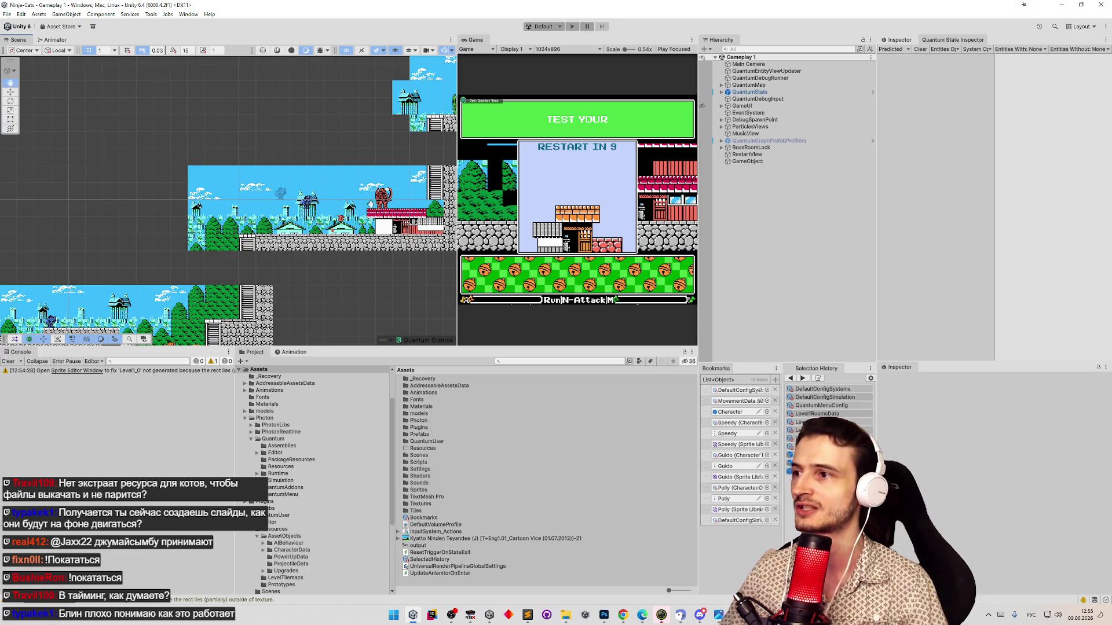
left_click_drag(370, 203, 309, 208)
Select QuantumMap to show its Level2Map data in the Inspector and expand its Level2Tilemap Grid
left_click(721, 85)
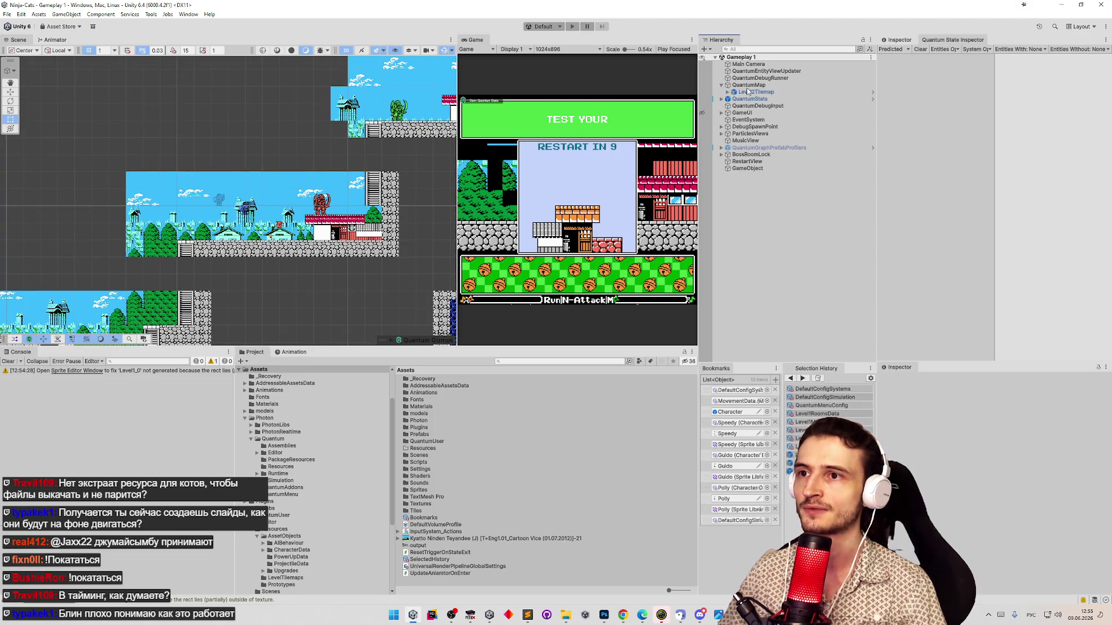
left_click(748, 85)
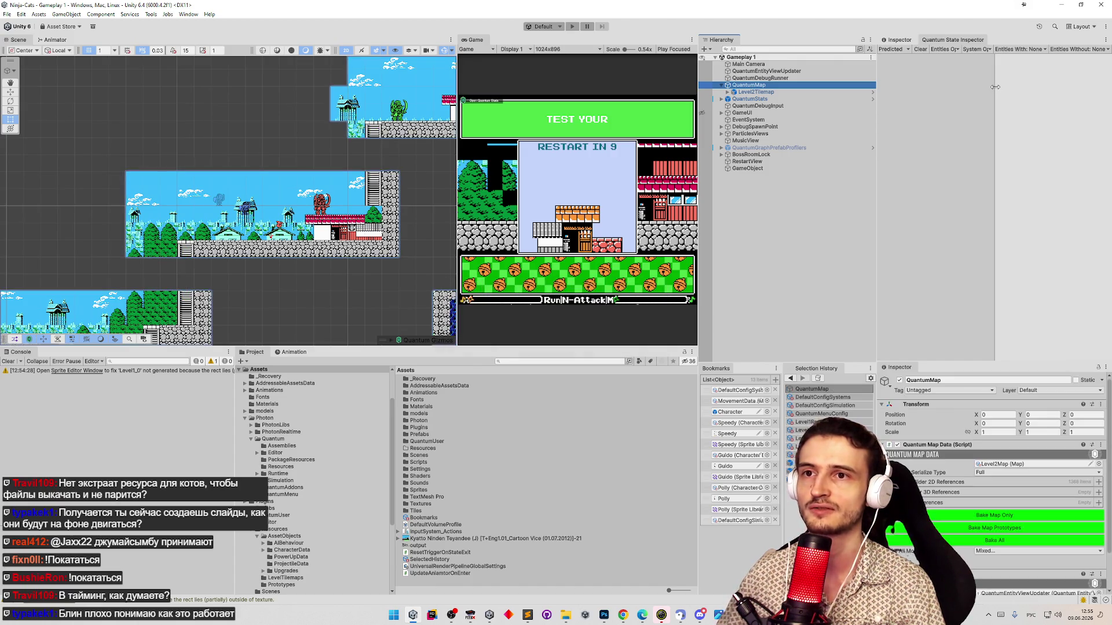
left_click(910, 40)
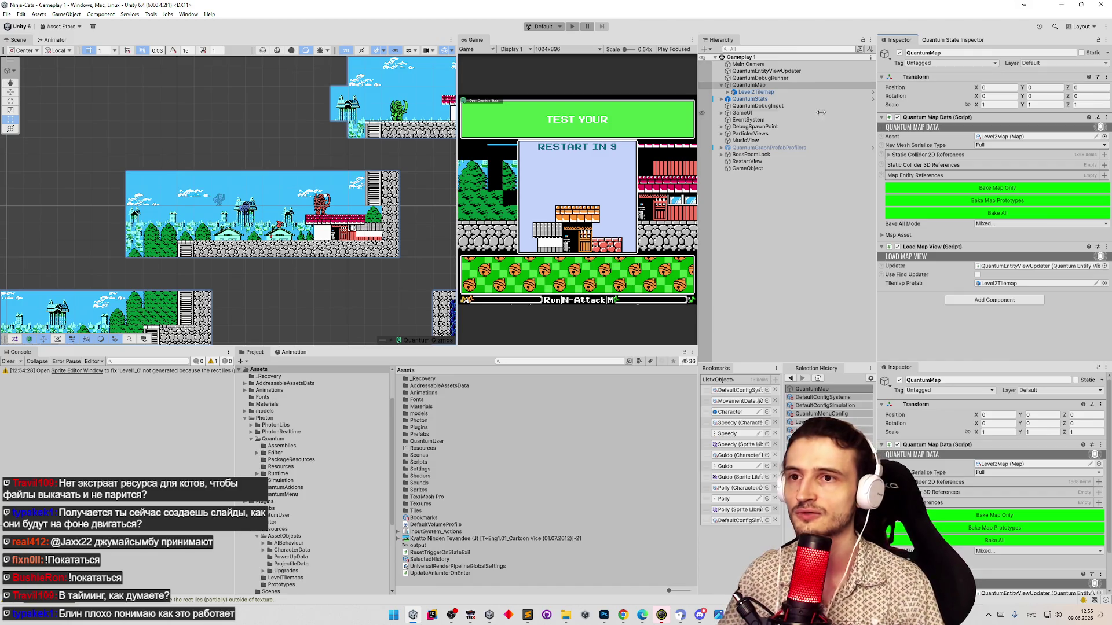
left_click(727, 91)
left_click(752, 92)
Select the TilemapBack layer, open the Tile Palette, test-paint three house tiles and undo them
left_click(733, 99)
left_click(751, 106)
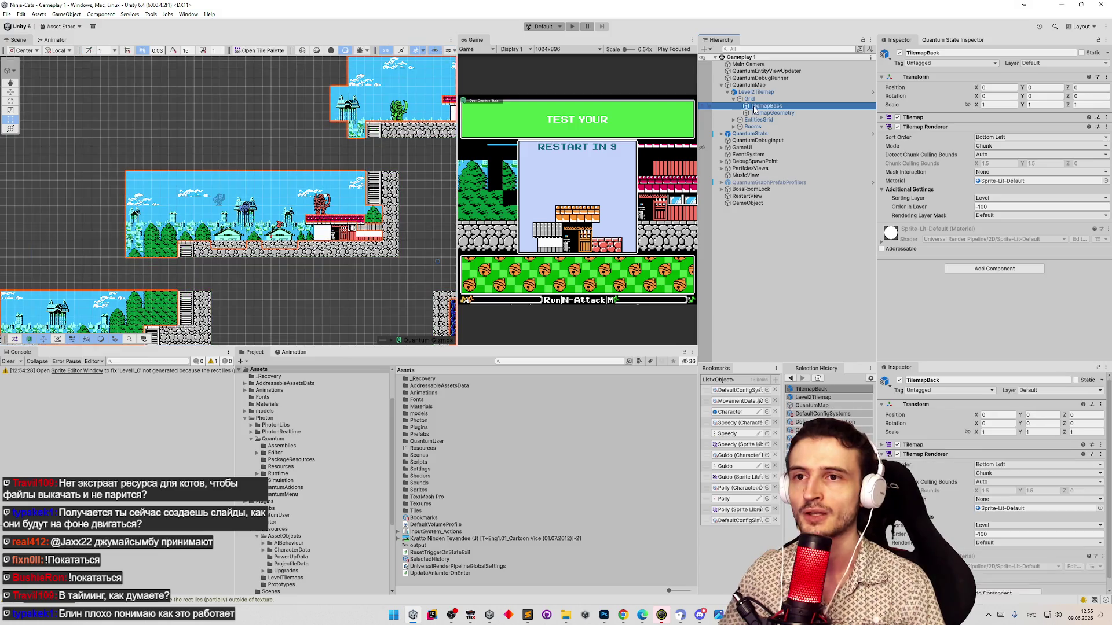
left_click(258, 51)
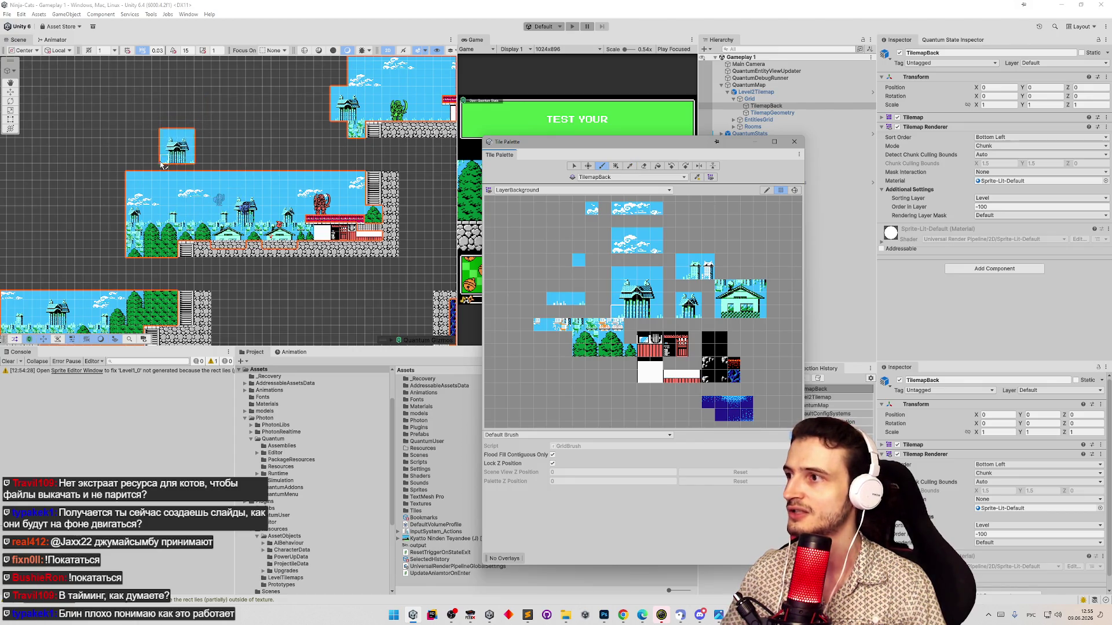
left_click(174, 162)
left_click(226, 162)
left_click(284, 163)
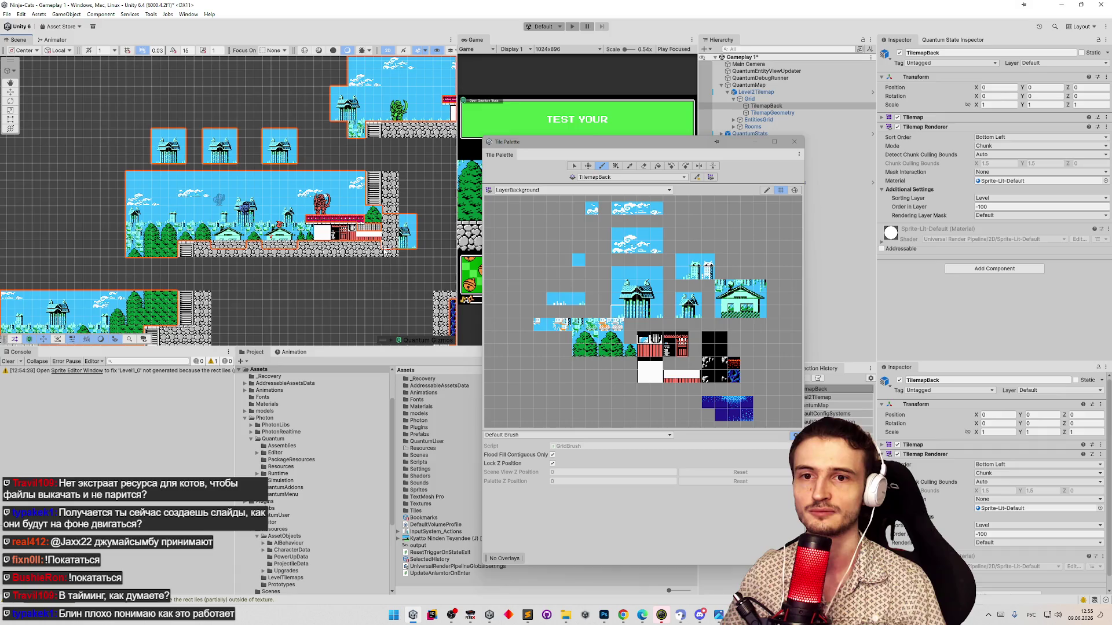
key("ctrl+z")
key("ctrl+z")
key("ctrl+z")
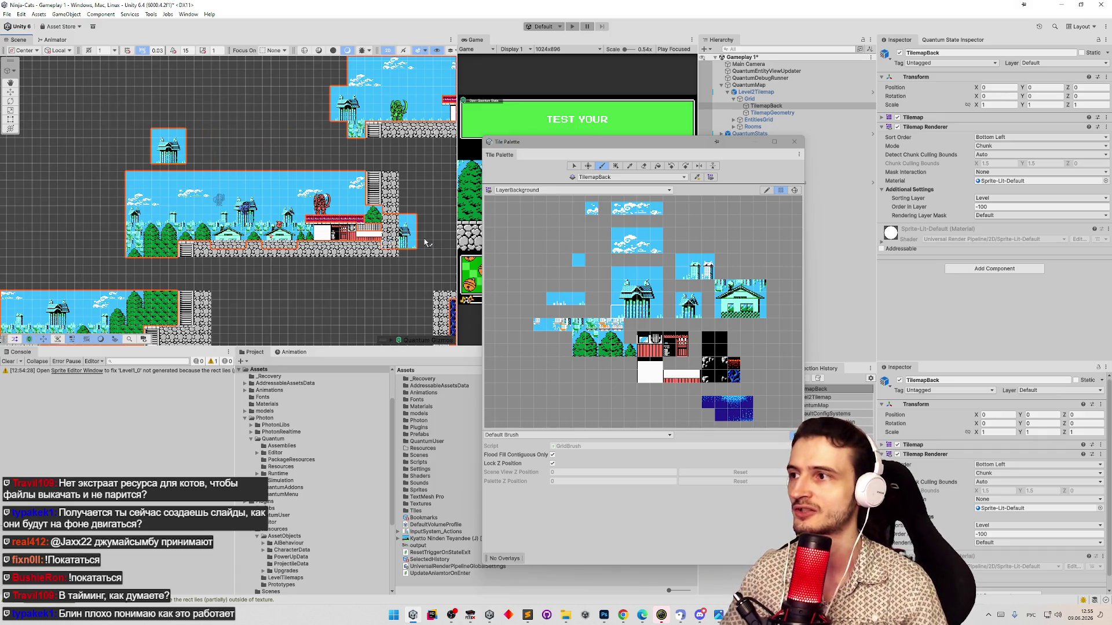
Target TilemapGeometry, browse the LayerEntities, LayerBackground and LayerGeometry palettes, and test-paint stone tiles, then undo
left_click(620, 177)
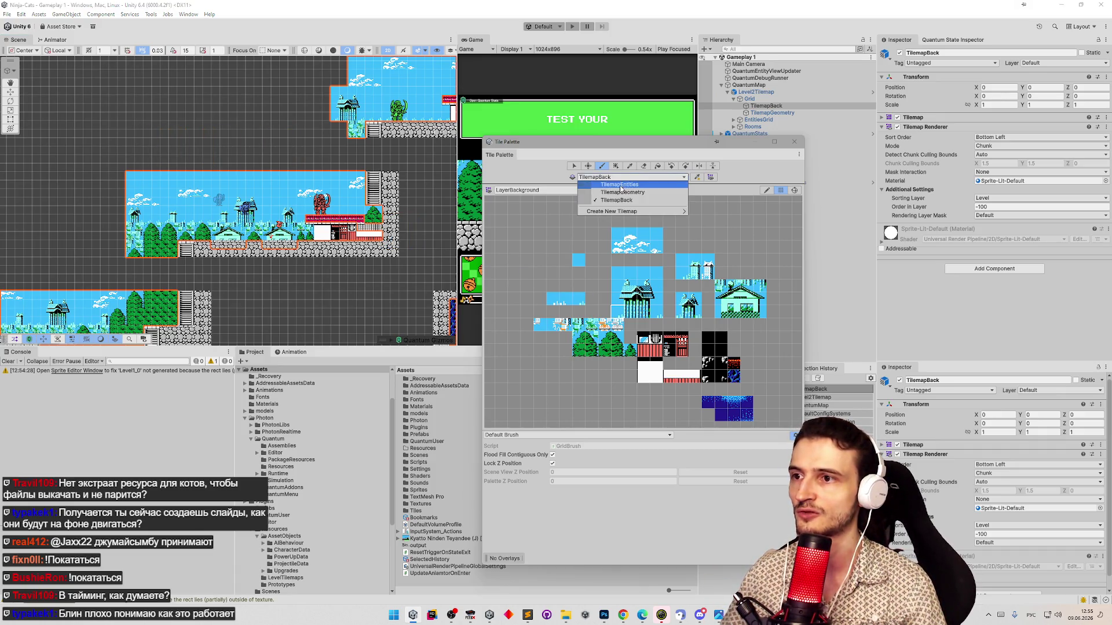
left_click(622, 192)
left_click(574, 190)
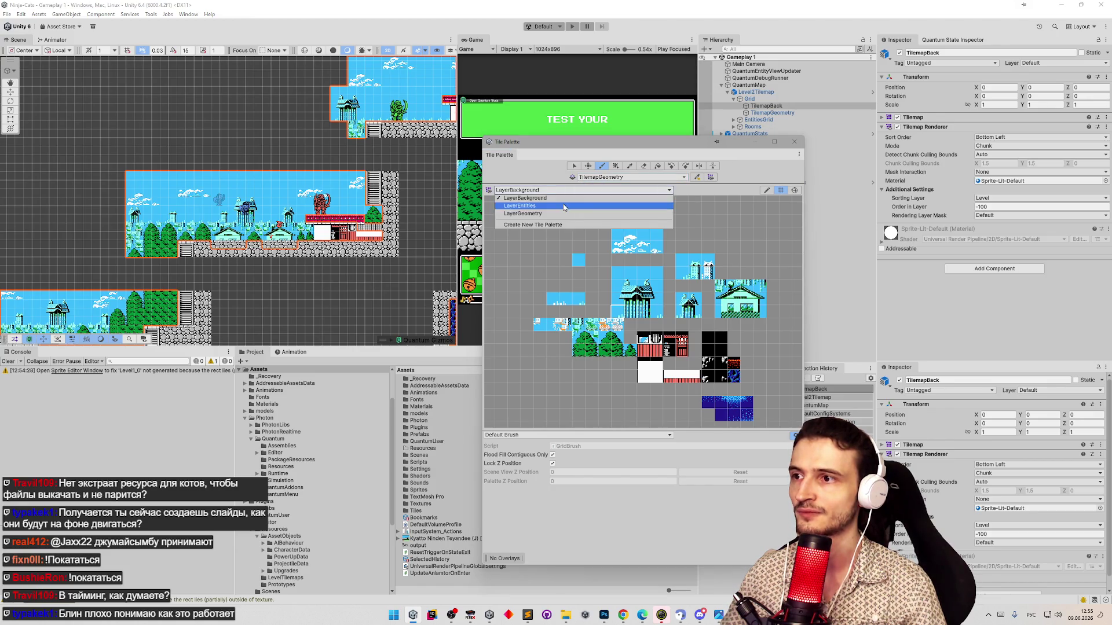
left_click(573, 206)
left_click(564, 190)
left_click(549, 199)
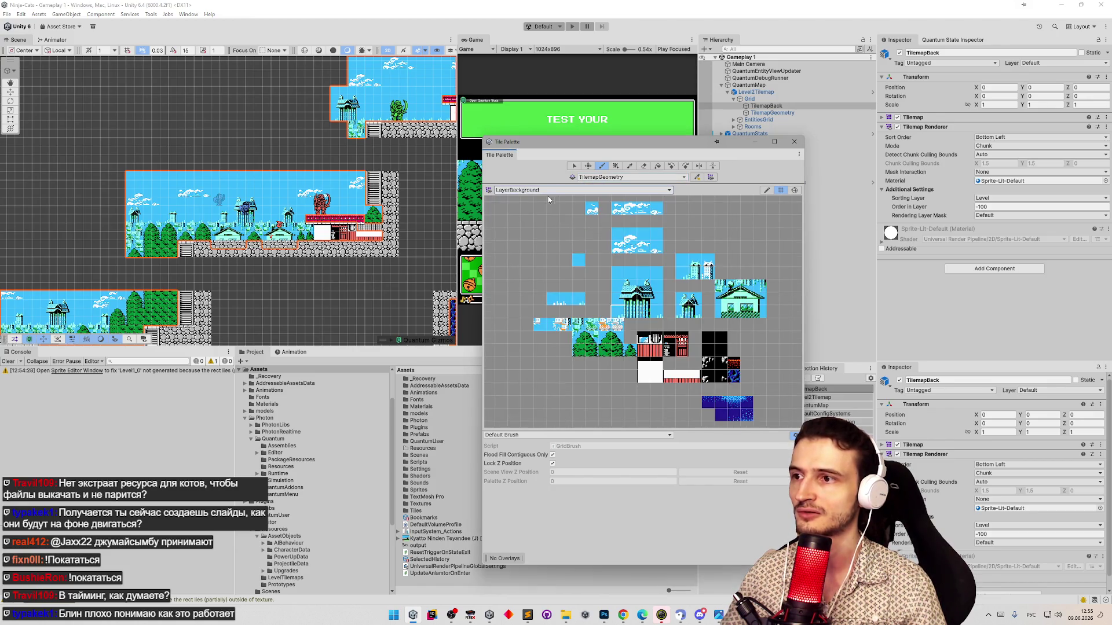
left_click(571, 192)
left_click(547, 215)
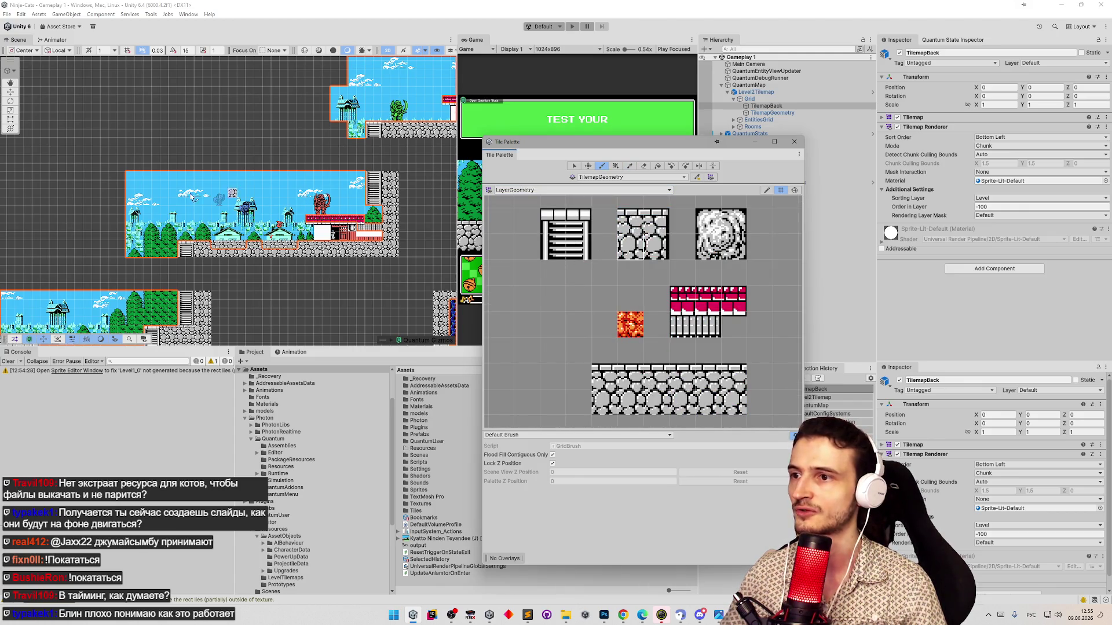
left_click_drag(189, 210, 207, 209)
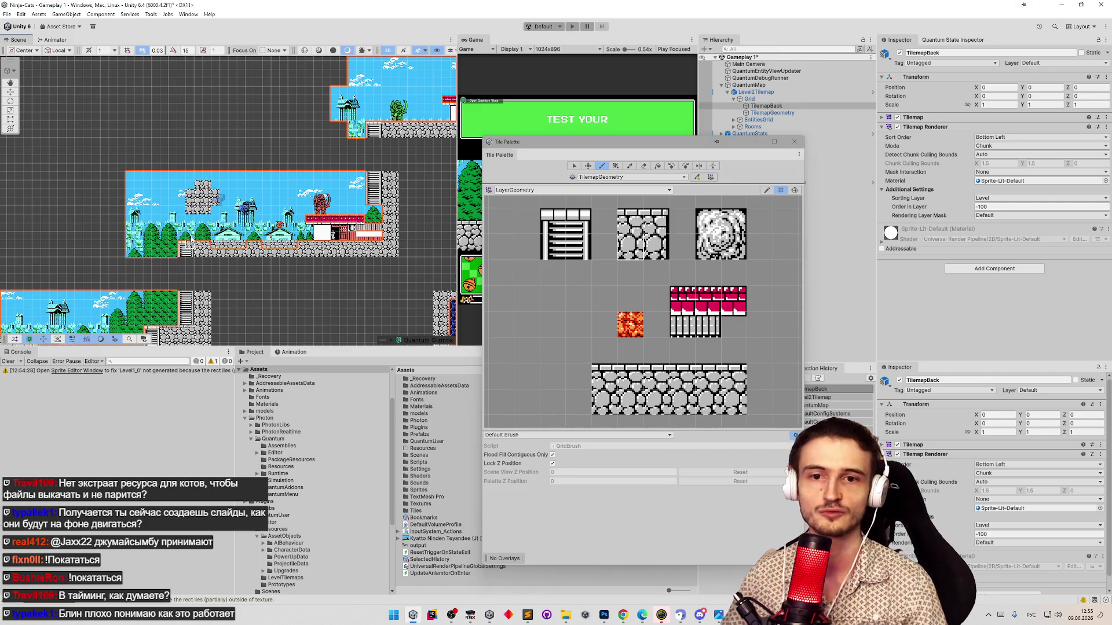
key("ctrl+z")
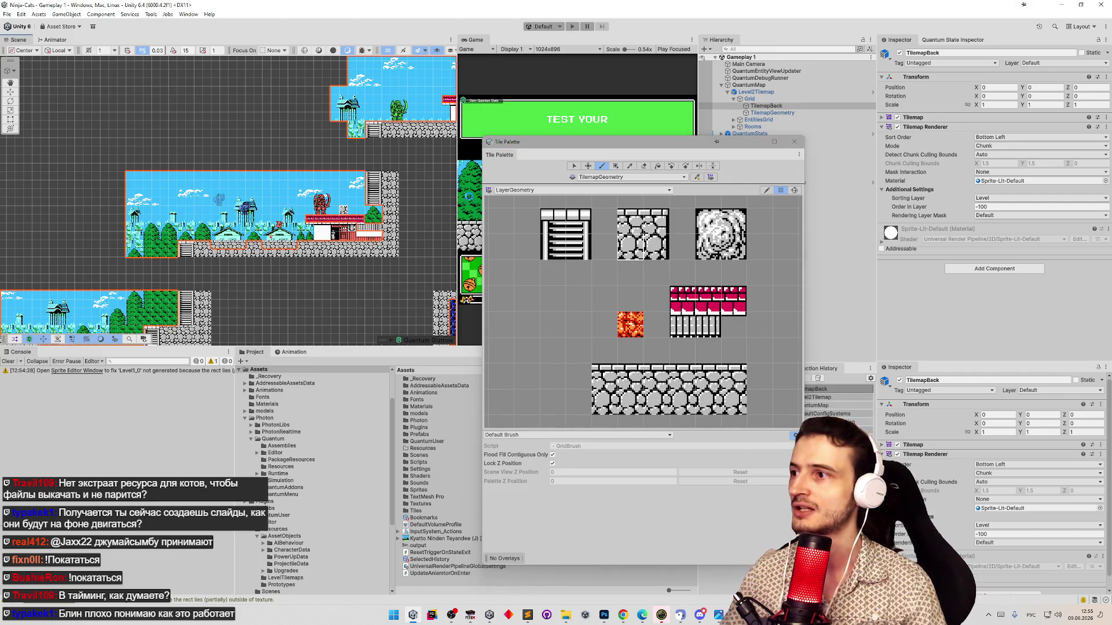
Paint two orange cats onto TilemapEntities from the LayerEntities palette, save the scene and close the palette
left_click(579, 178)
left_click(616, 184)
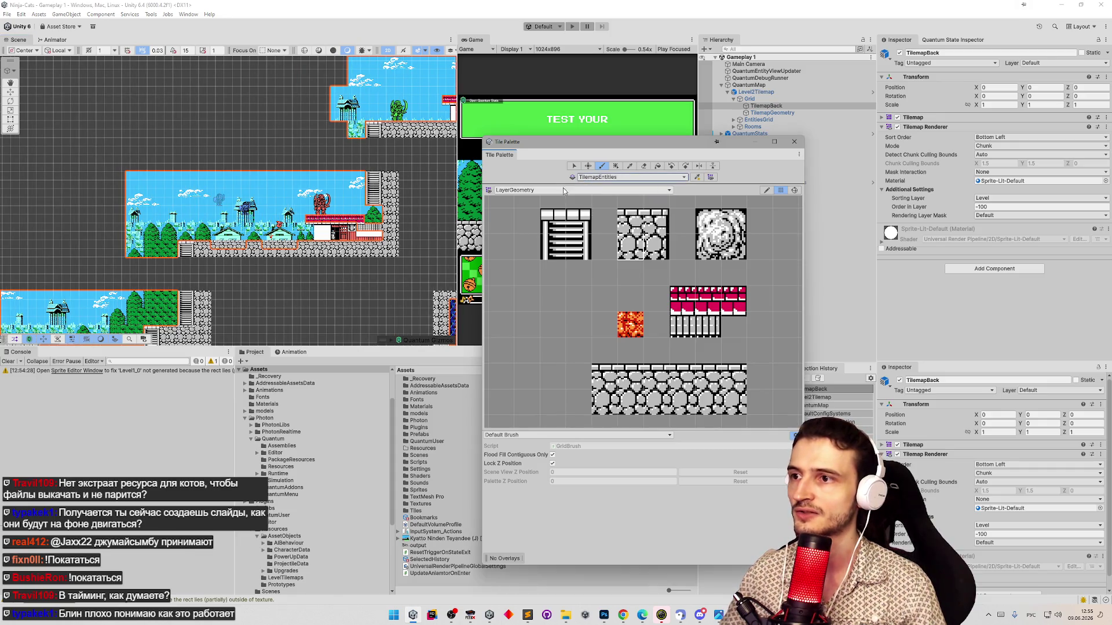
left_click(541, 190)
left_click(548, 207)
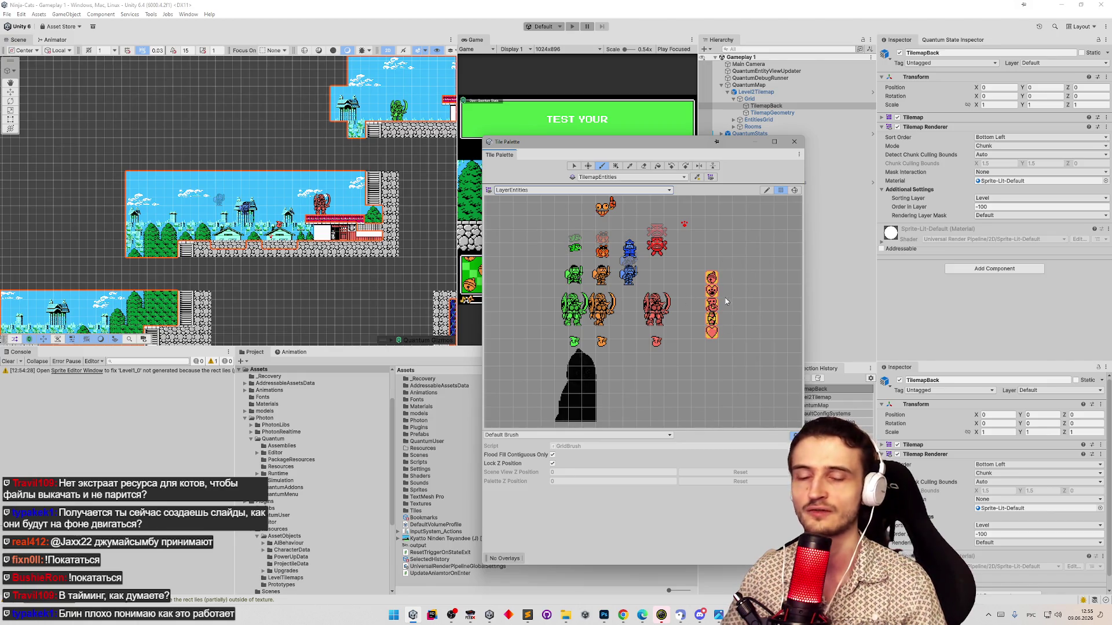
left_click(596, 325)
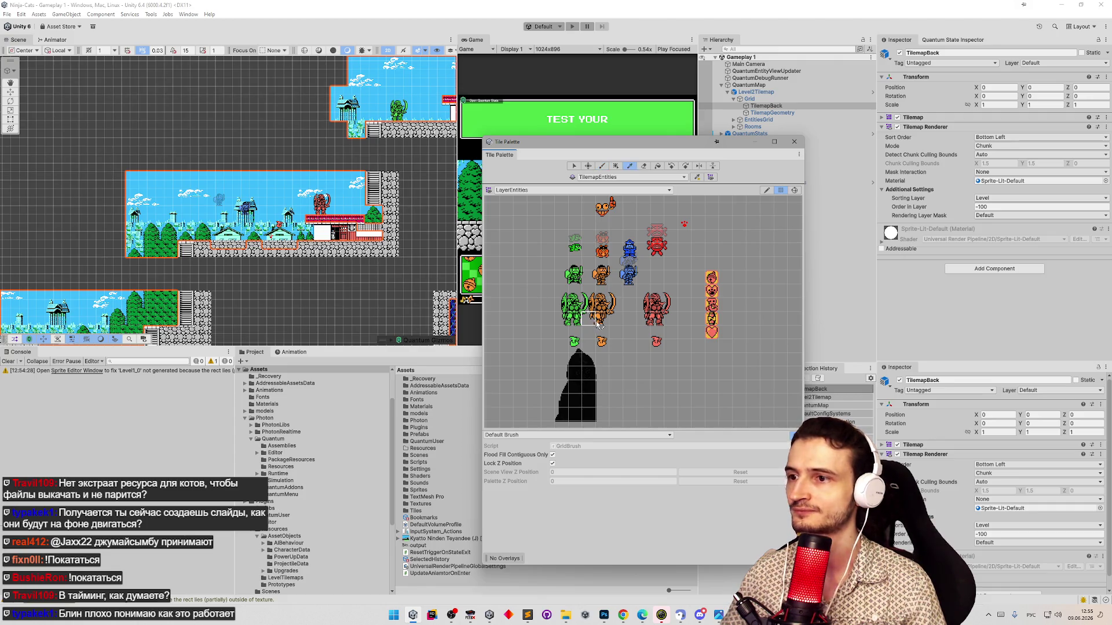
left_click(201, 243)
left_click(235, 243)
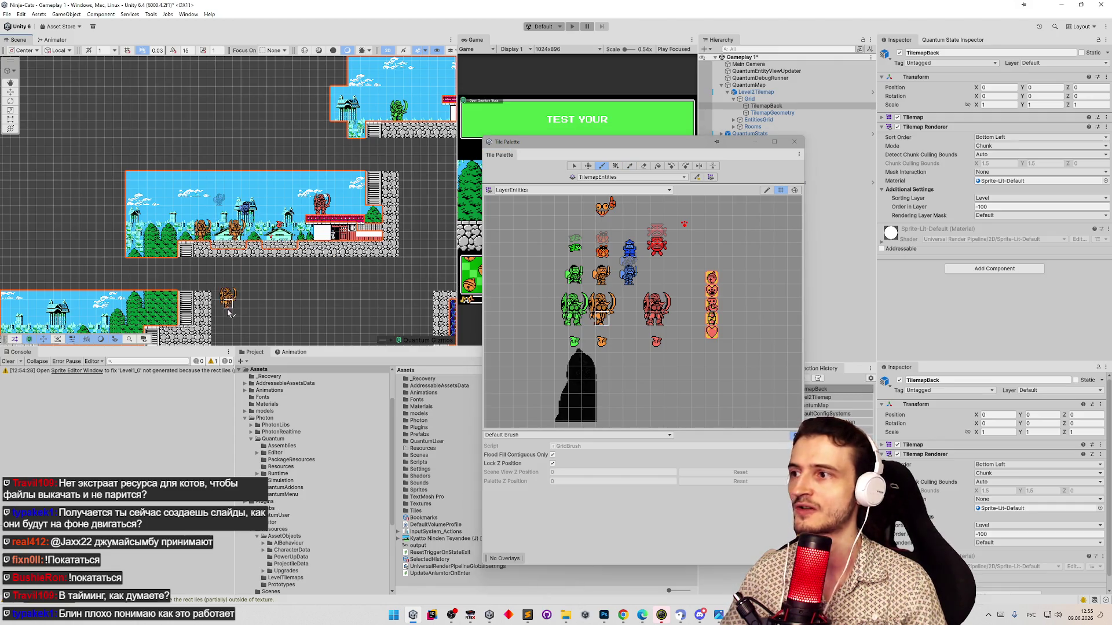
key("ctrl+s")
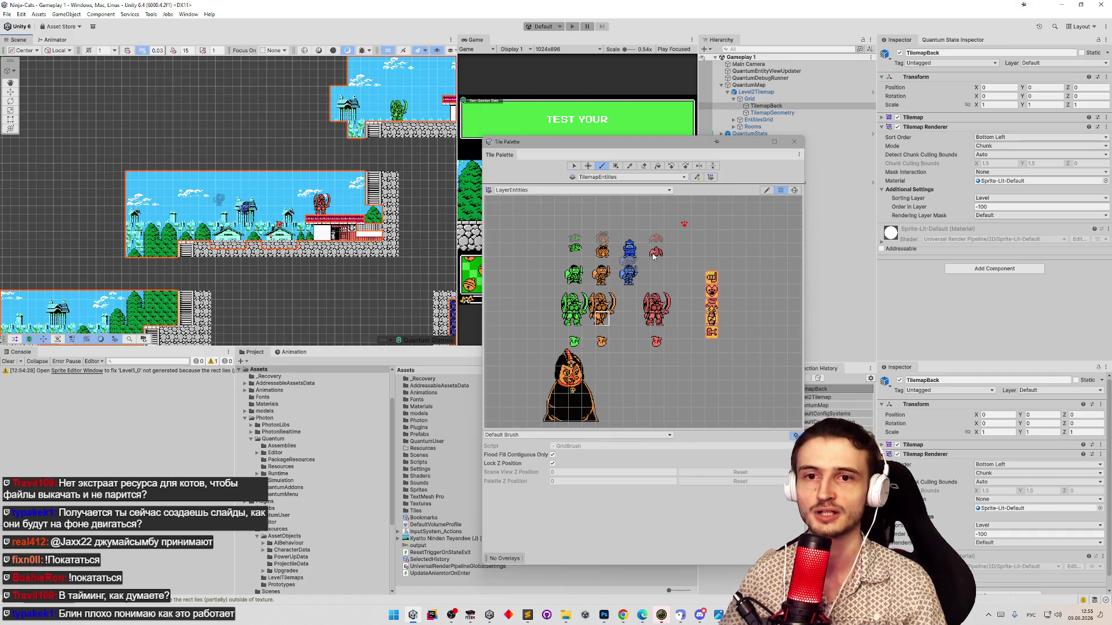
left_click(788, 144)
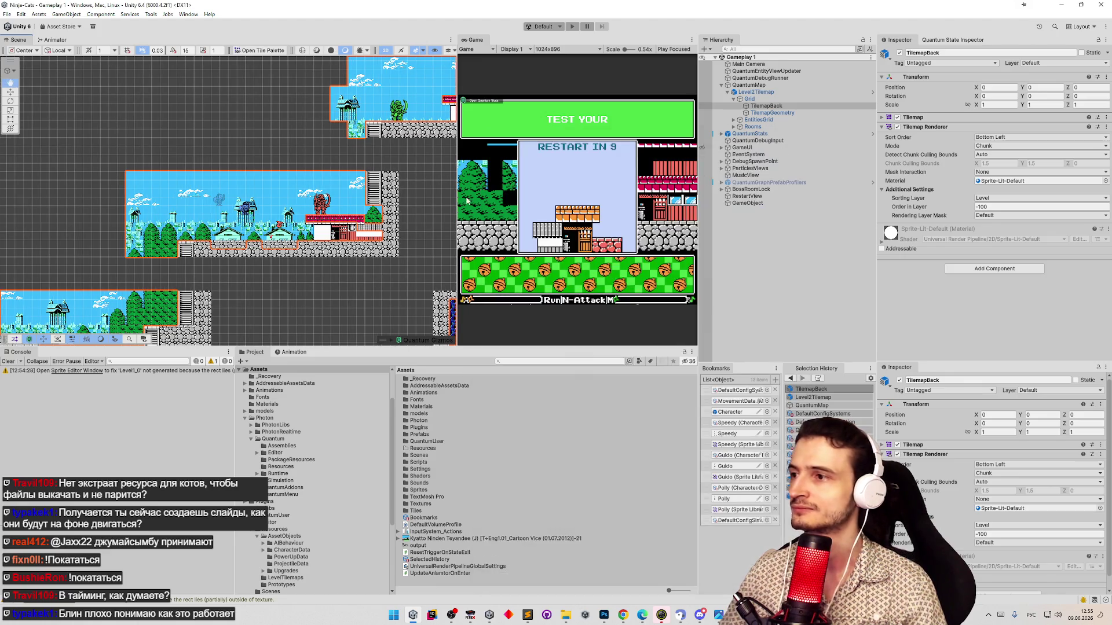
scroll(426, 194, "down", 8)
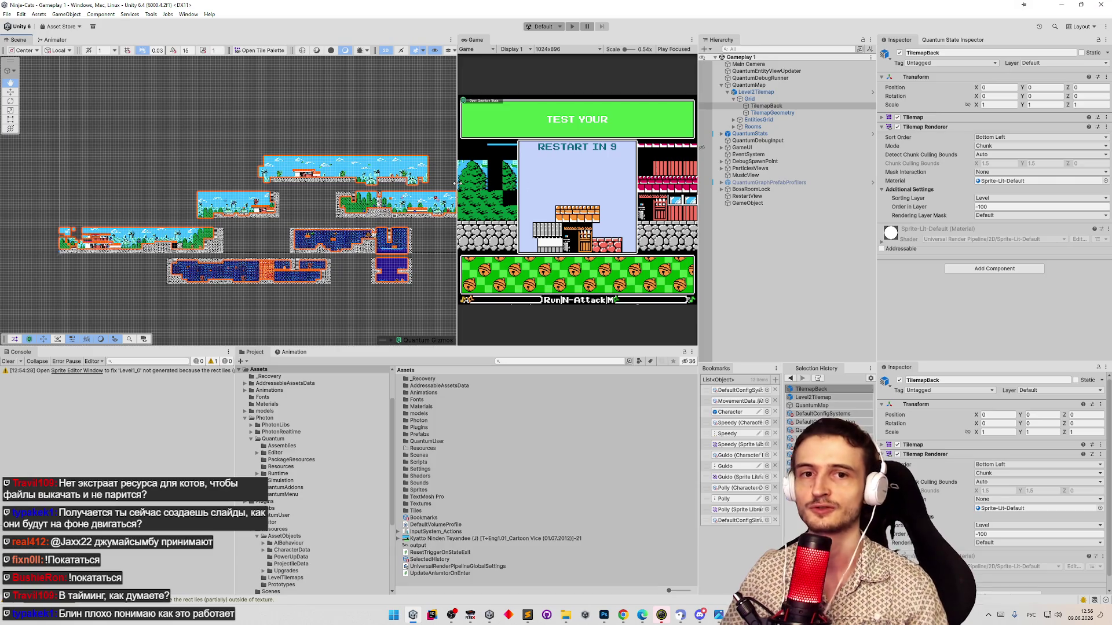
scroll(365, 198, "up", 5)
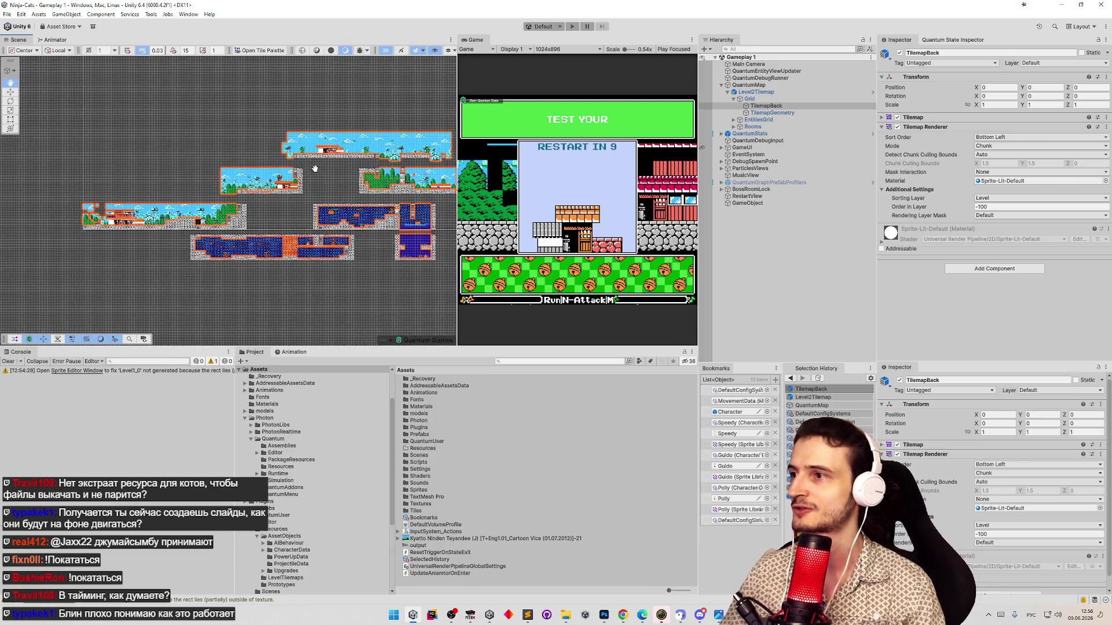
mouse_move(384, 204)
left_mouse_down()
mouse_move(414, 202)
mouse_move(245, 197)
left_mouse_up()
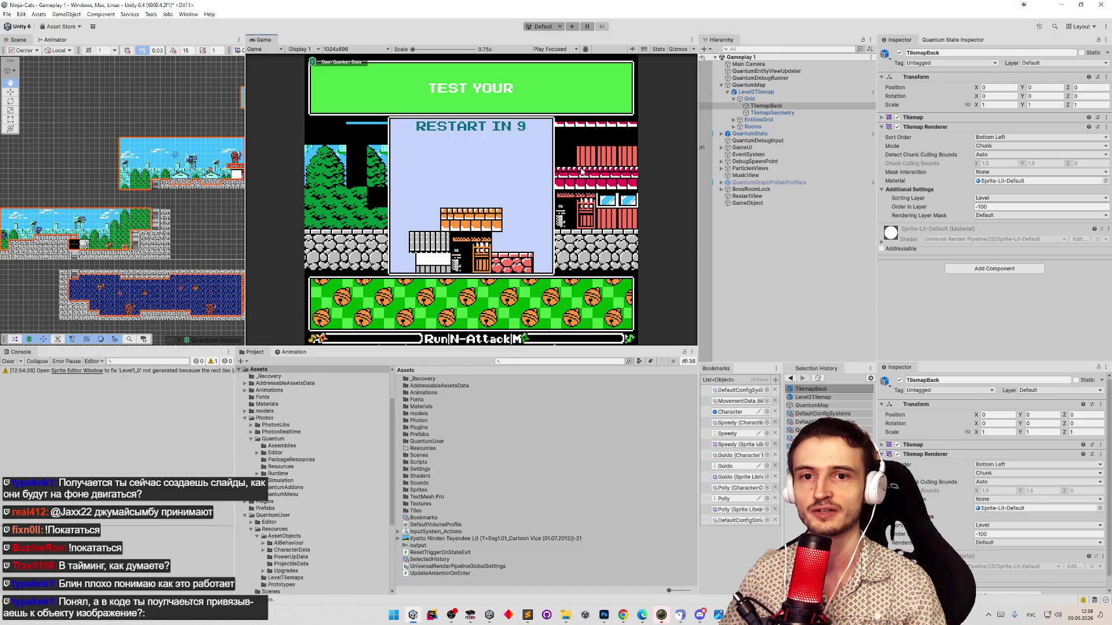
Start Play mode, choose a character and take the Fly one-time upgrade
key("ctrl+p")
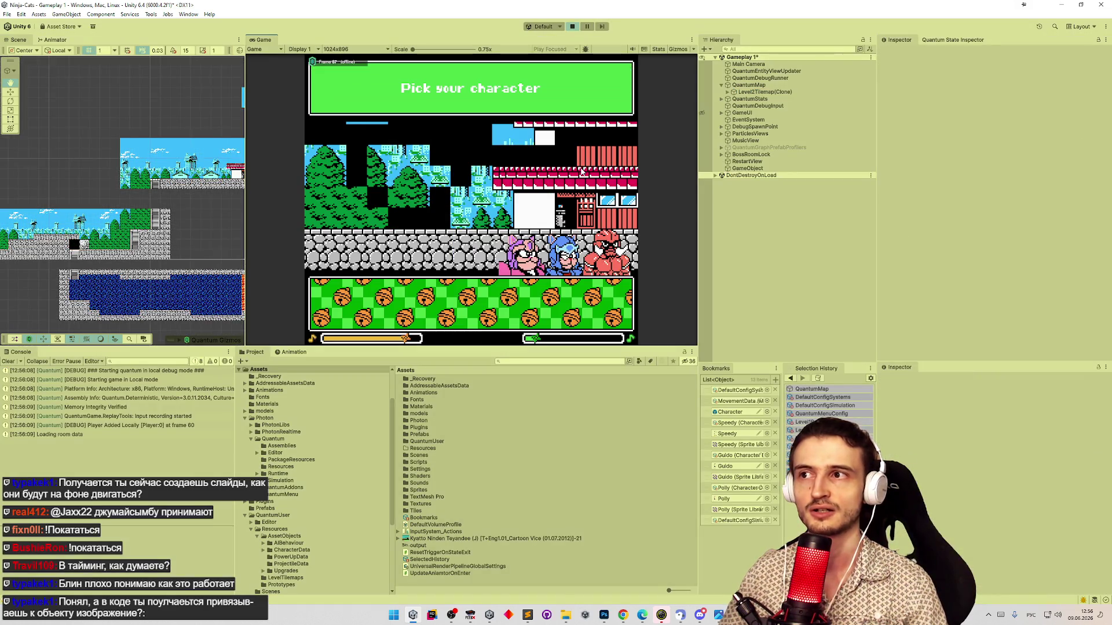
left_click(565, 255)
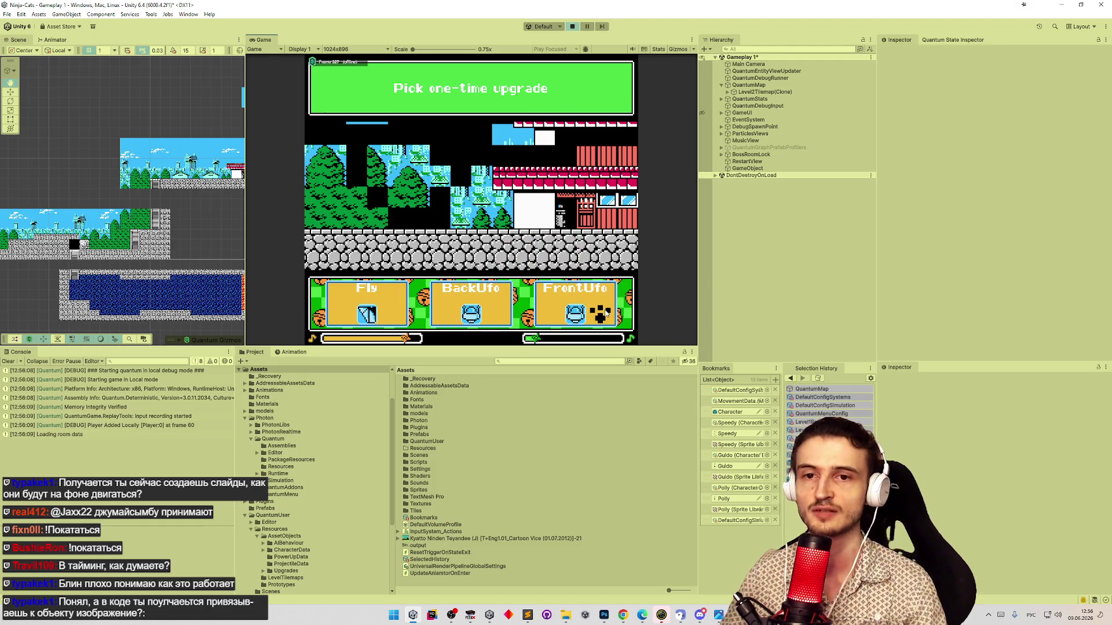
left_click(393, 317)
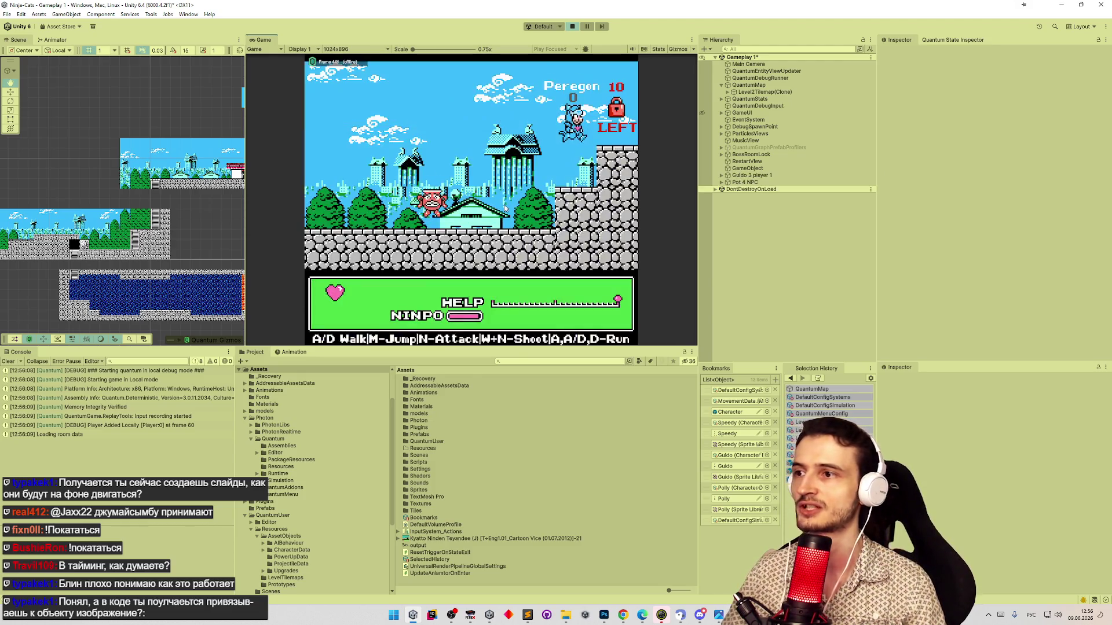
key("shift+space")
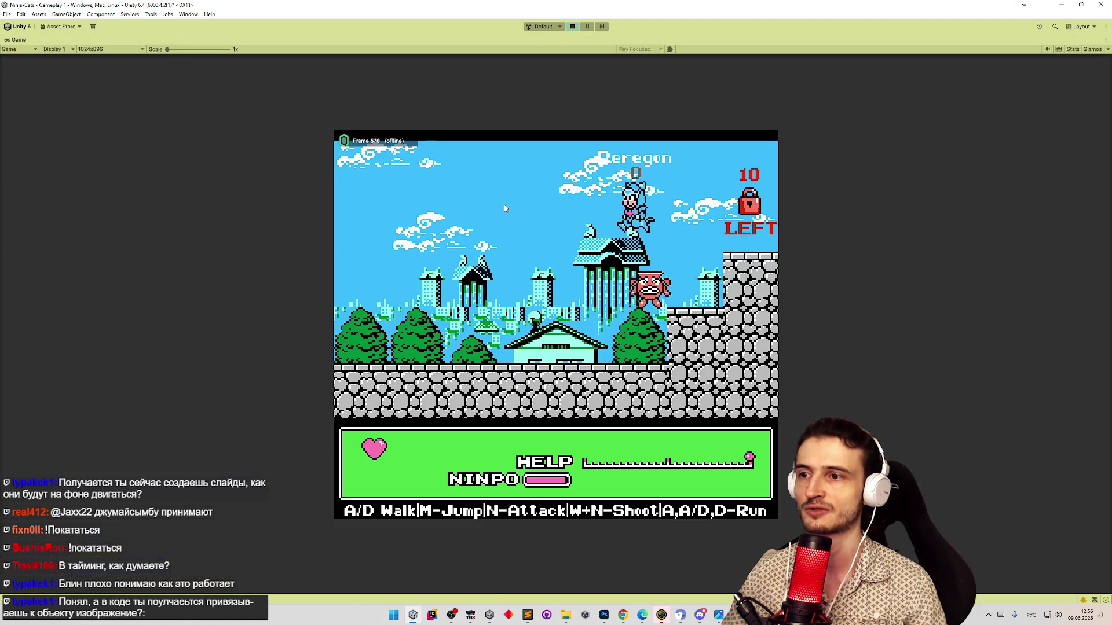
Walk the cat left through town, jump onto the wall and continue toward the ladder
key("a")
key("a")
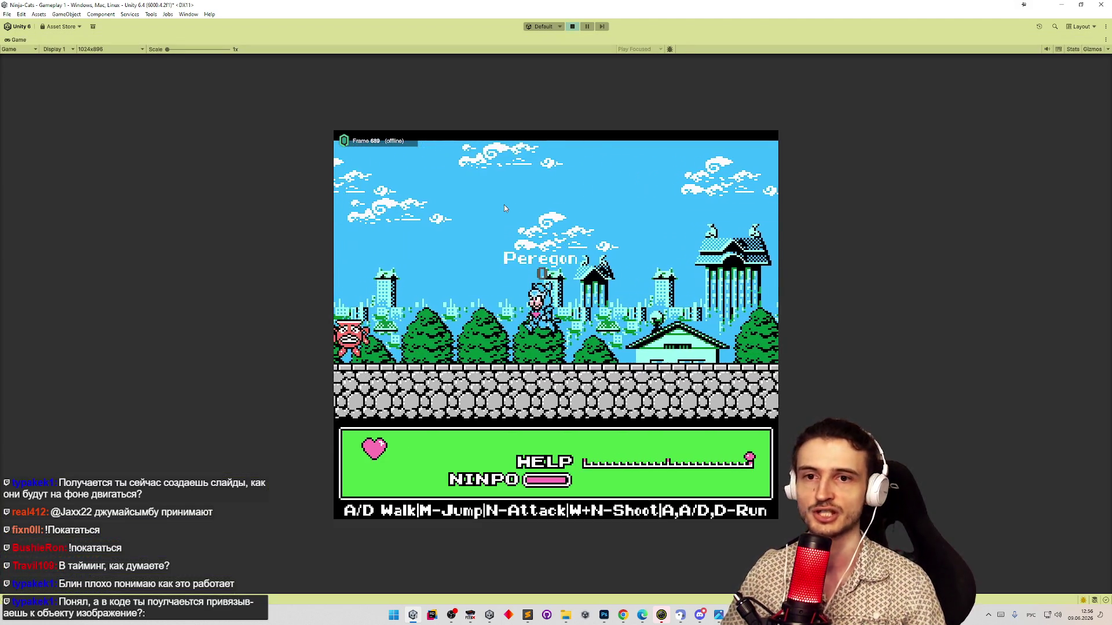
key("a")
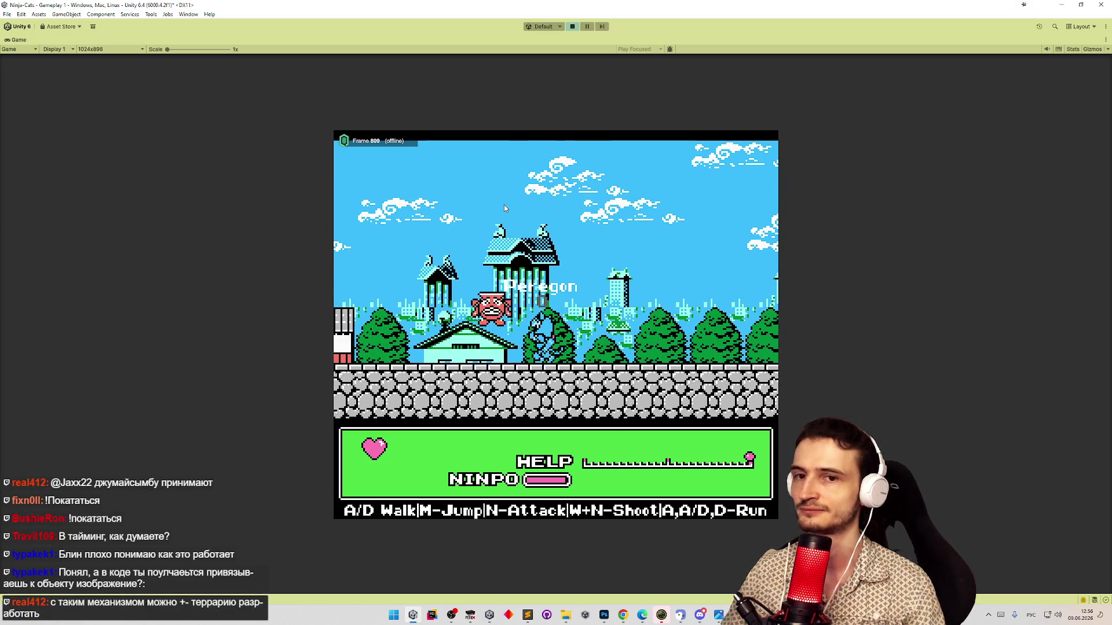
key("a")
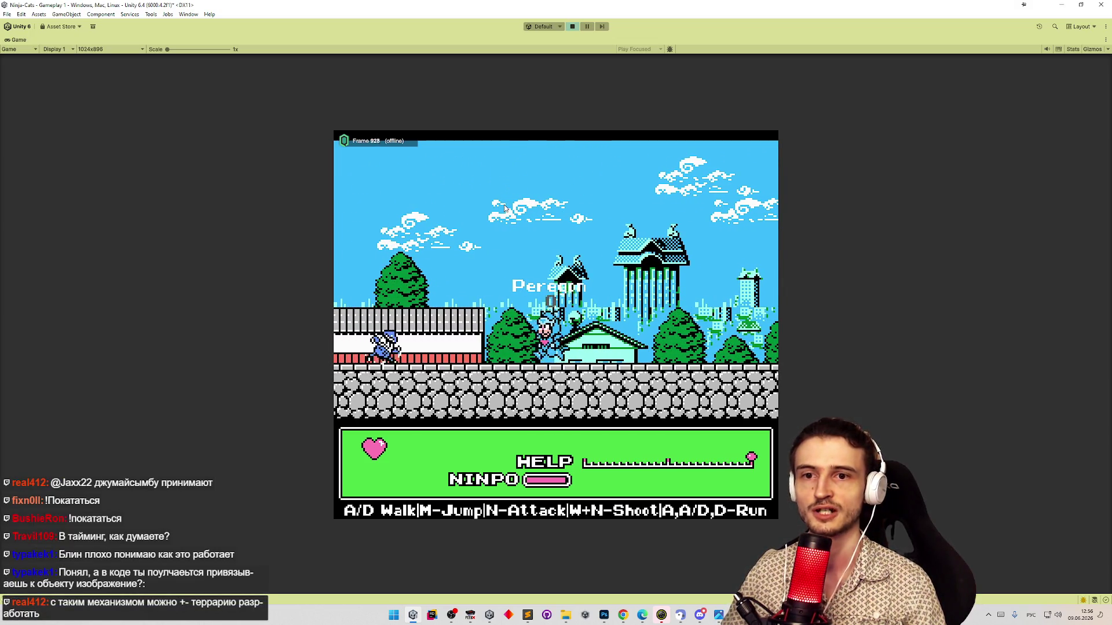
key("a")
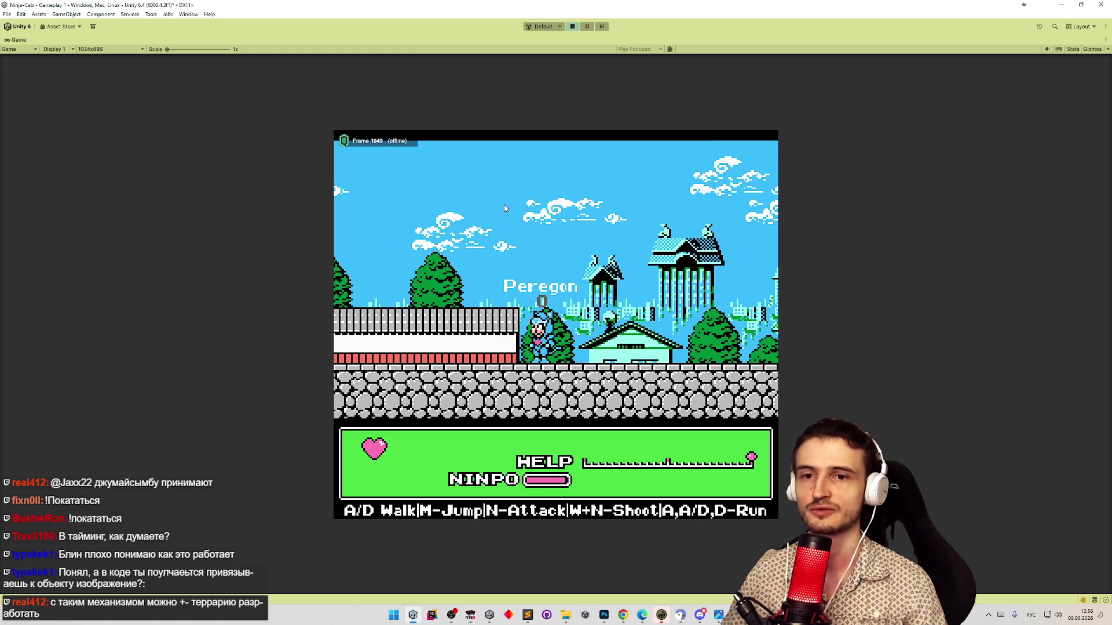
key("m")
key("a")
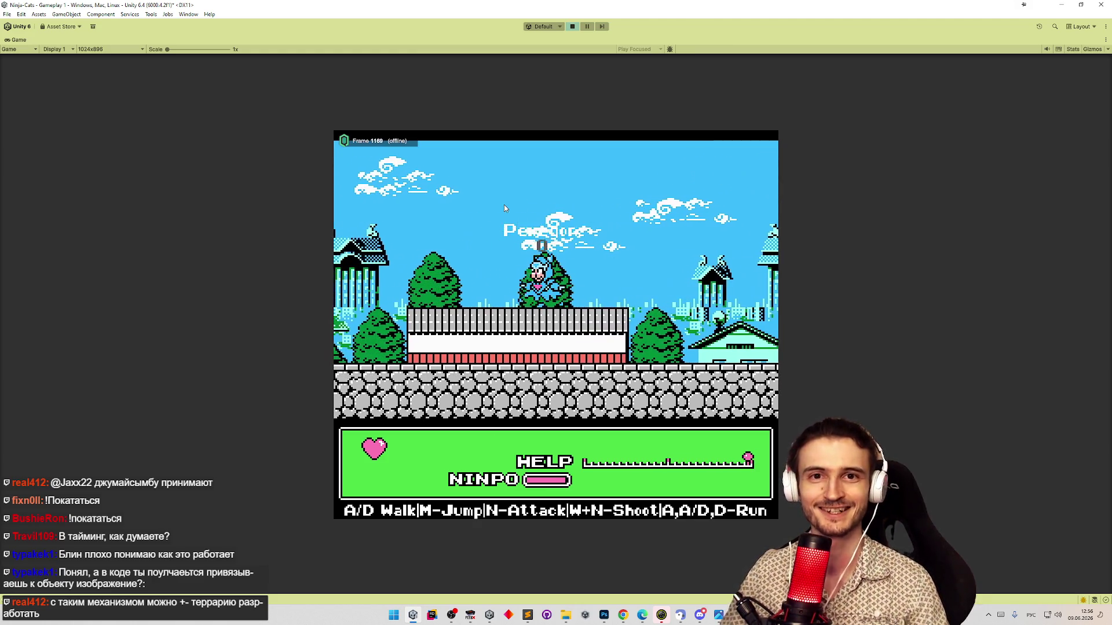
key("a")
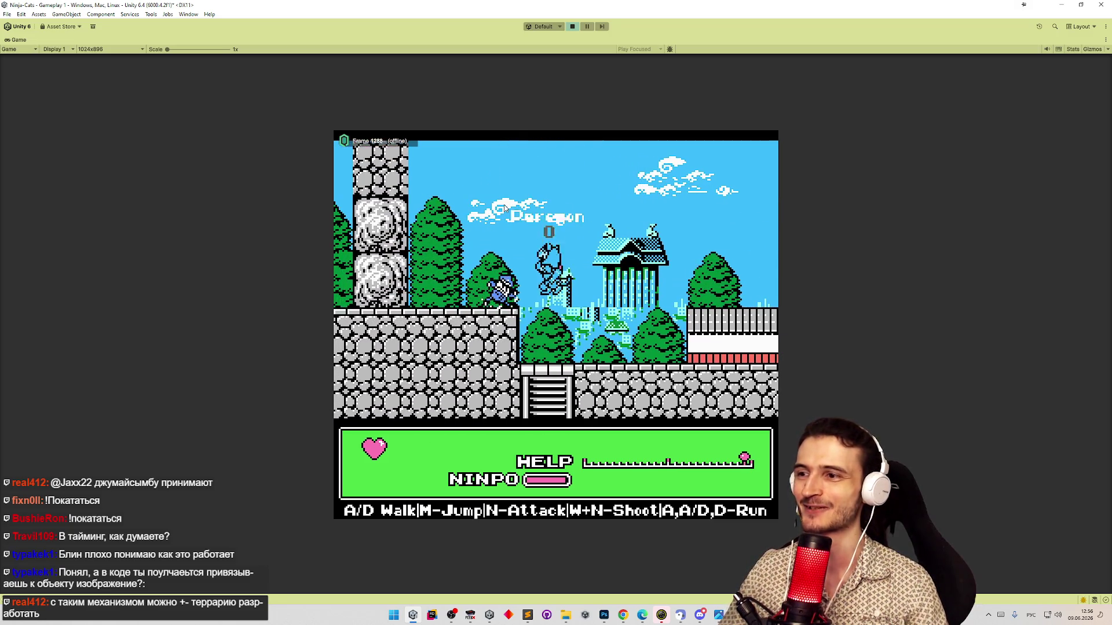
key("a")
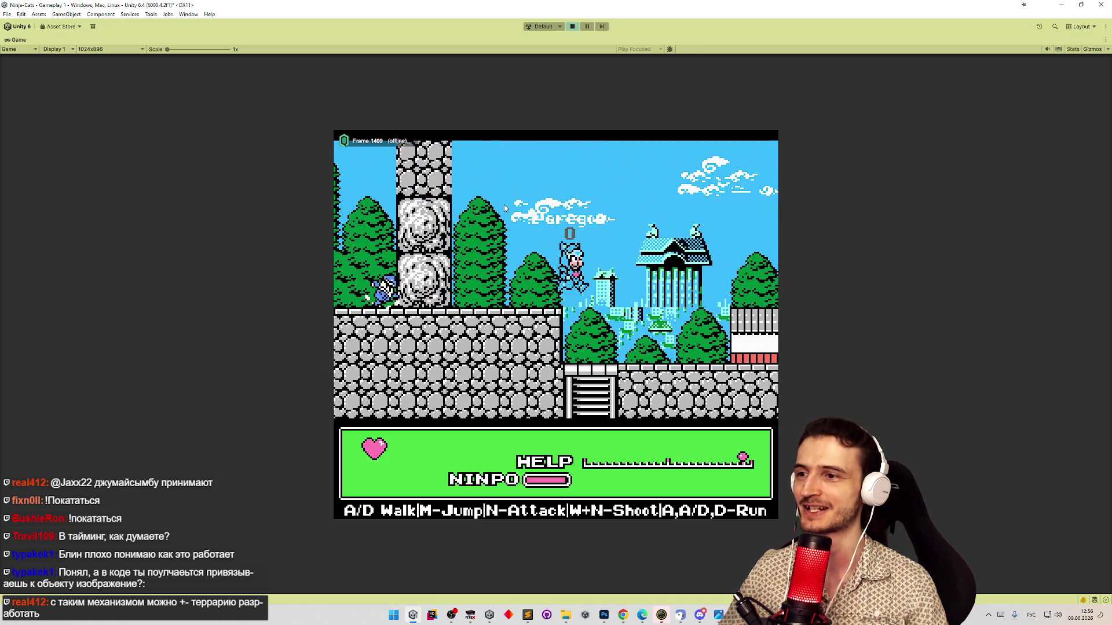
Climb down into the underground cave, cross the rooms, climb up outdoors and back down
key("s")
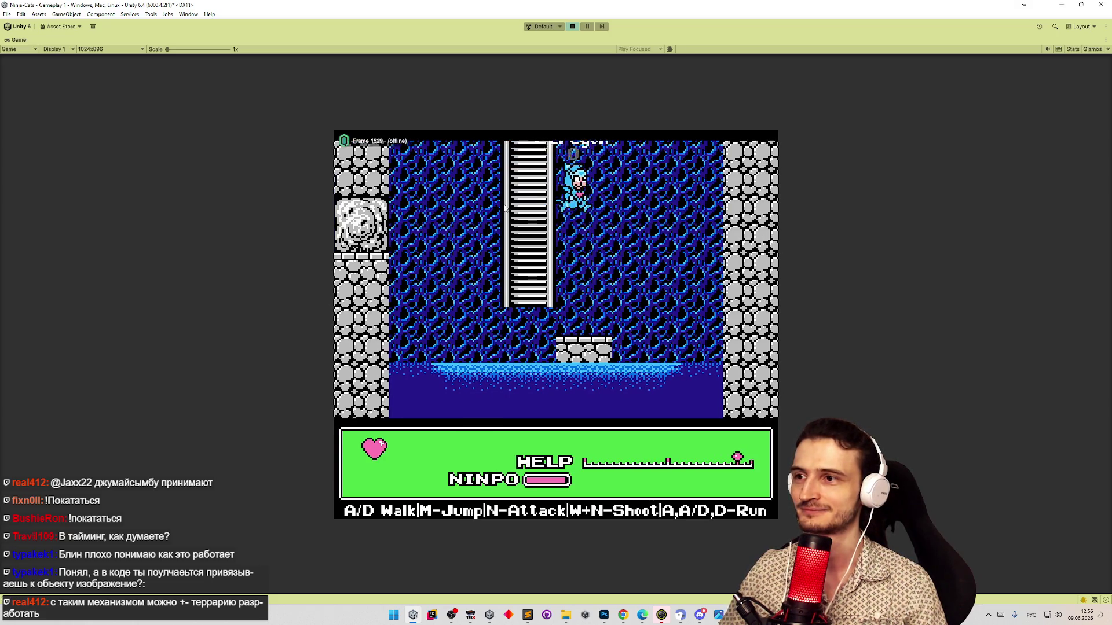
key("a")
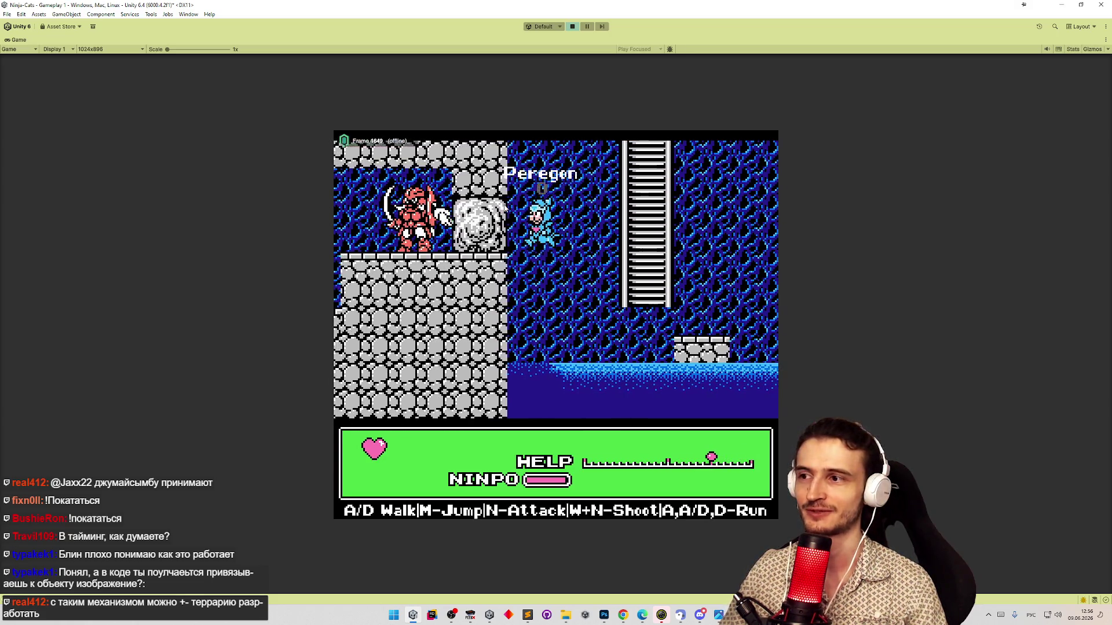
key("d")
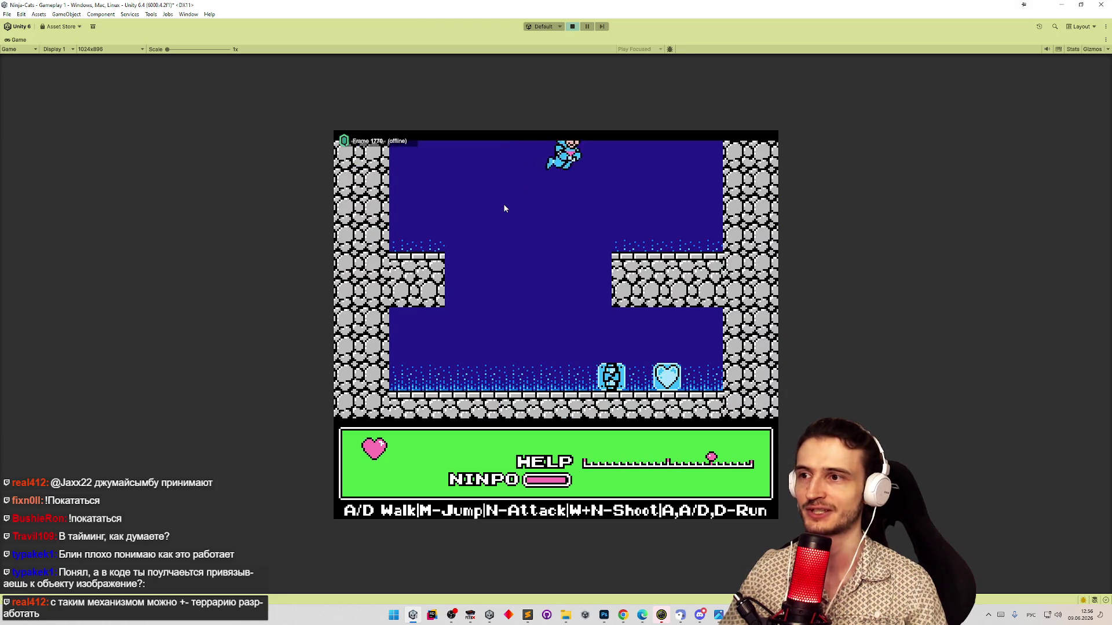
key("w")
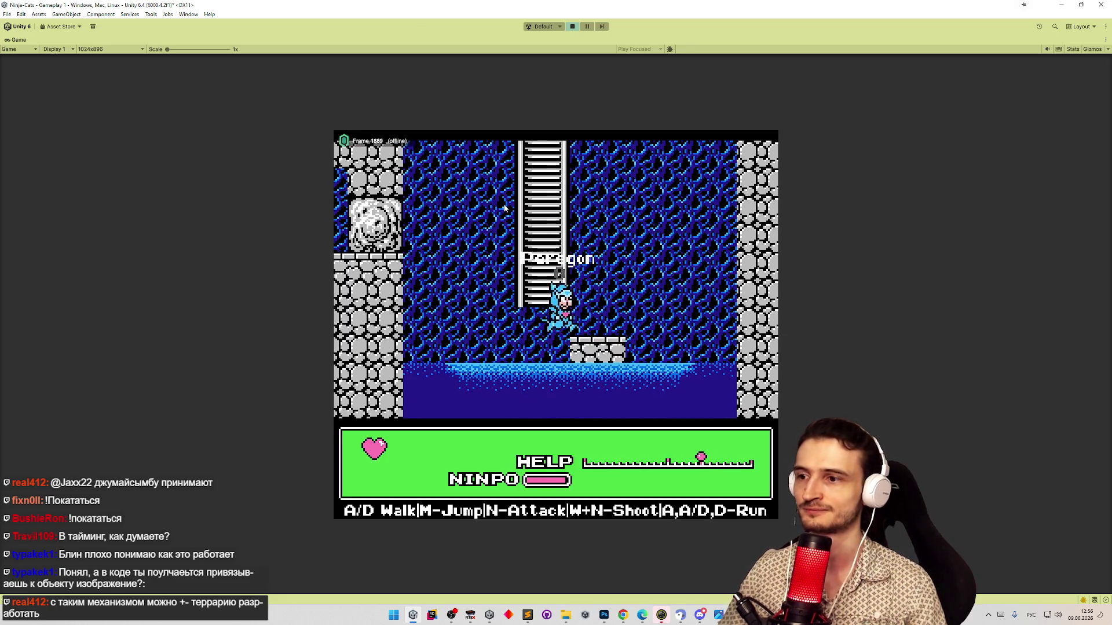
key("w")
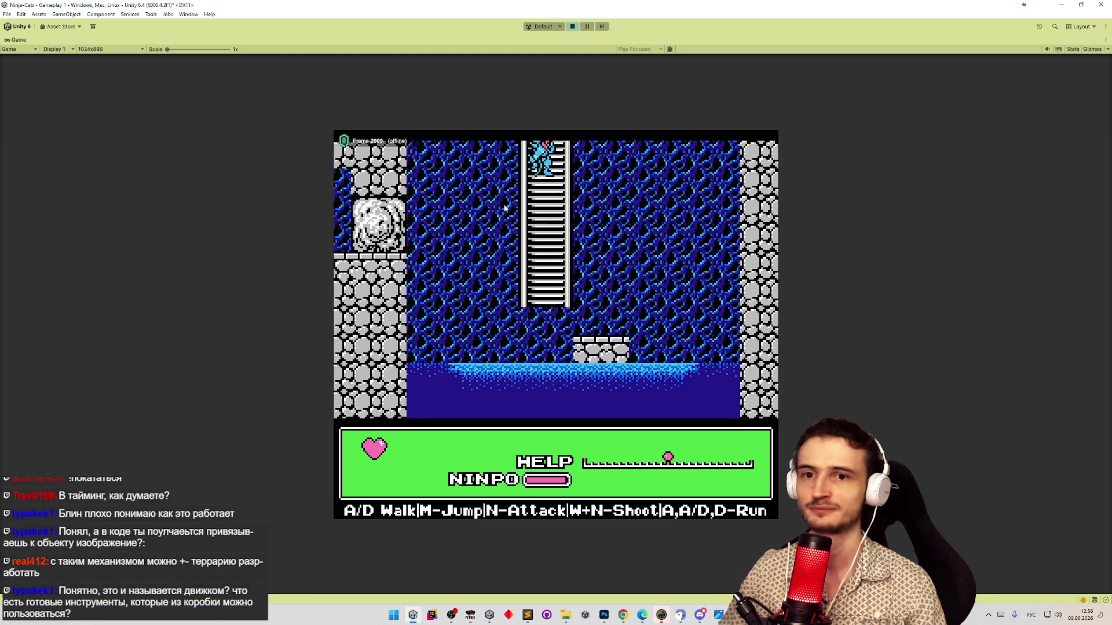
key("w")
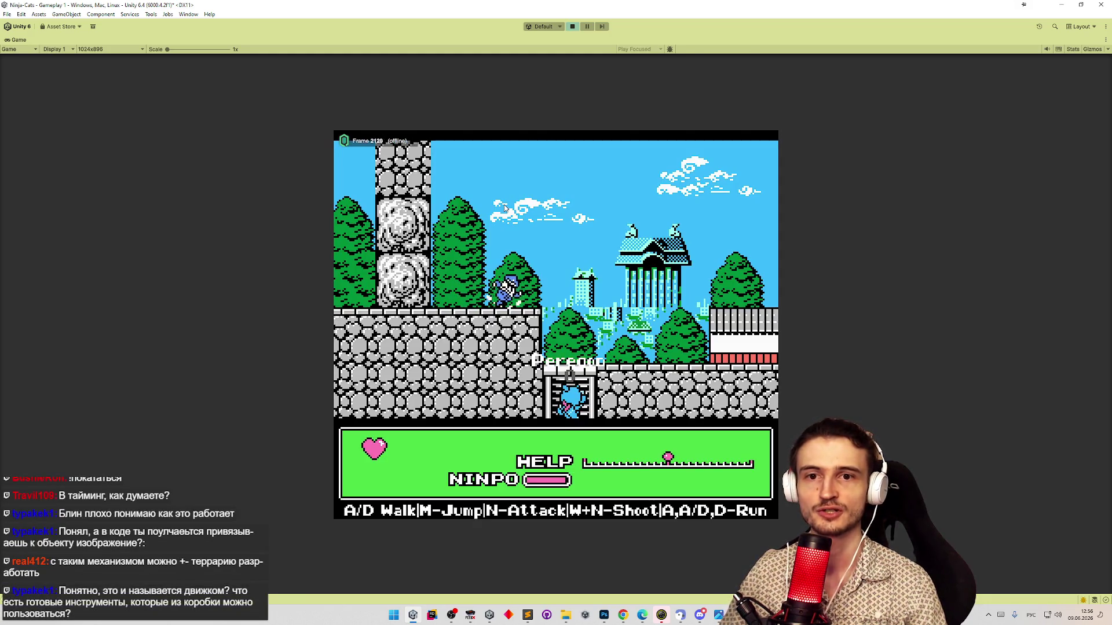
key("s")
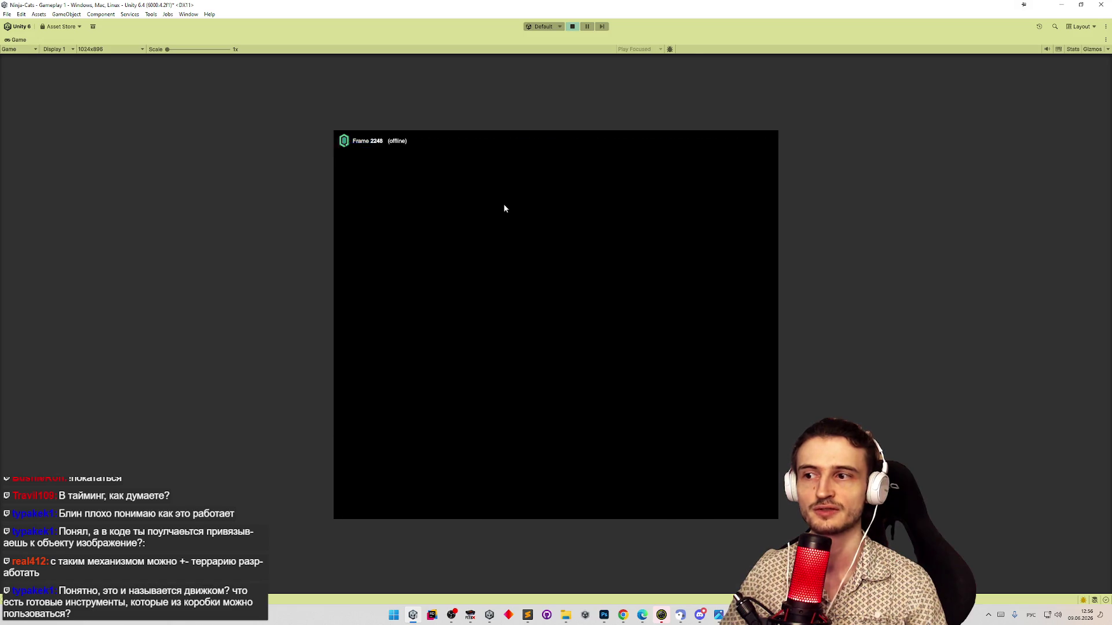
Pause the play-test with Ctrl+Shift+P, then resume it
key("ctrl+shift+p")
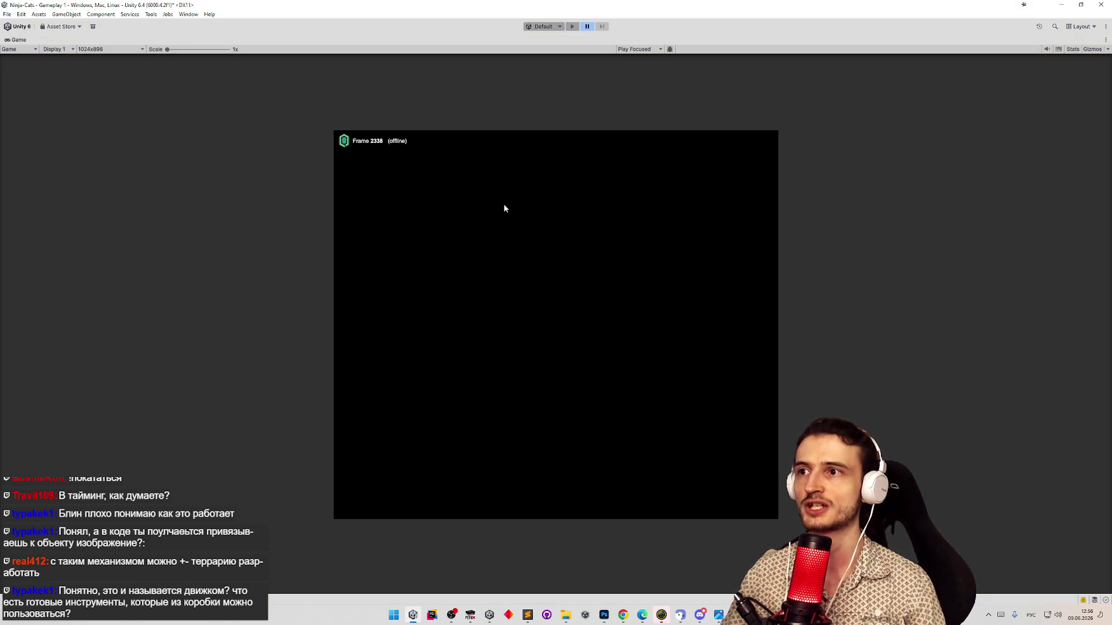
key("ctrl+shift+p")
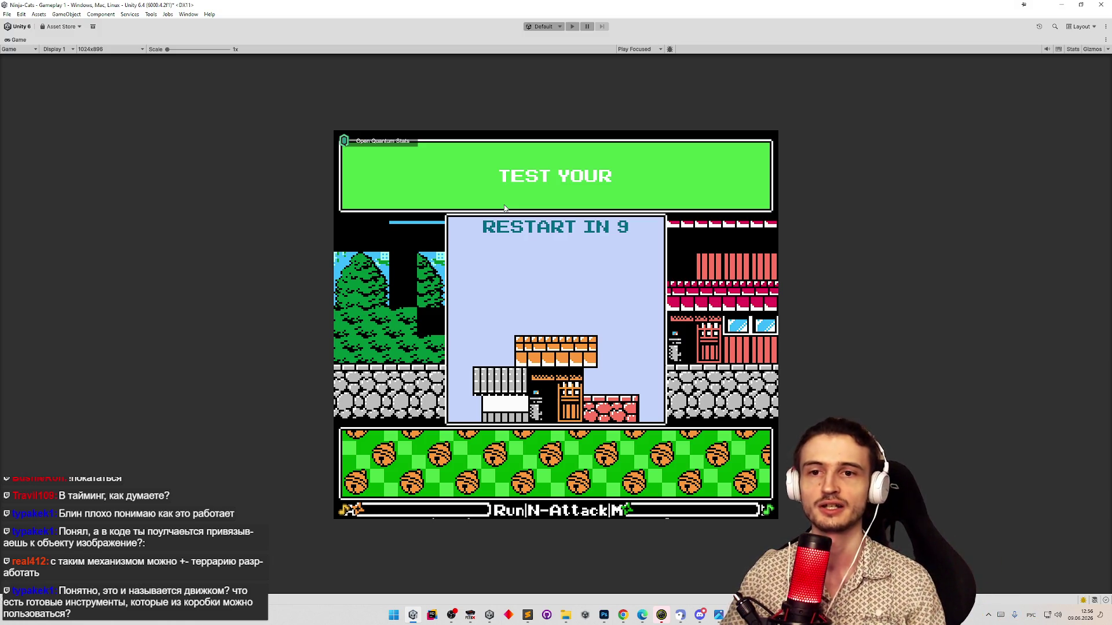
left_click(9, 14)
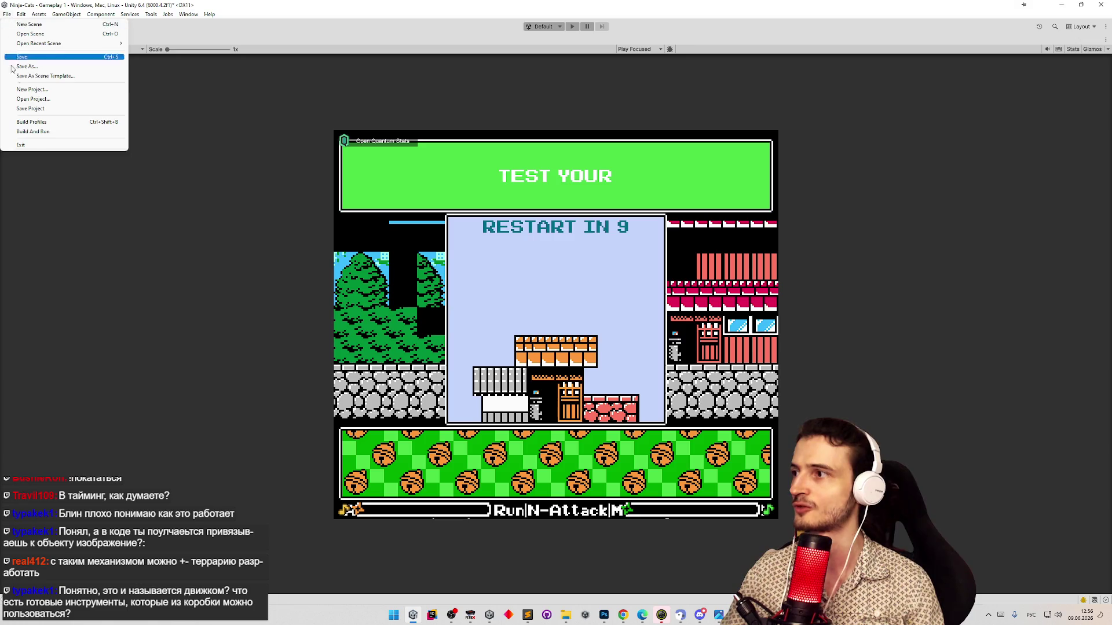
Open the Windows Build Profiles, then bring up File Explorer on the builds folder
left_click(29, 122)
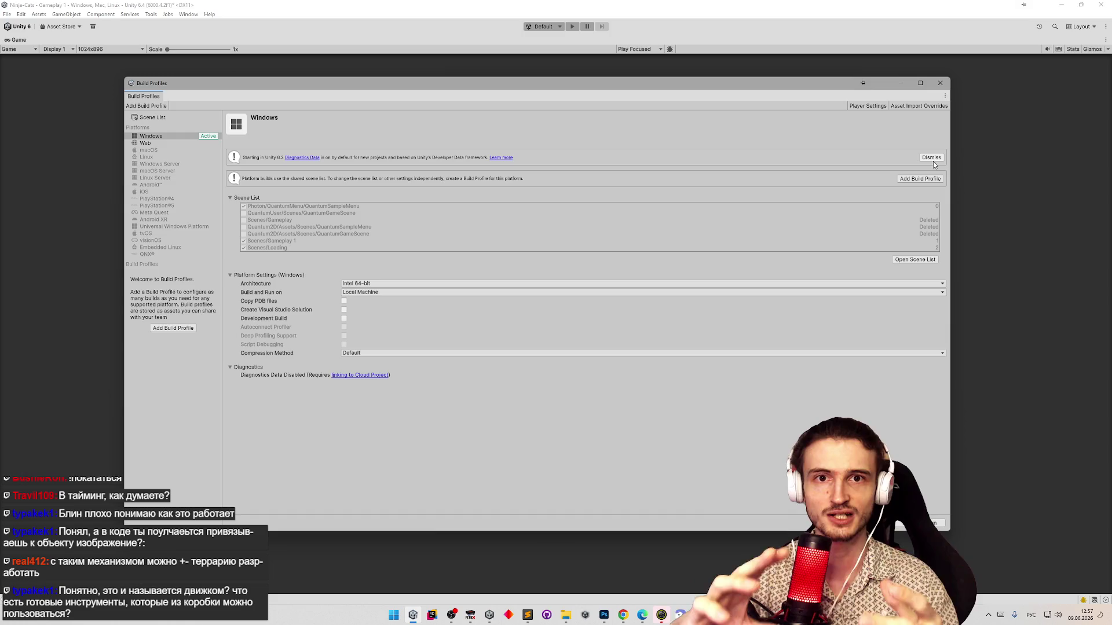
left_click(566, 615)
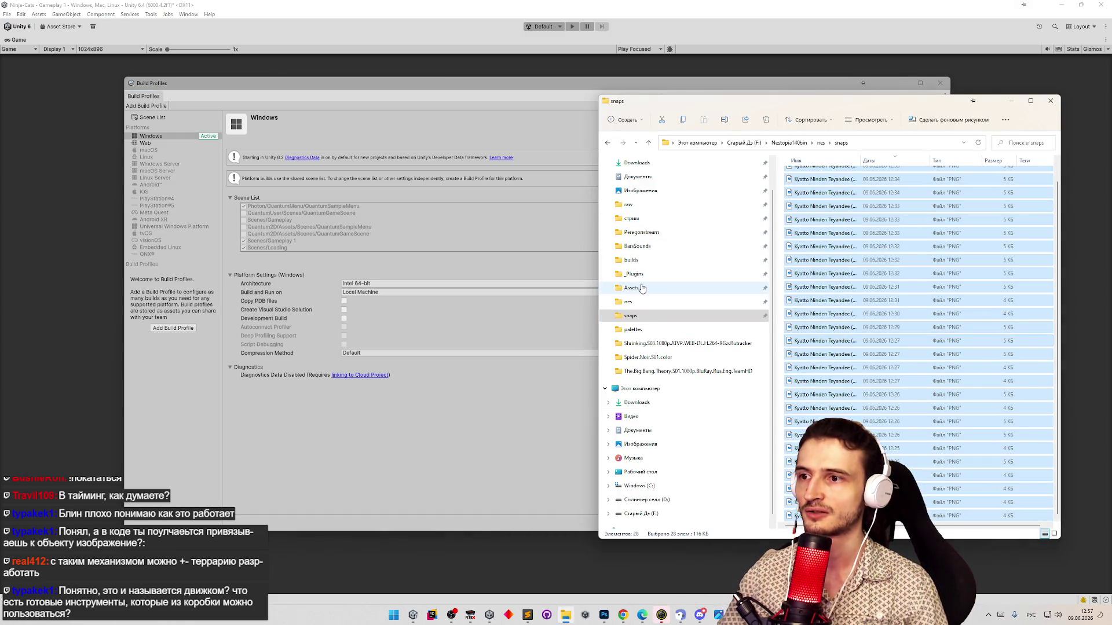
left_click(630, 260)
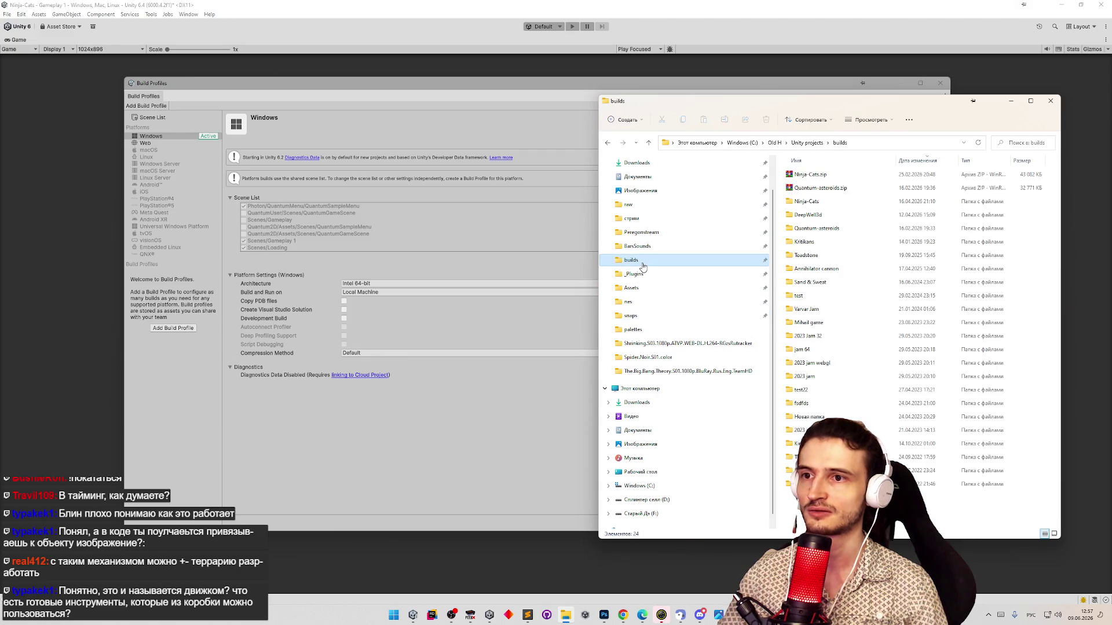
Run Ninja Cats.exe from the Ninja-Cats > IL2CPP build folder
double_click(827, 203)
double_click(828, 187)
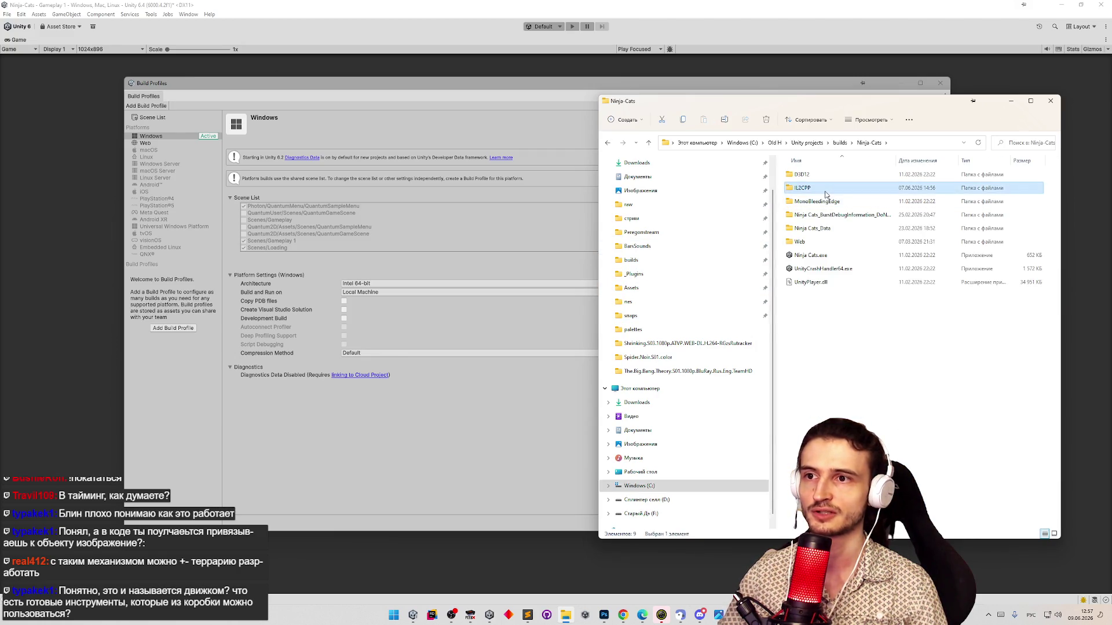
left_click_drag(834, 104, 668, 94)
double_click(649, 272)
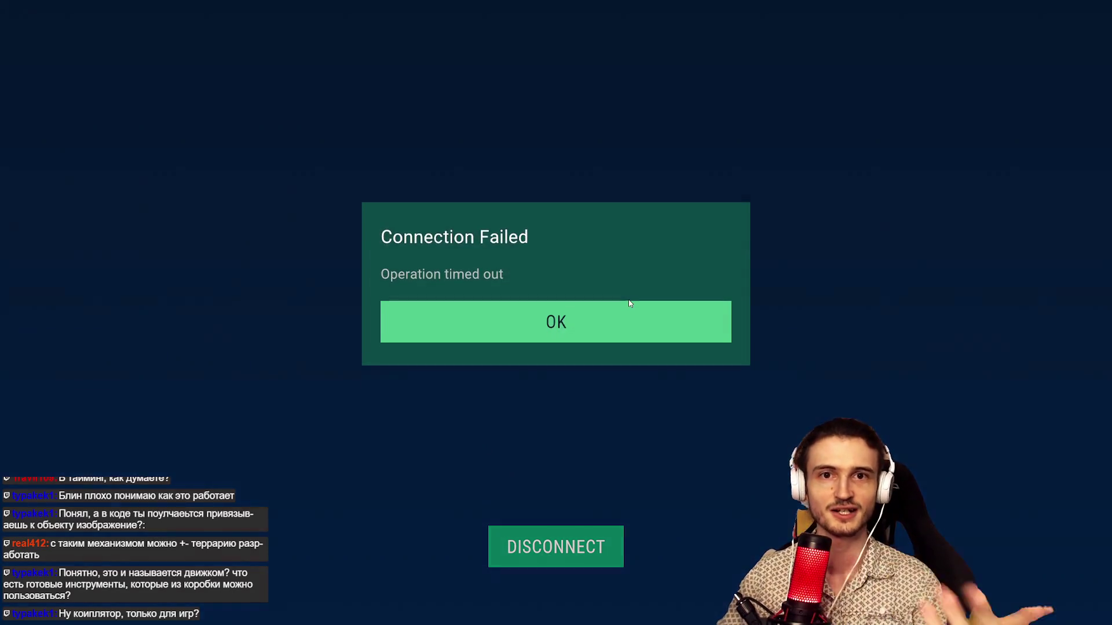
Dismiss the Connection Failed timeout dialog and quit the game with Alt+F4
left_click(597, 341)
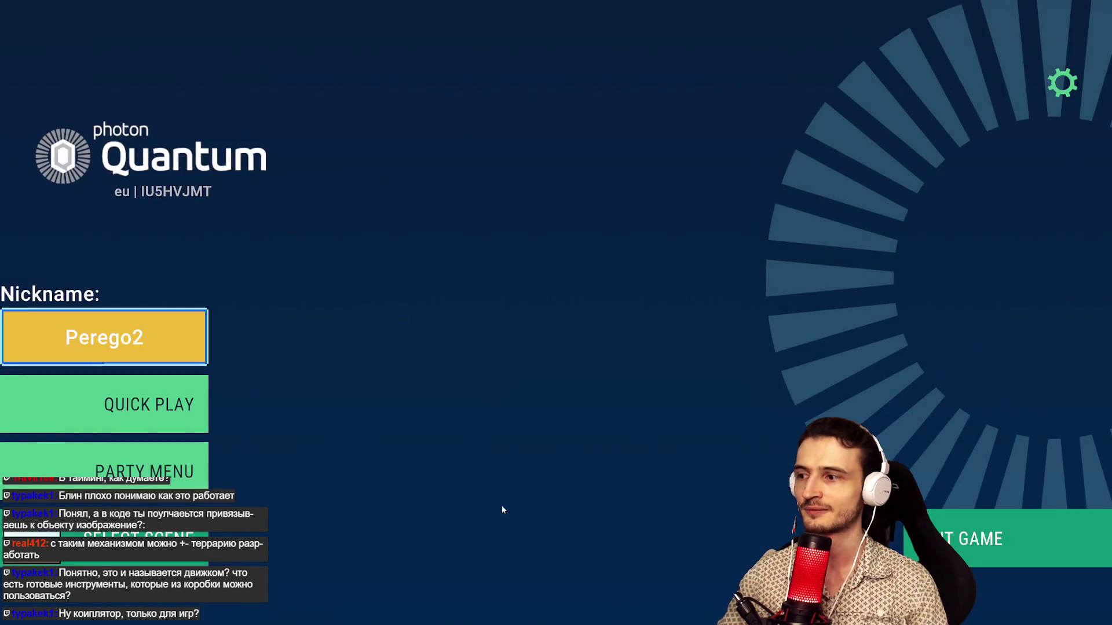
key("alt+F4")
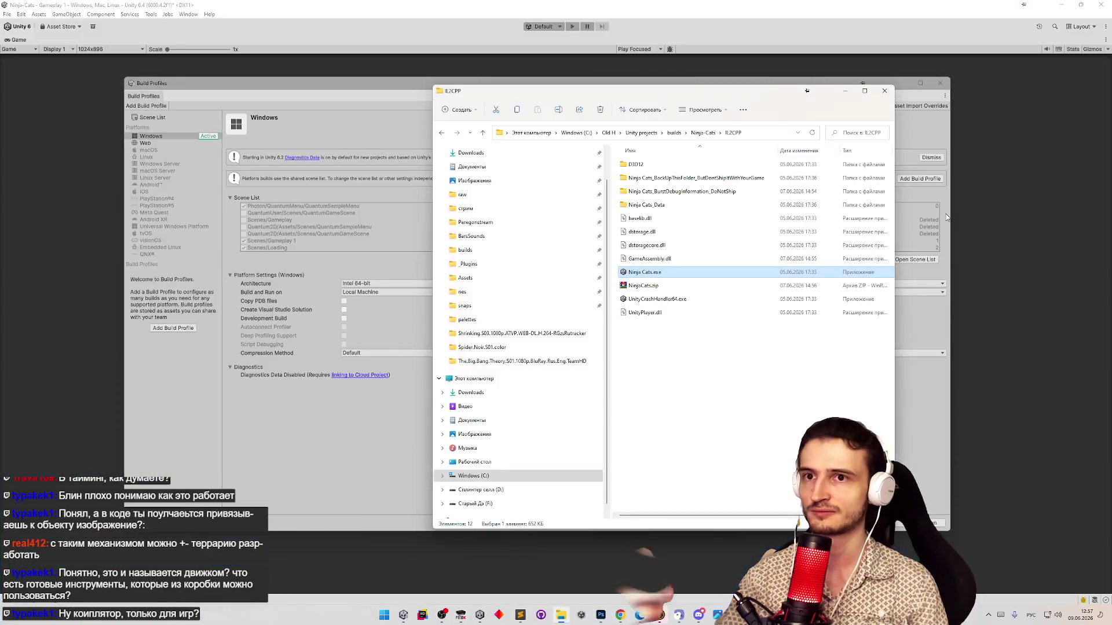
Close the IL2CPP File Explorer window and Unity's Build Profiles window
left_click(884, 90)
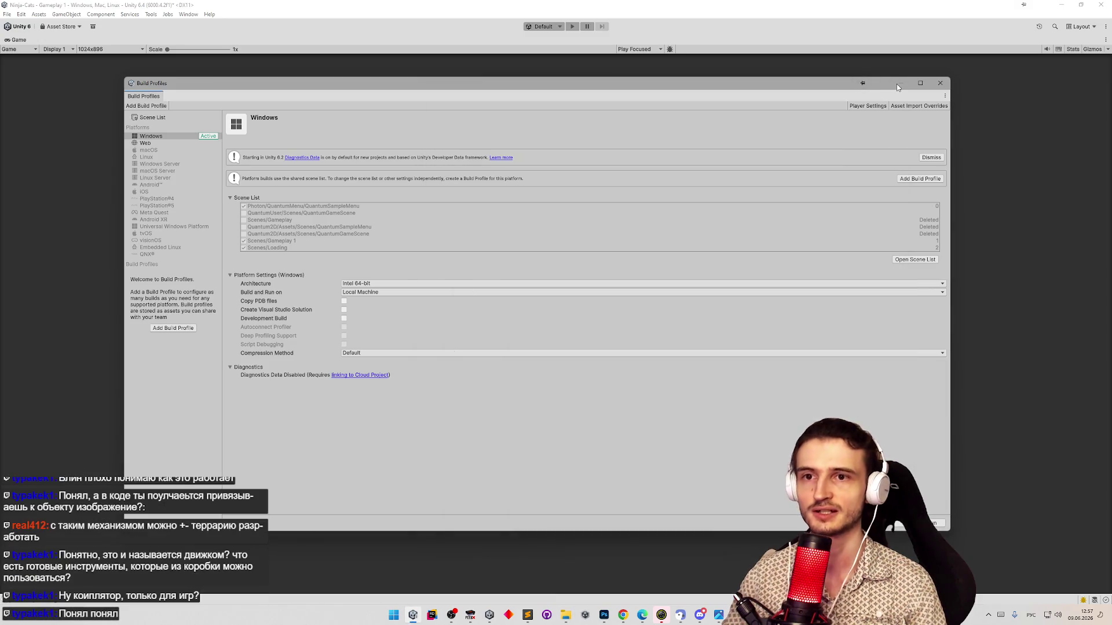
left_click(939, 83)
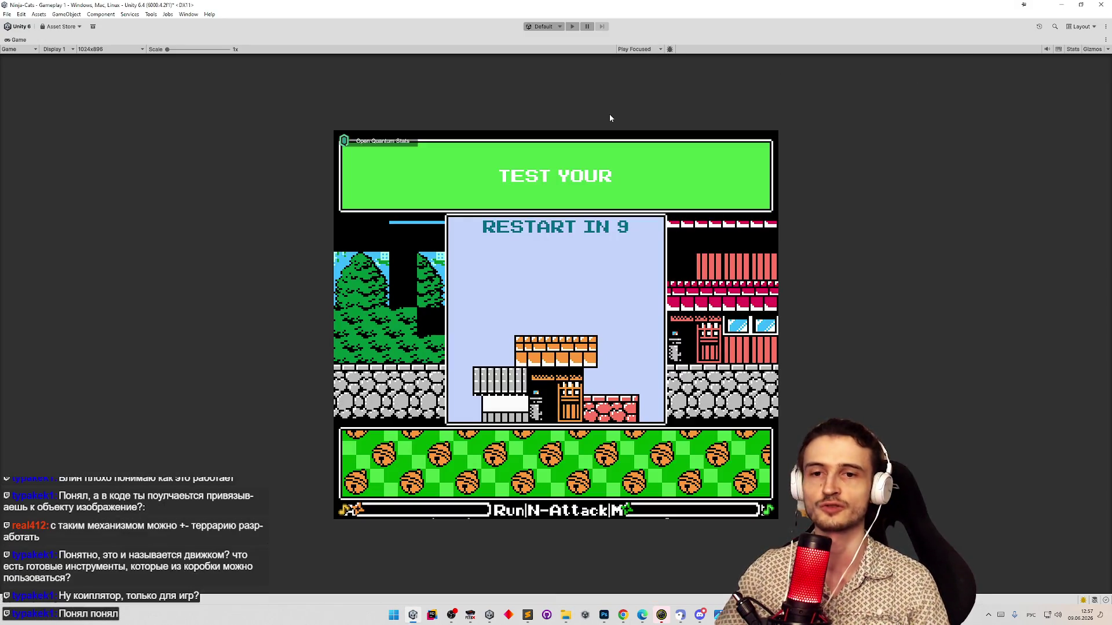
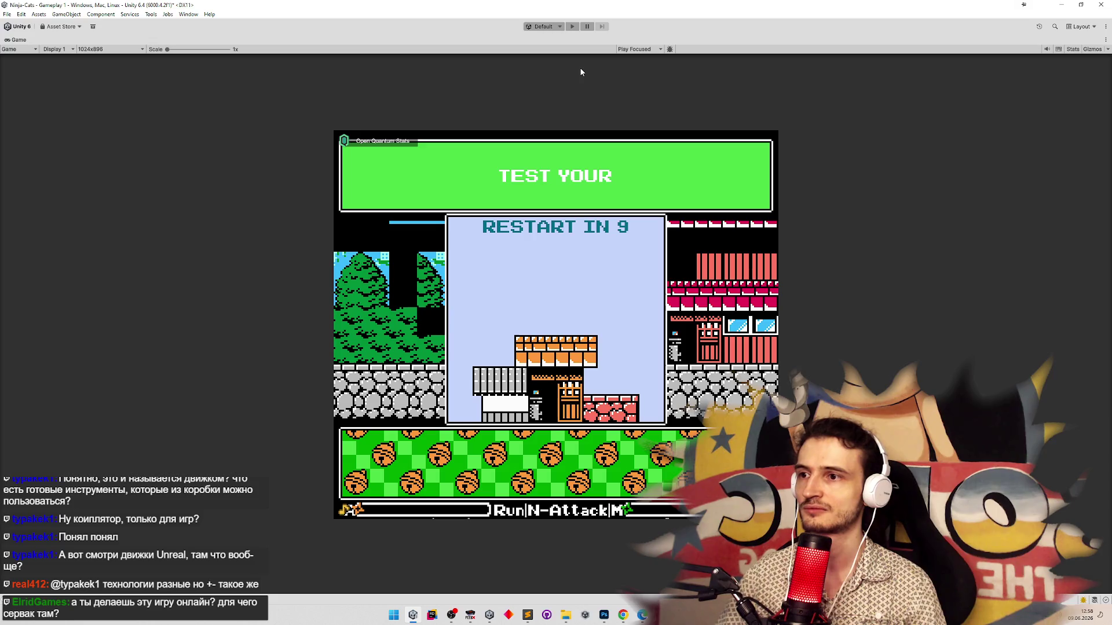
Start a playtest and choose a ninja cat with the fourth bottle recoloured dark green
key("ctrl+p")
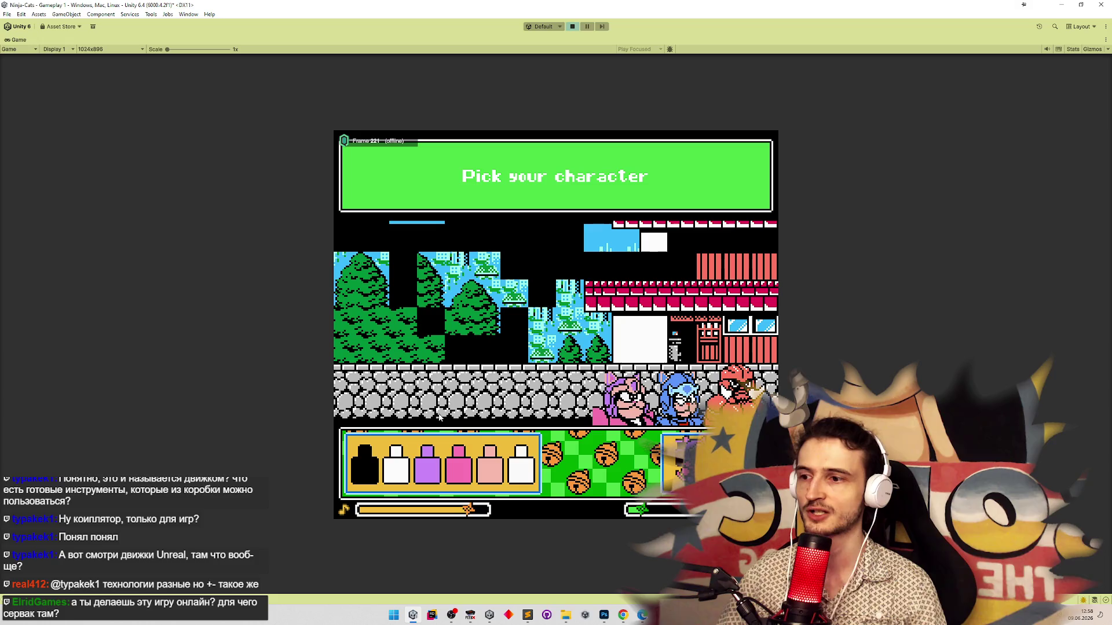
left_click(456, 467)
left_click(509, 379)
left_click(510, 397)
key("Return")
key("Return")
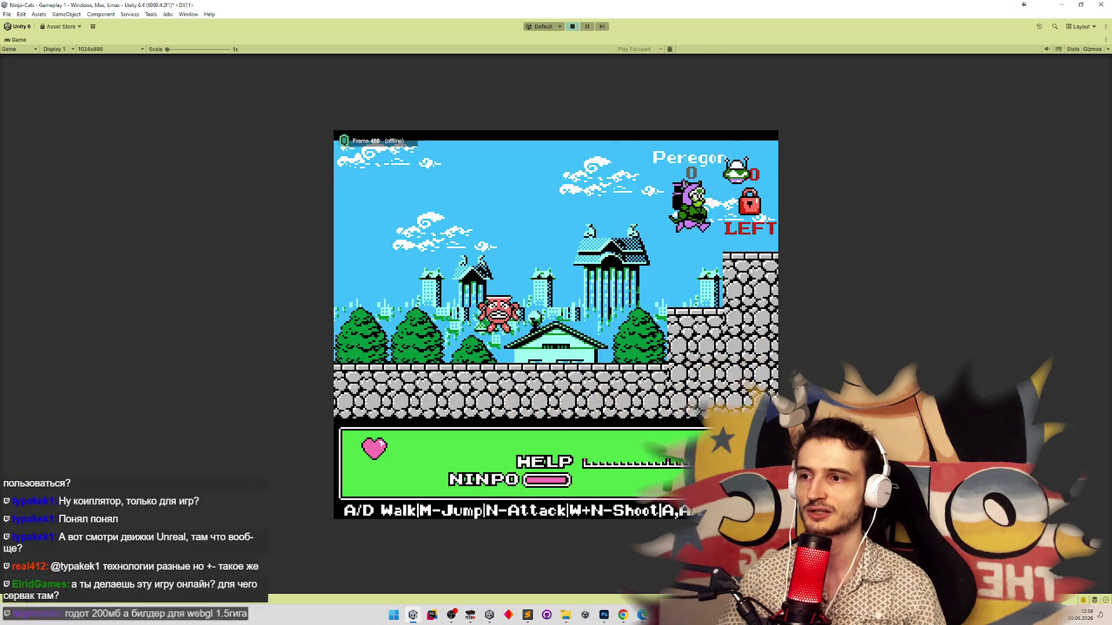
Walk the ninja cat left across the level, jumping above the house and attacking
key("m")
key("a")
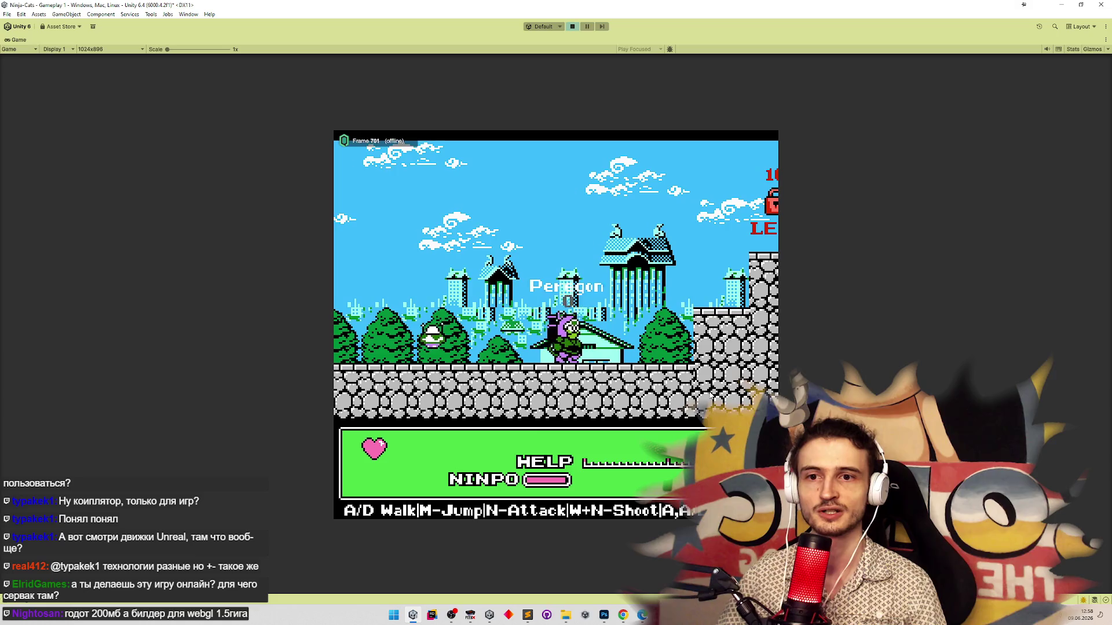
key("m")
key("a")
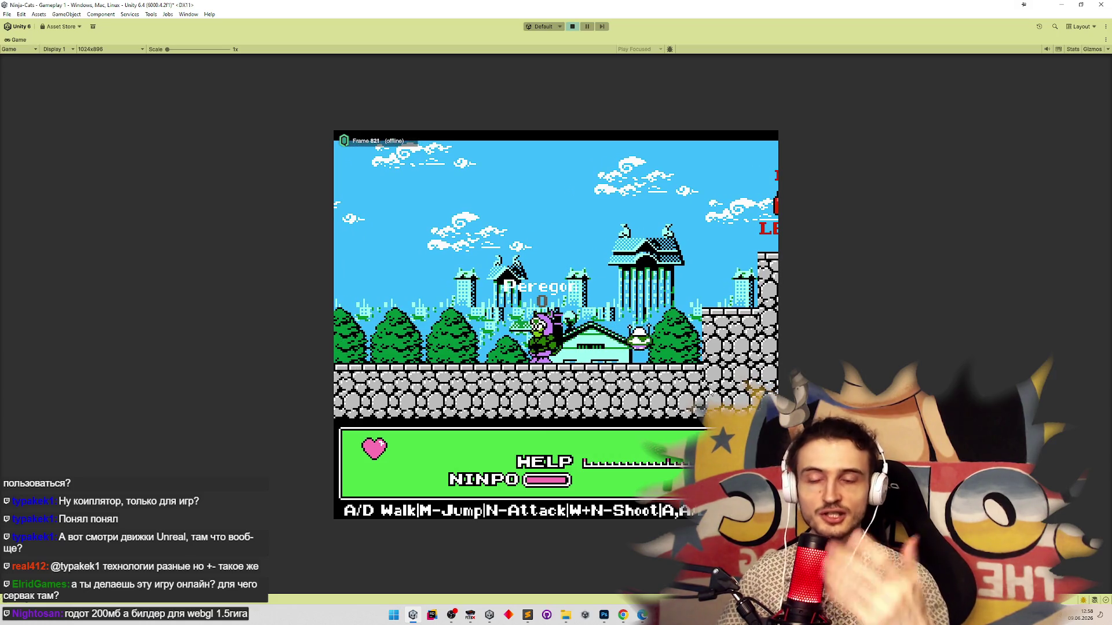
key("a")
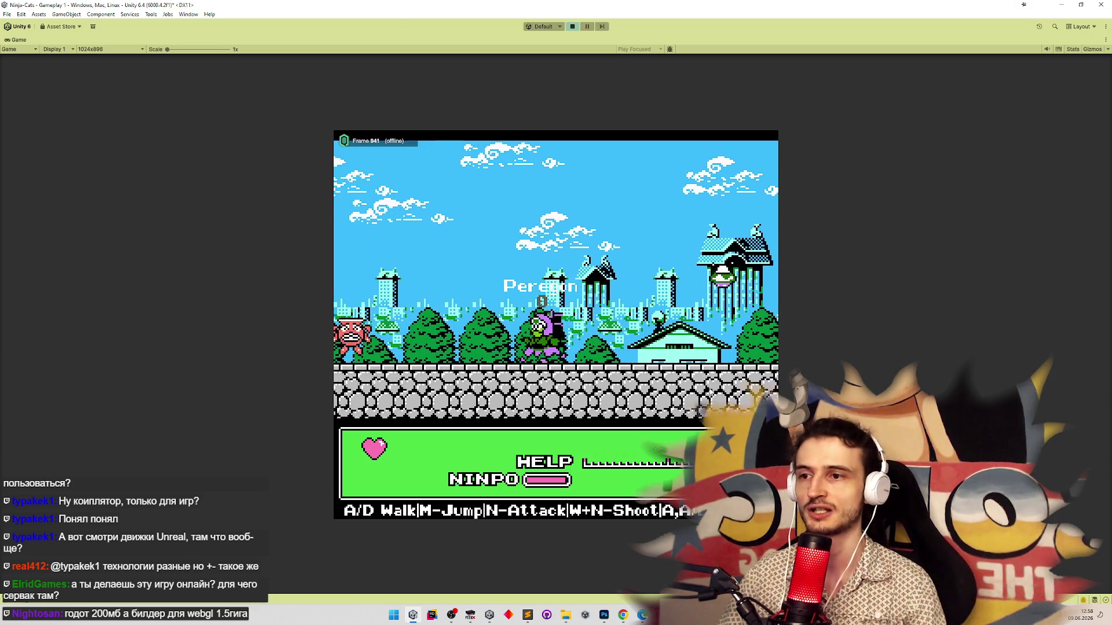
key("n")
key("a")
key("m")
Jump onto the wall roof and stone ledge, climb into the water cave, then stop playtesting
key("a")
key("m")
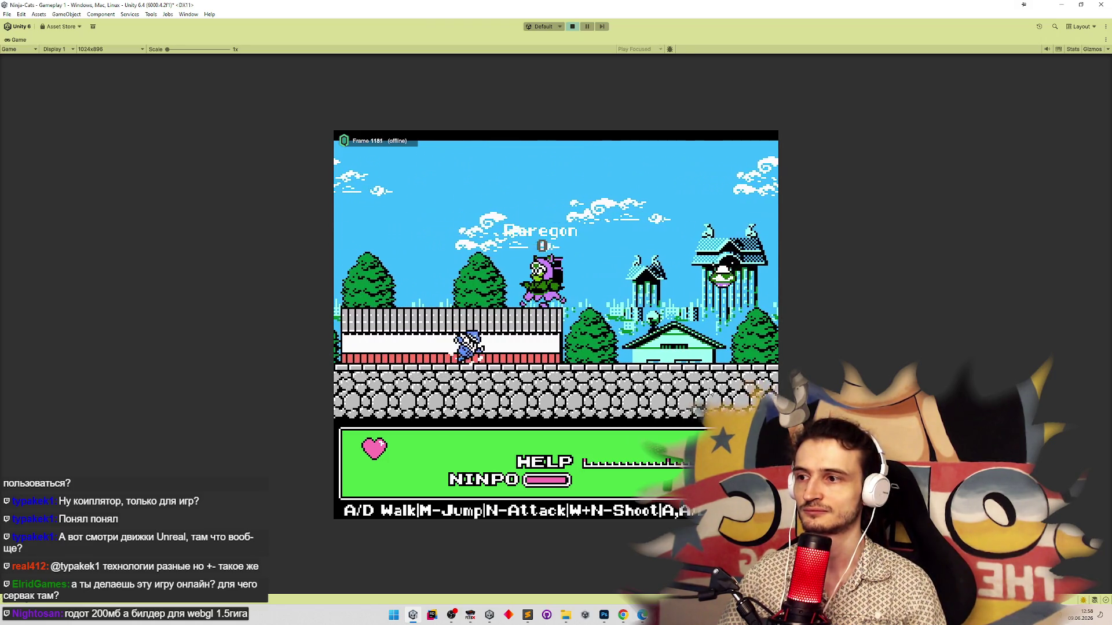
key("a")
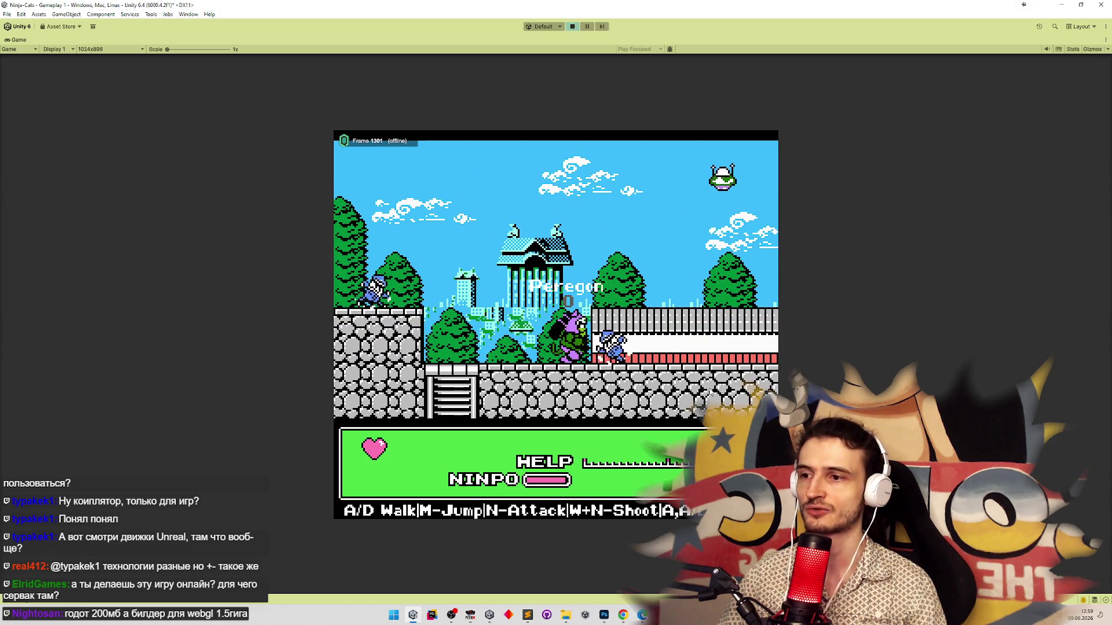
key("m")
key("a")
key("s")
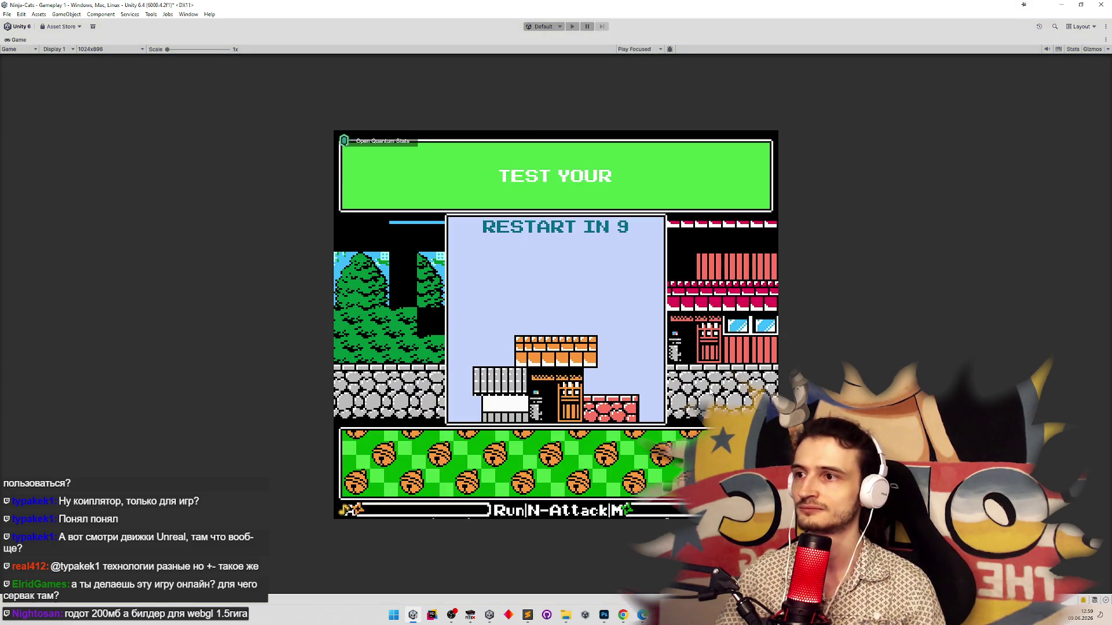
key("shift+space")
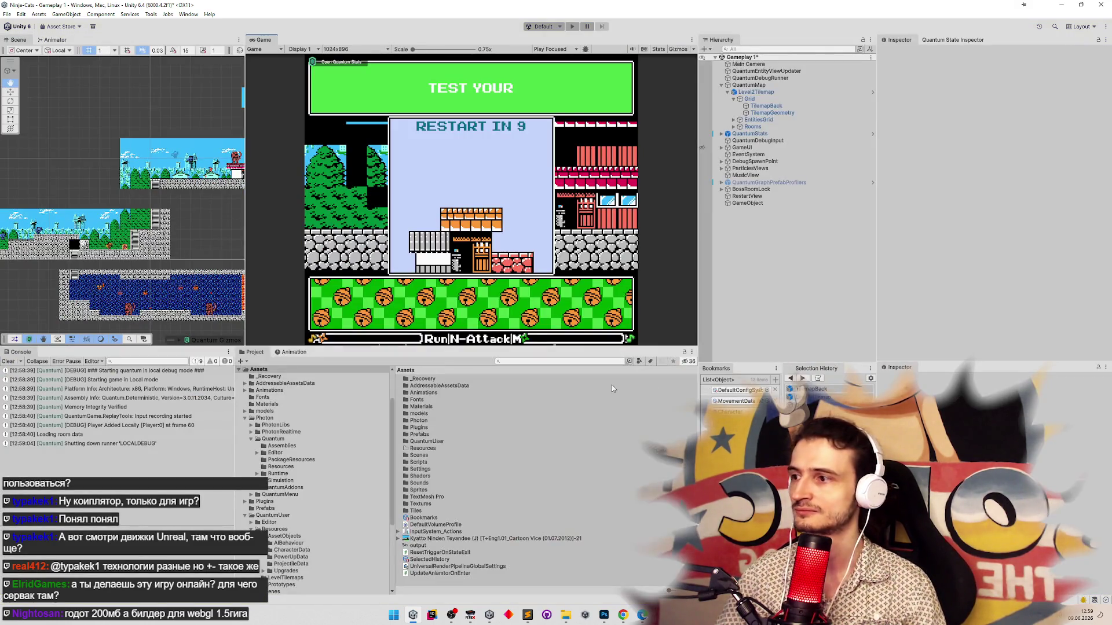
Clear the Console log, read the tasks.todo list, then hide it again
left_click(7, 361)
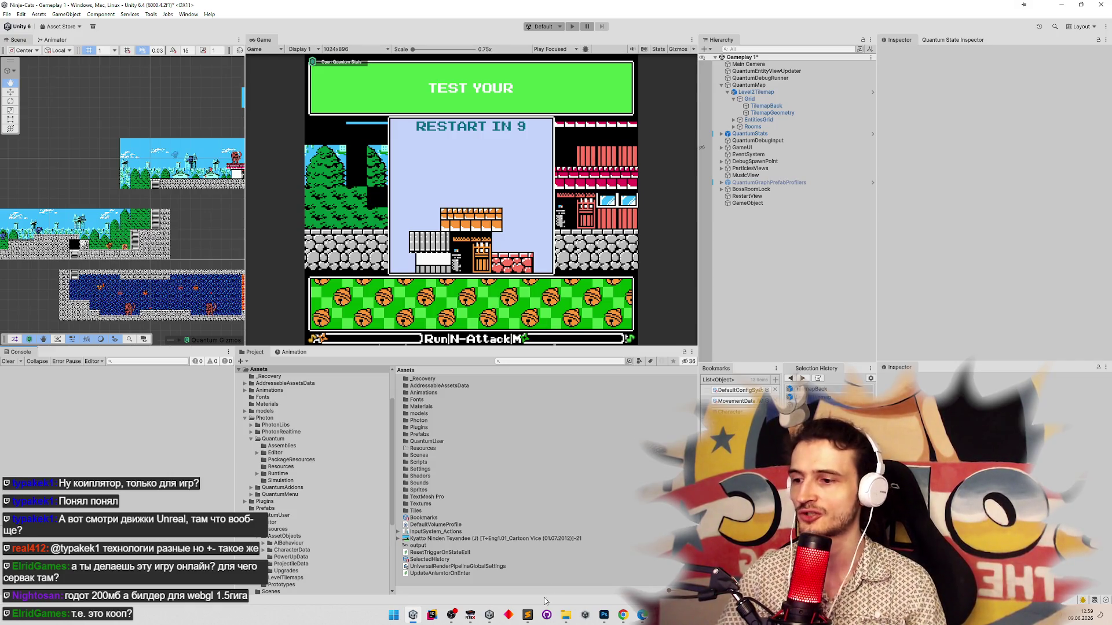
left_click(532, 614)
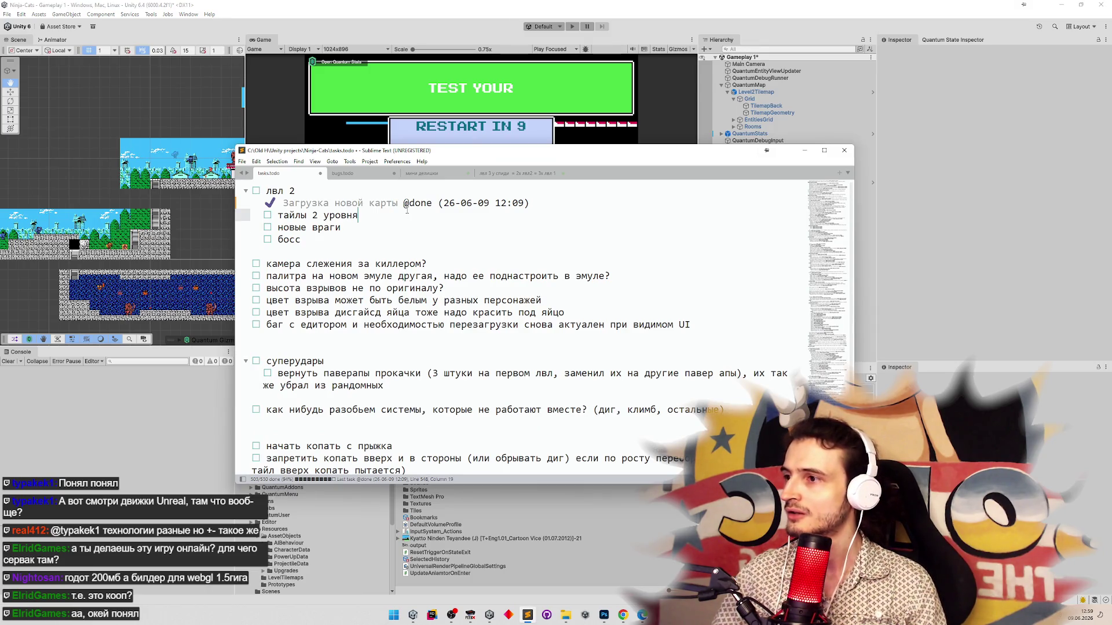
left_click(805, 150)
mouse_move(604, 619)
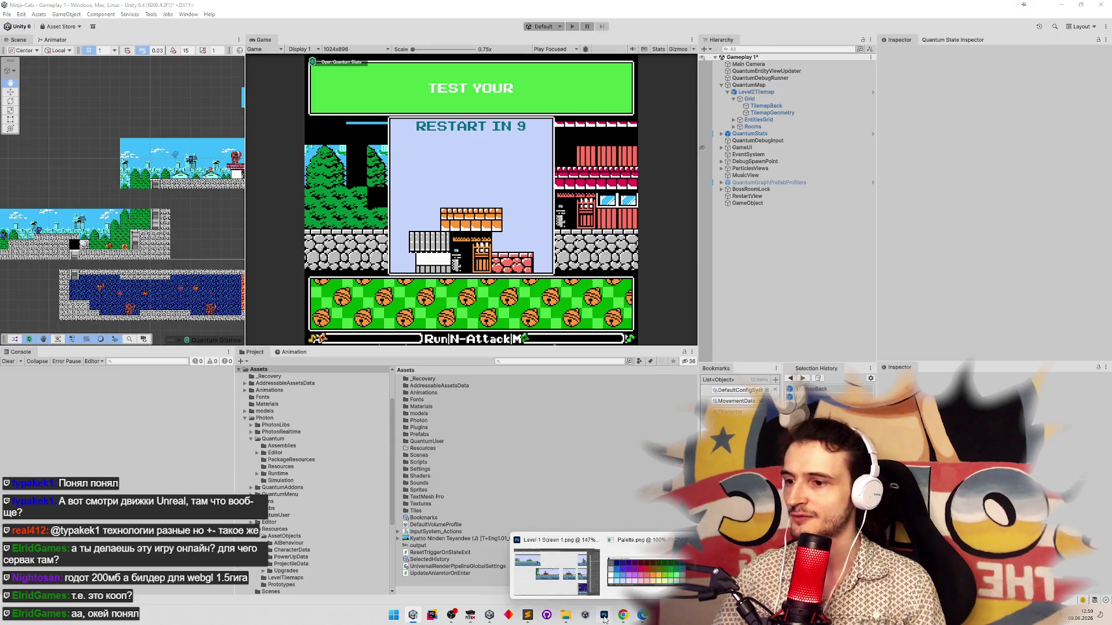
left_click(579, 573)
type("Понял, не проблема")
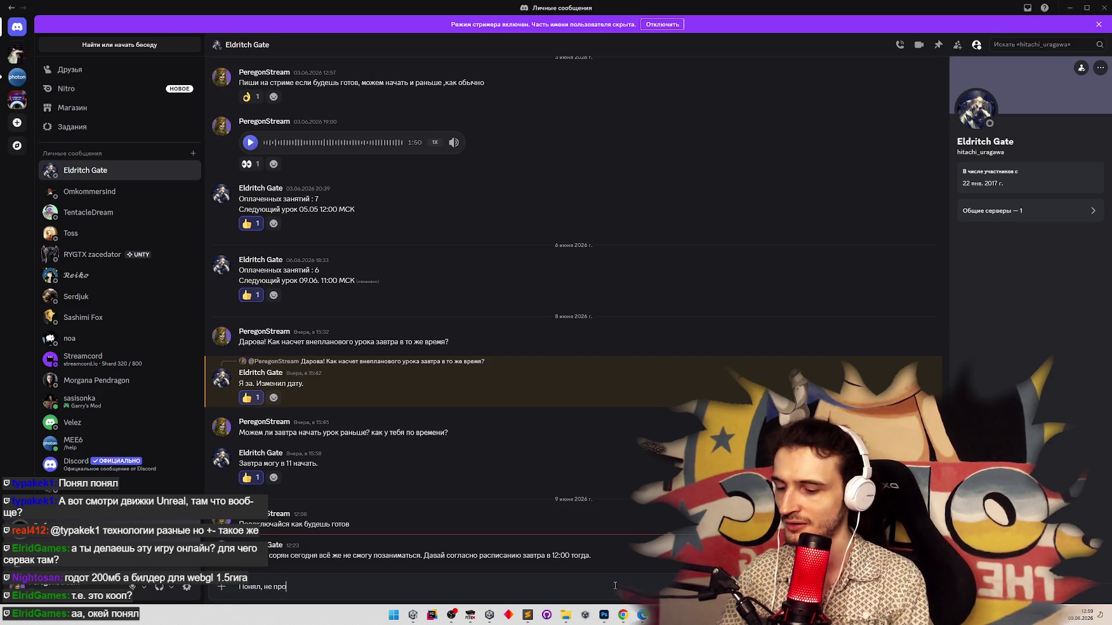
Send the reply 'Понял, не проблема' and check today's date on the calendar
key("Return")
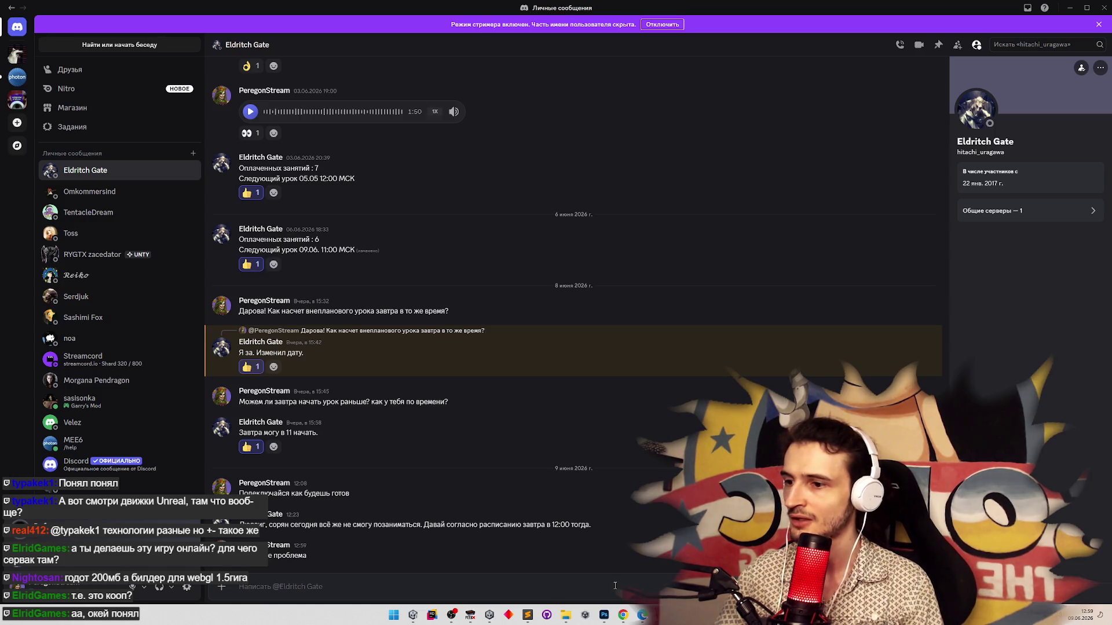
left_click(1077, 615)
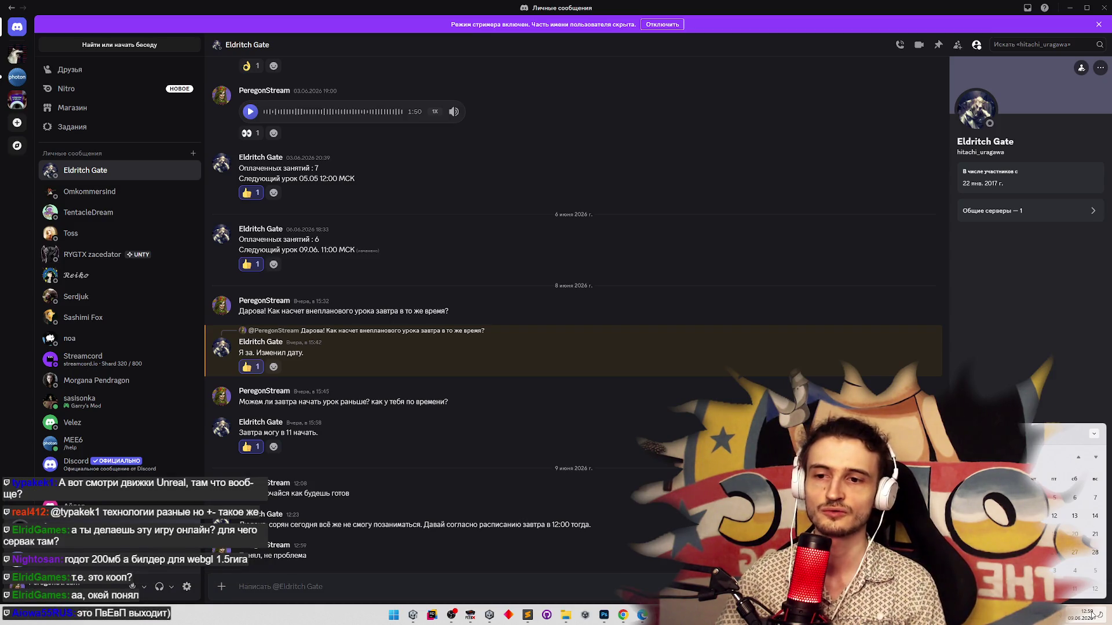
left_click(404, 573)
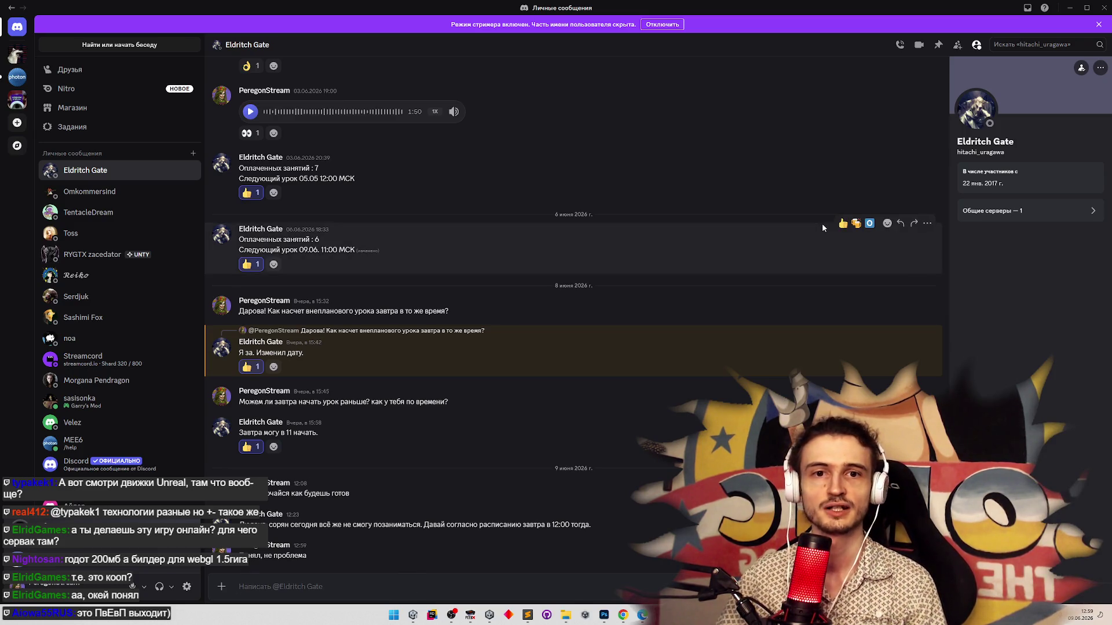
Hop to Photoshop and back, then open another contact's direct-message conversation
left_click(1067, 7)
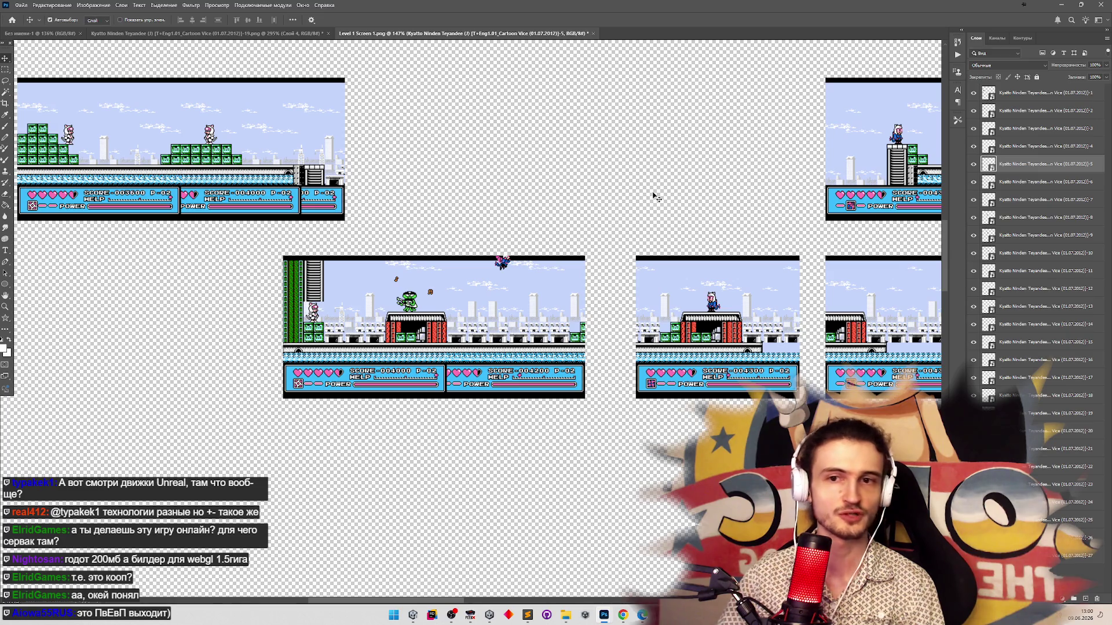
key("alt+Tab")
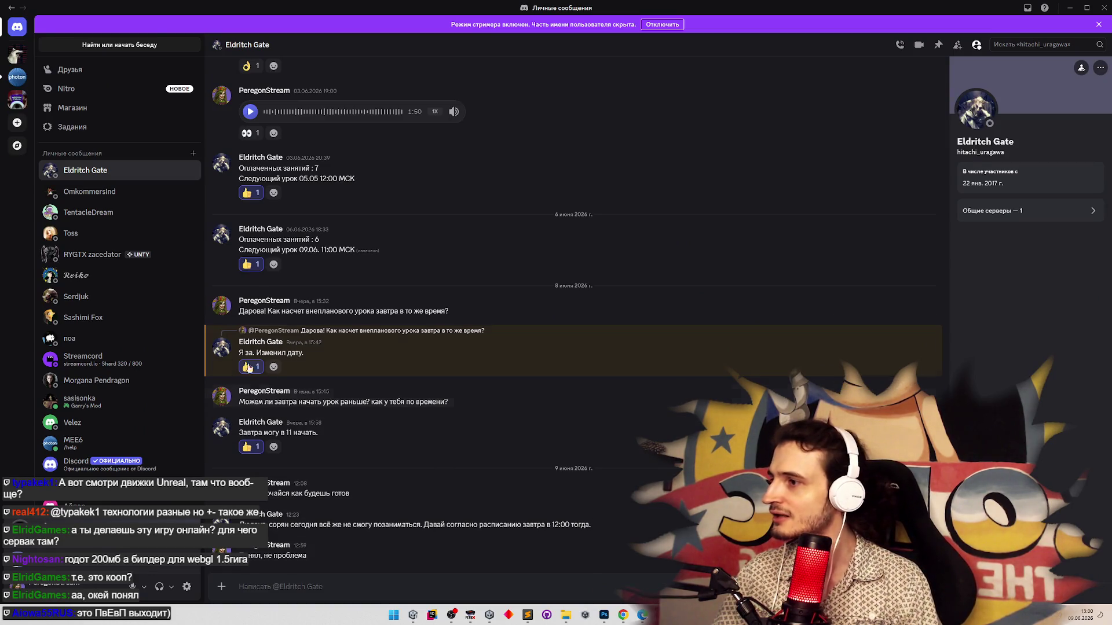
scroll(112, 264, "down", 5)
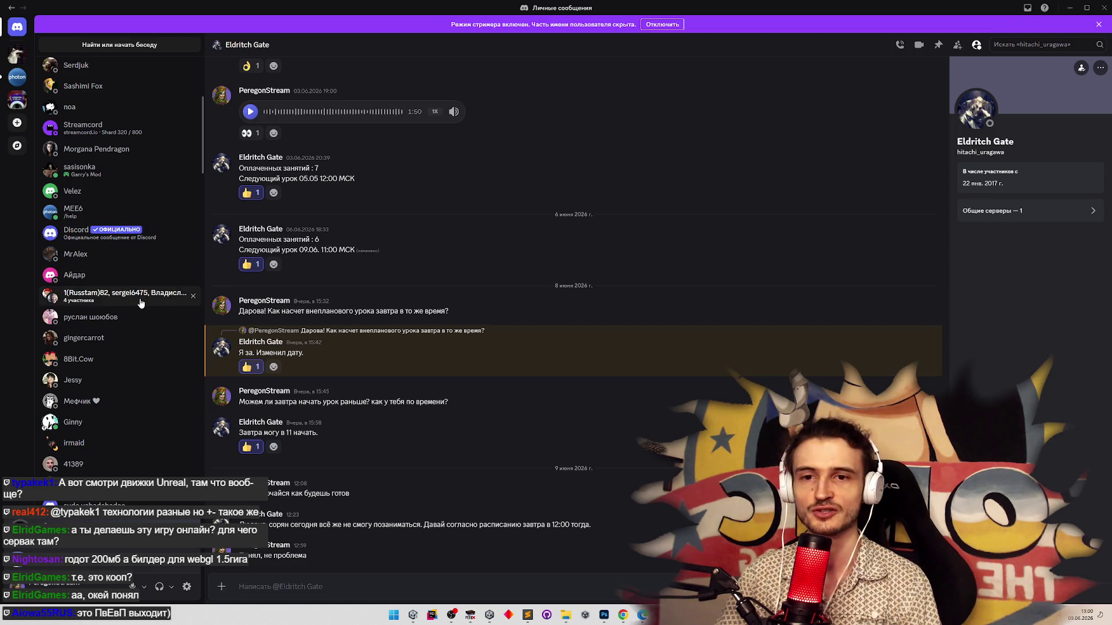
scroll(140, 303, "down", 5)
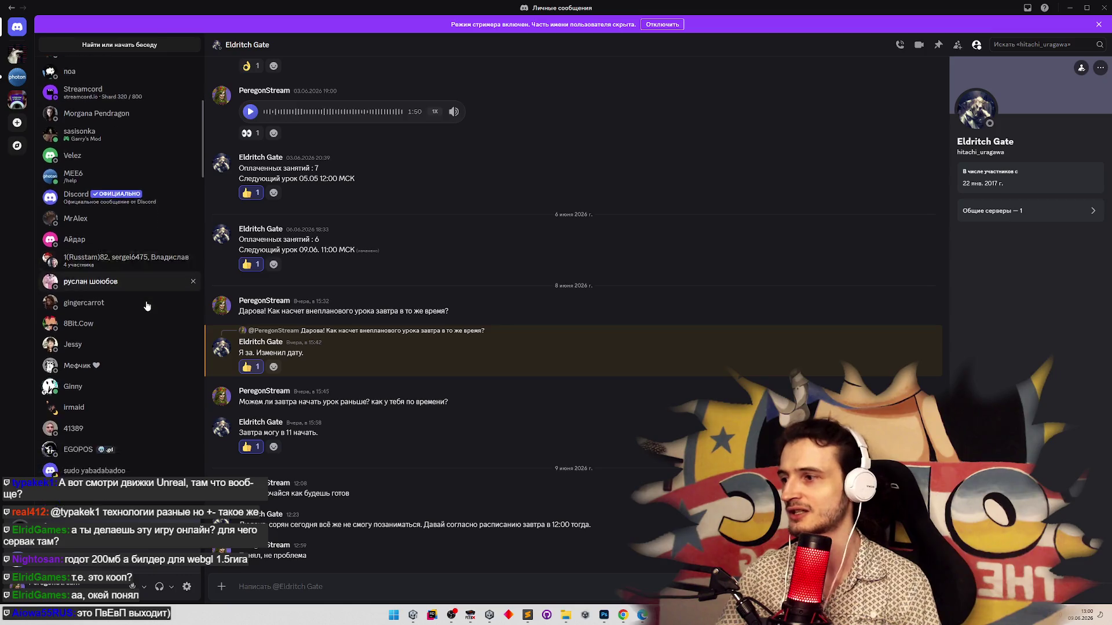
scroll(110, 307, "down", 3)
scroll(110, 307, "up", 15)
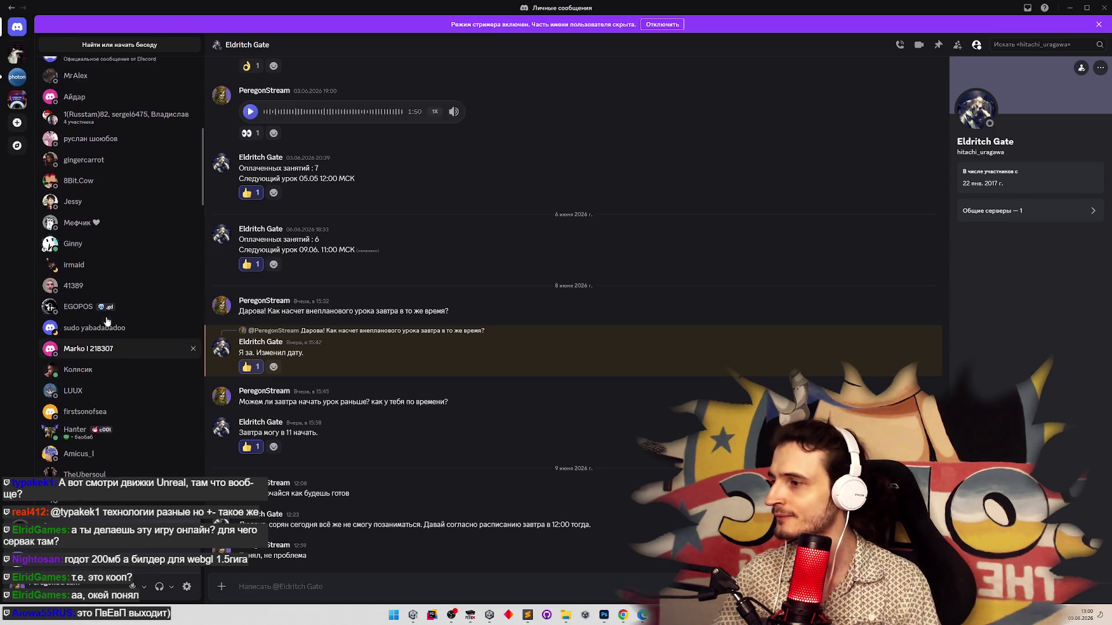
left_click(110, 192)
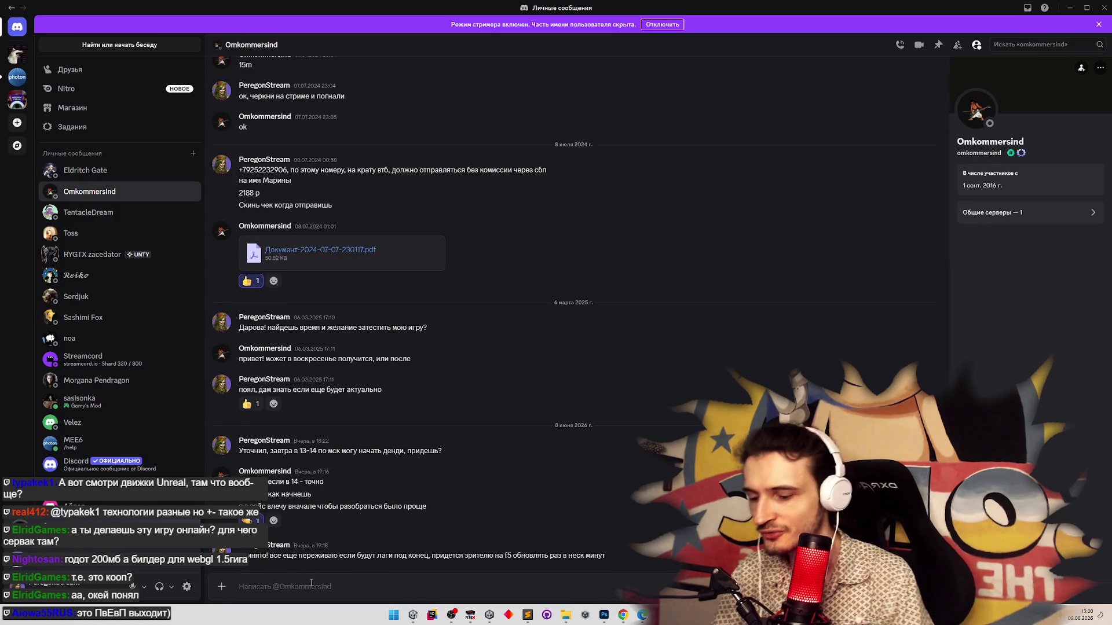
Send 'Дарова, если че я готов начать челлендж, скажи когда будешь доступен, лучше', then minimise Discord
type("Дарова, ес")
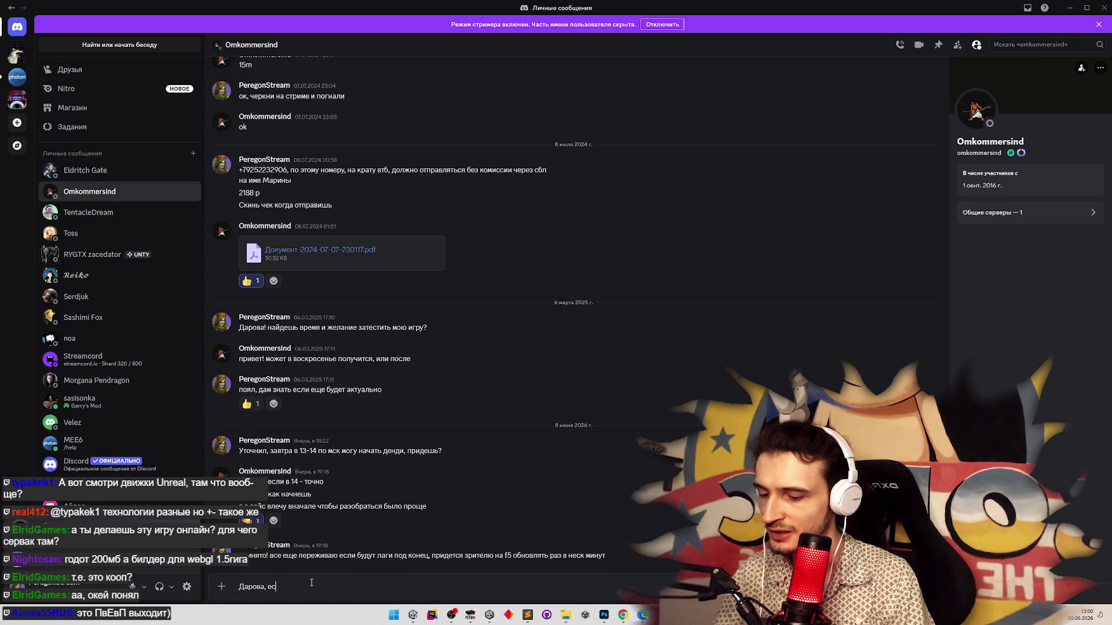
type("ли че я готов начать челлен")
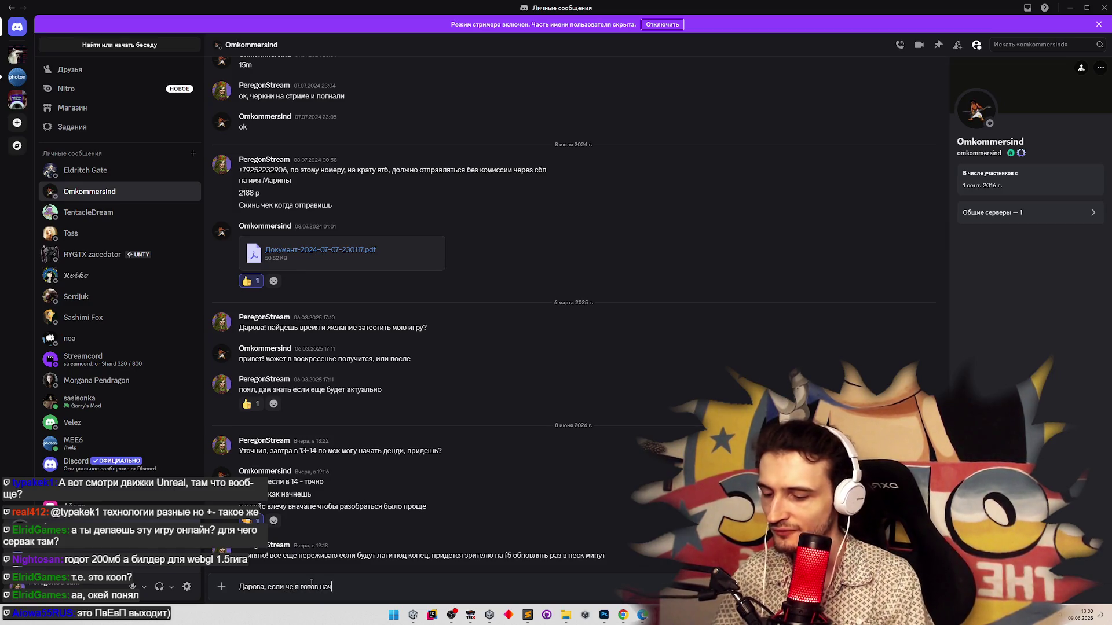
type("дж")
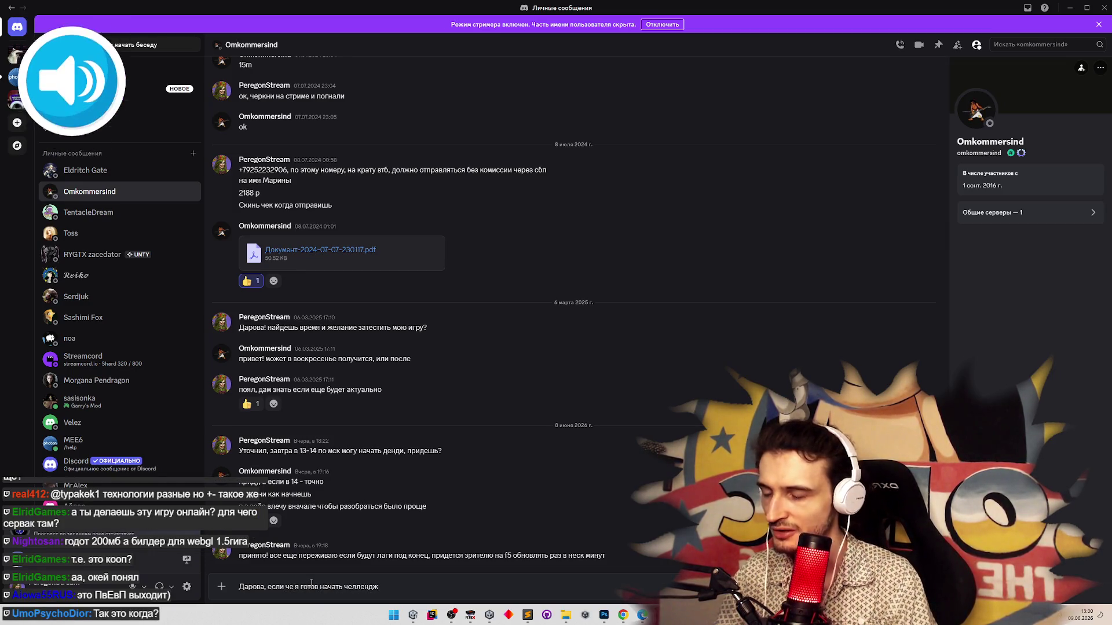
type(", скажи ко")
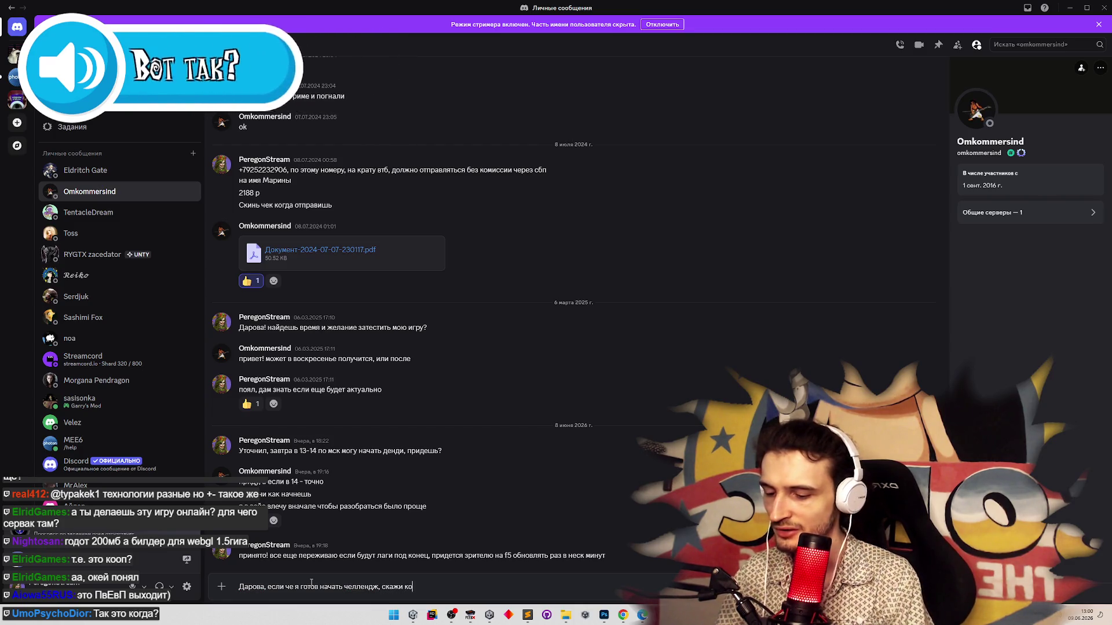
type("гда будешь доступ")
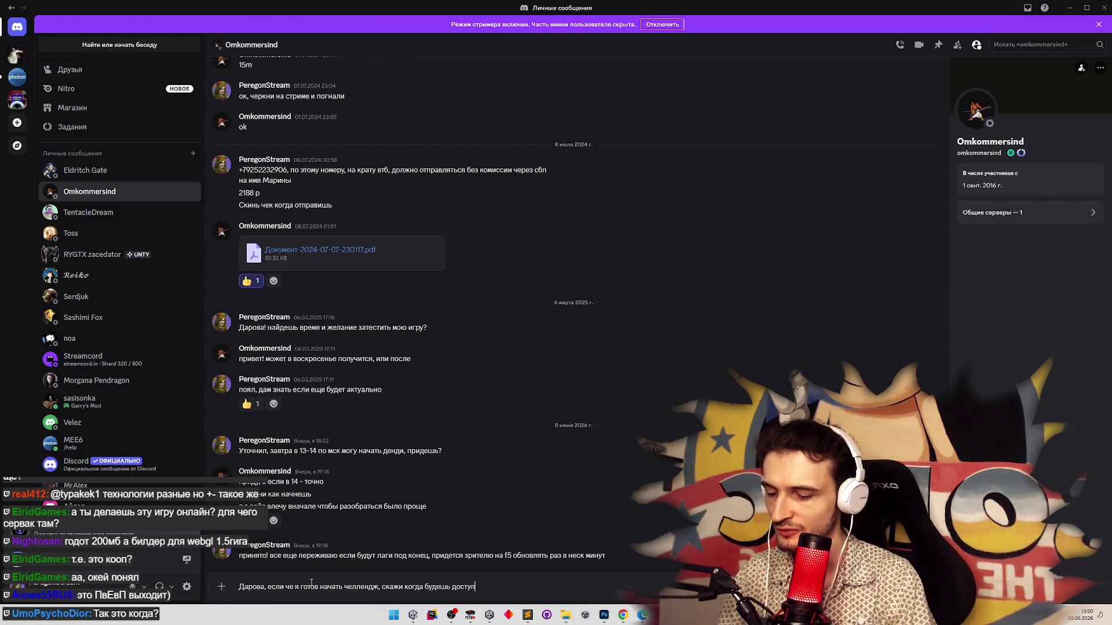
type("ен, лучше напиши на стриме, и нач")
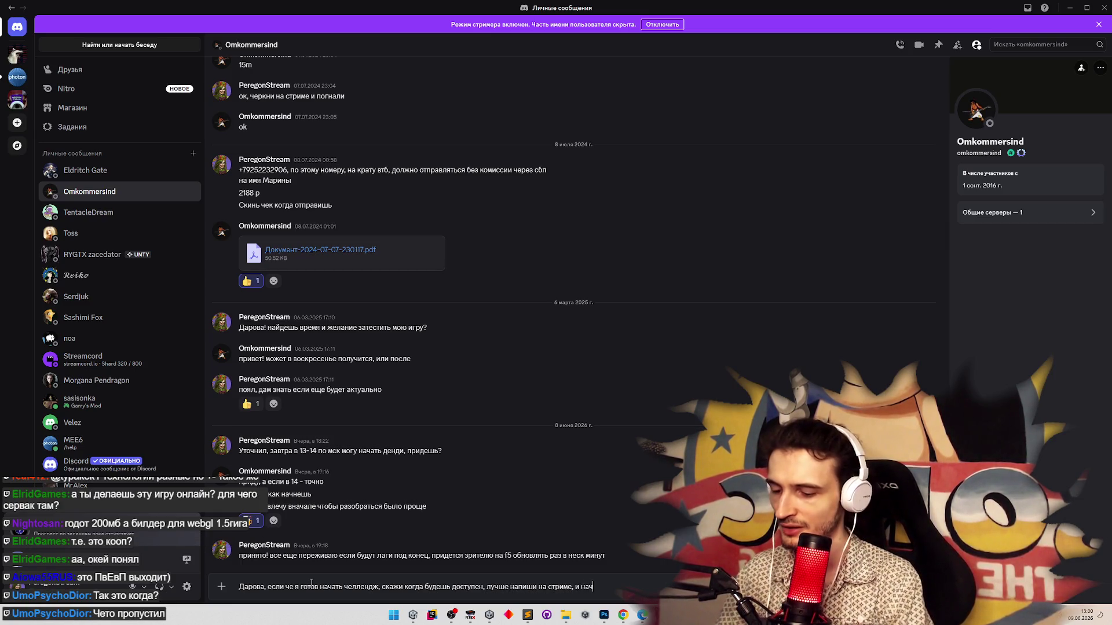
key("Return")
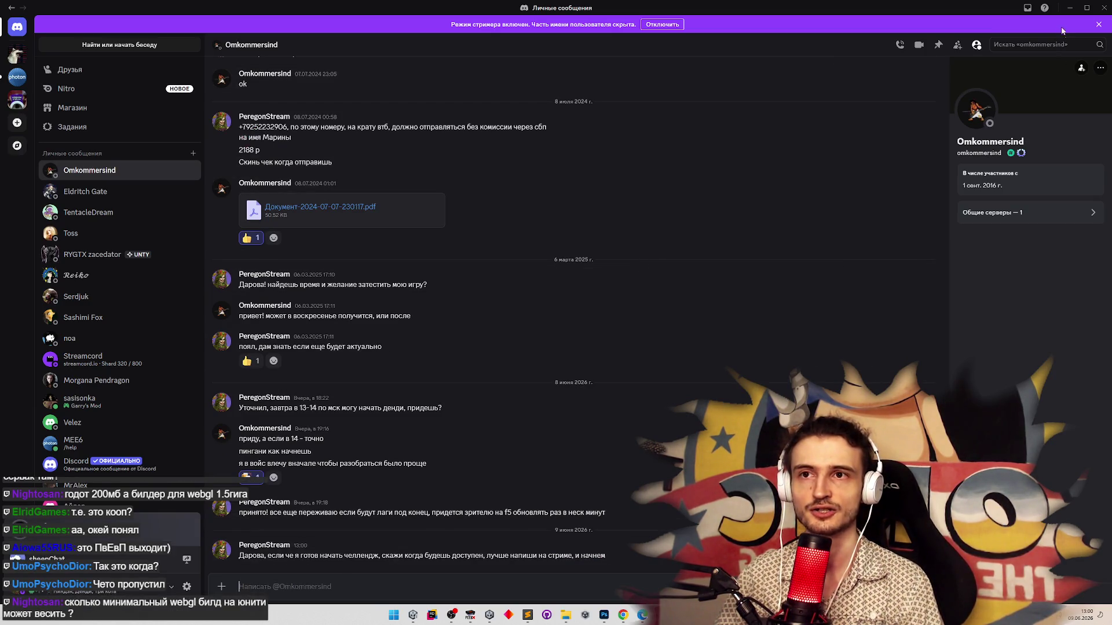
left_click(1069, 8)
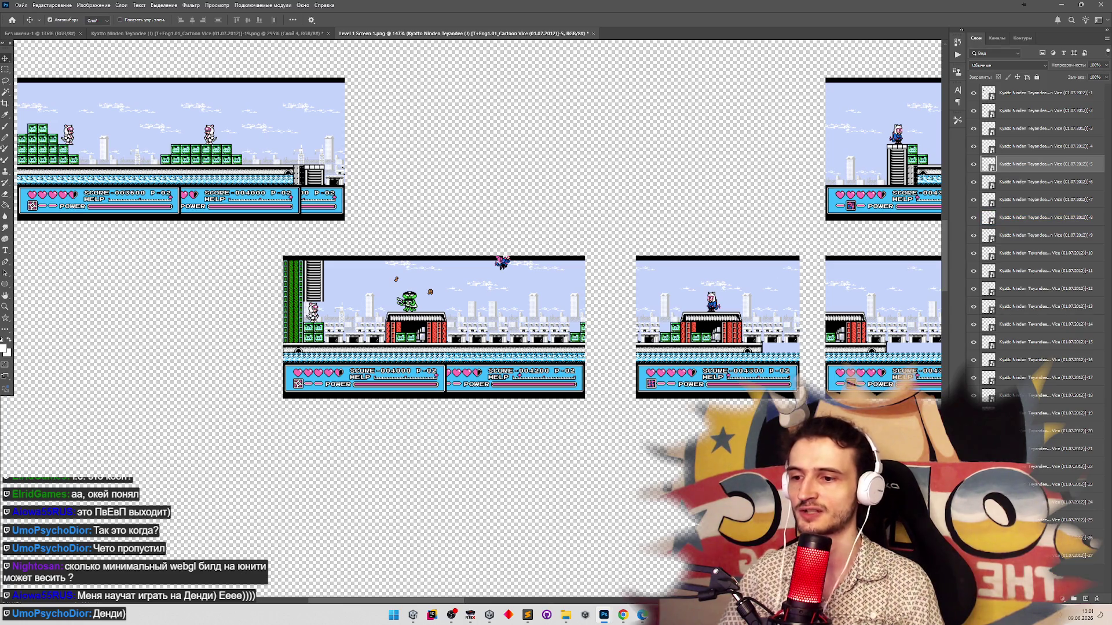
Slide the next screenshot left against the wide strip and nudge it to line up the seam
key("alt+Tab")
key("alt+Tab")
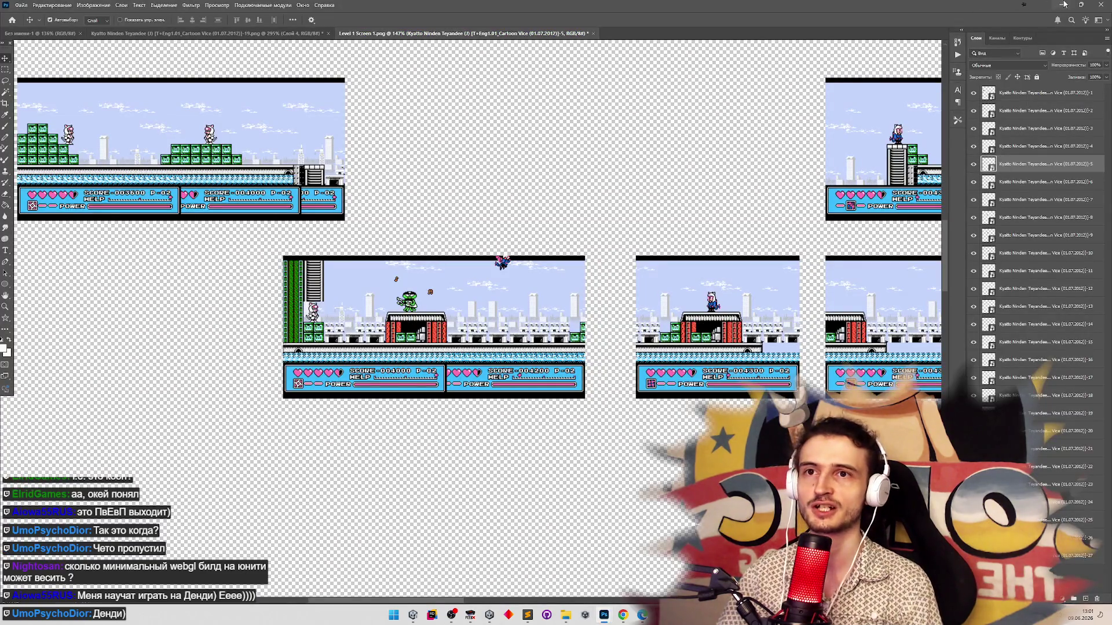
key("z")
scroll(540, 240, "down", 5)
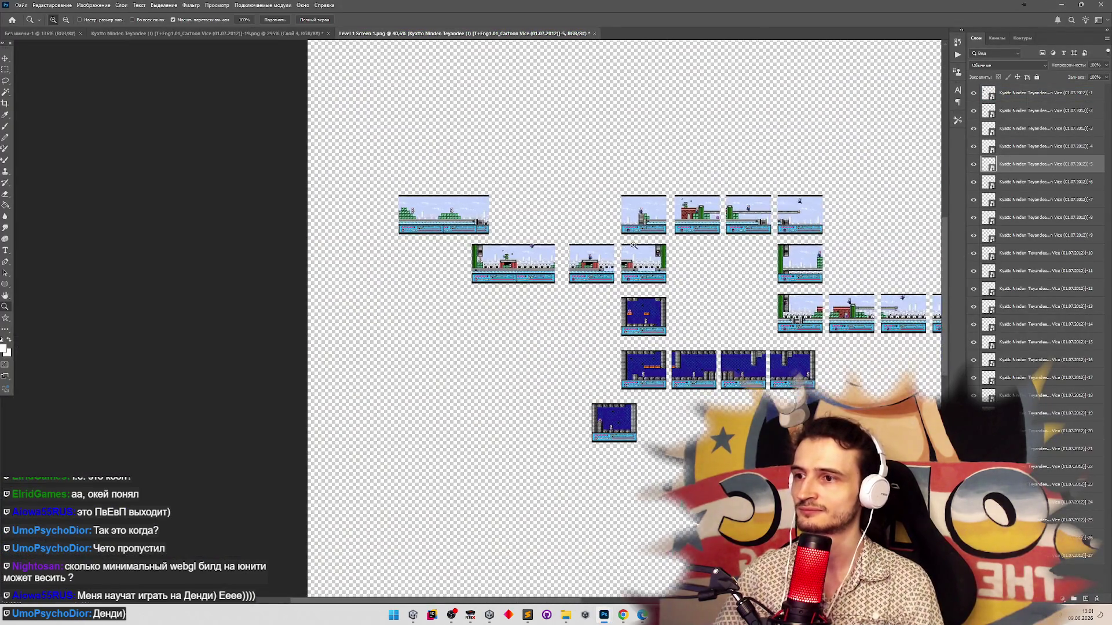
scroll(633, 245, "up", 5)
key("v")
left_click_drag(536, 272, 479, 272)
left_click_drag(399, 299, 398, 299)
scroll(400, 299, "up", 4)
key("Left")
key("Left")
key("Left")
key("Right")
key("Right")
key("Right")
key("Left")
key("Left")
key("Left")
key("Left")
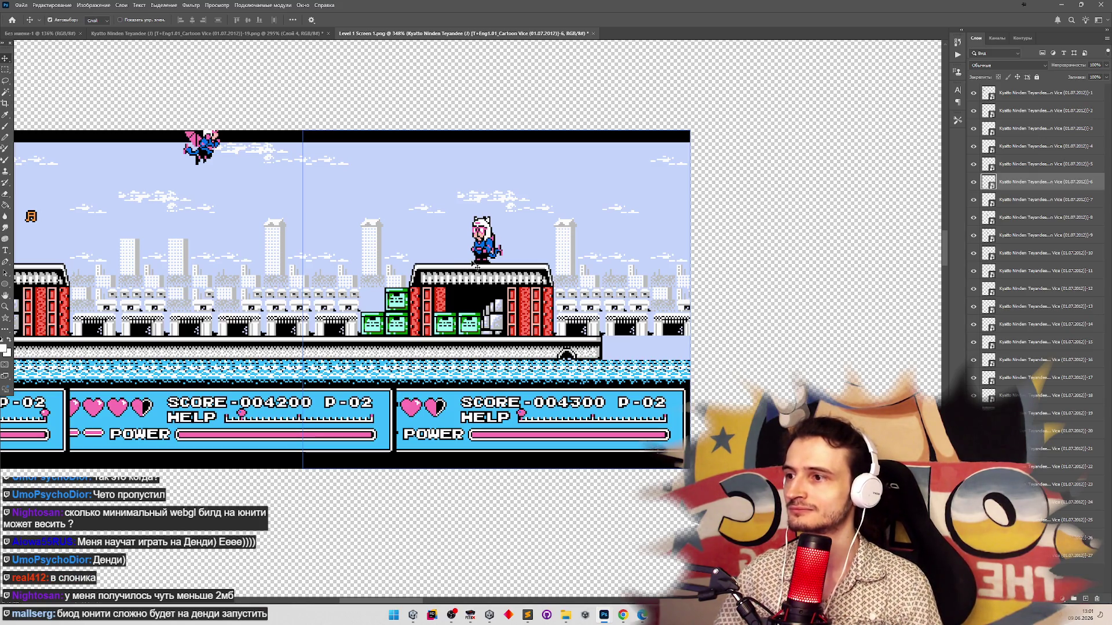
Move the ladder-and-green-wall screen left to join the previous screenshot
key("z")
mouse_move(367, 334)
left_mouse_down()
mouse_move(426, 323)
mouse_move(369, 334)
left_mouse_up()
key("v")
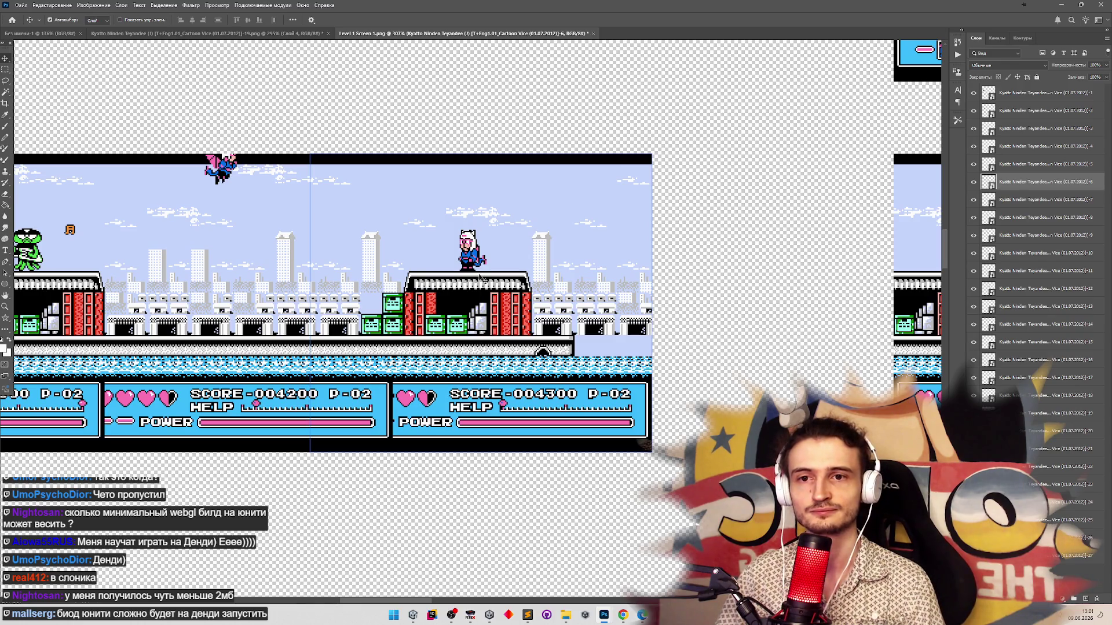
key("z")
left_click_drag(613, 298, 393, 301)
left_click_drag(735, 284, 763, 272)
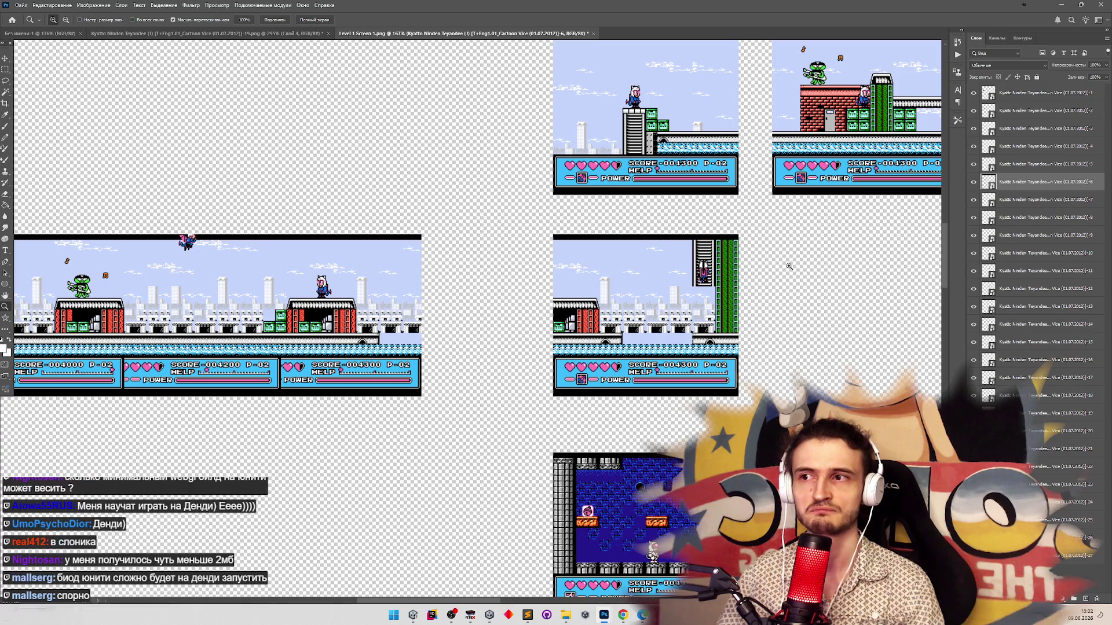
key("v")
left_click(695, 294)
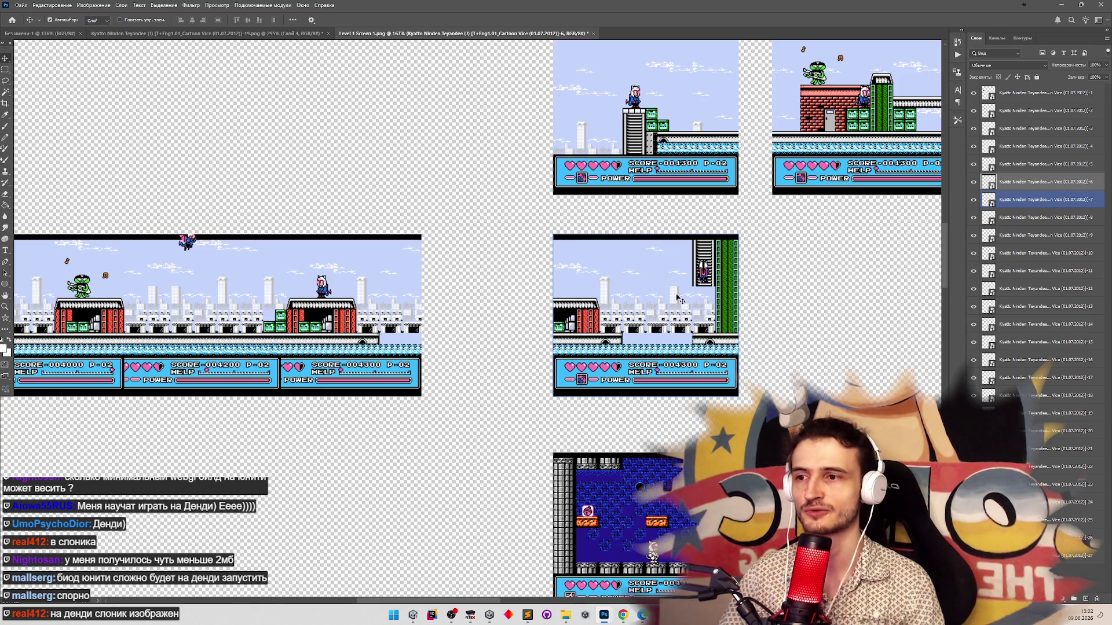
scroll(605, 307, "up", 5)
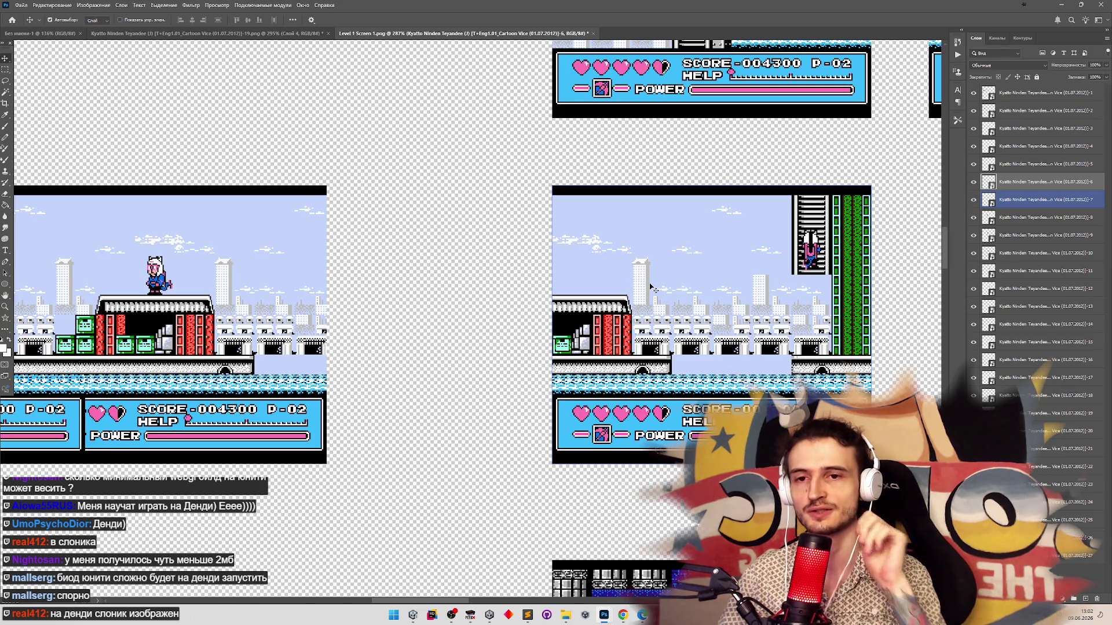
mouse_move(612, 300)
left_mouse_down()
mouse_move(269, 299)
mouse_move(434, 299)
mouse_move(399, 301)
left_mouse_up()
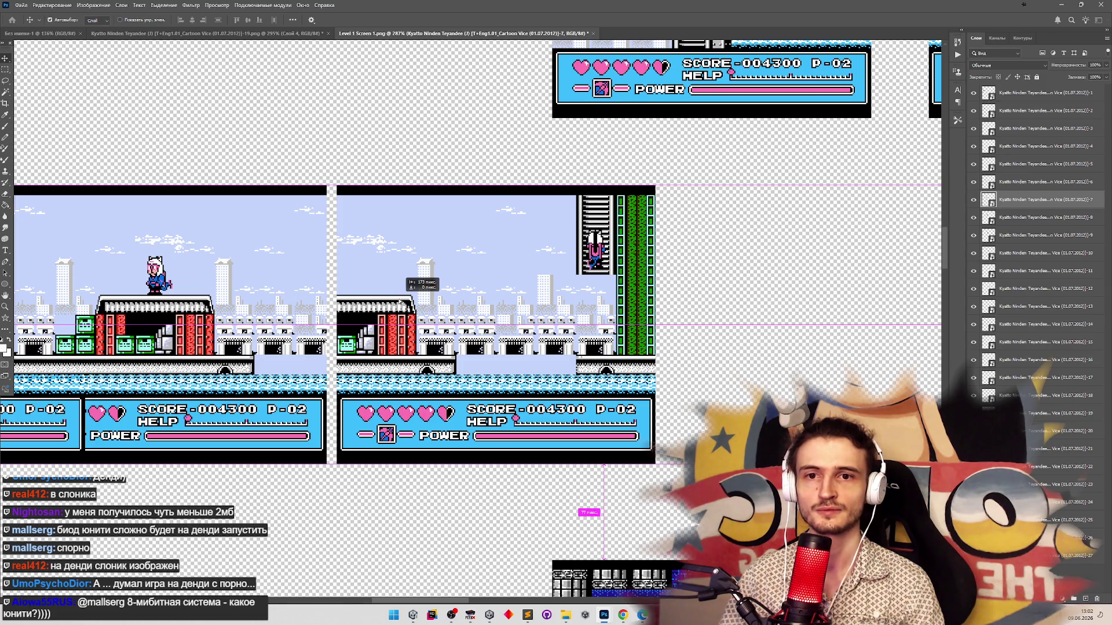
left_click_drag(401, 300, 212, 305)
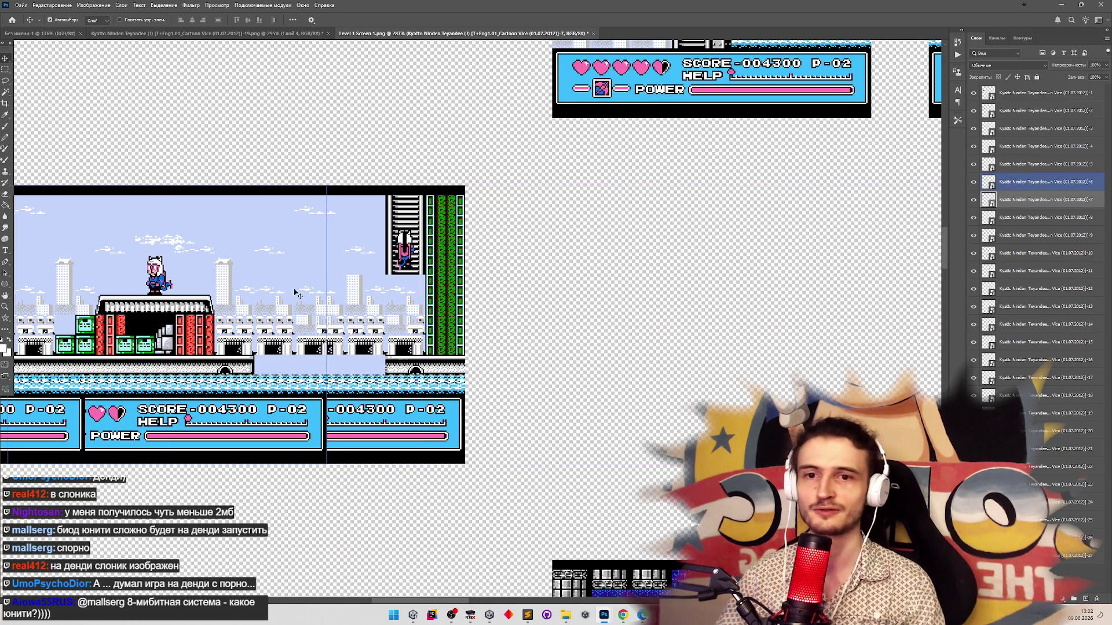
Fine-tune the ladder screen with arrow-key nudges until its seam matches
left_click(364, 314)
key("z")
mouse_move(369, 318)
left_mouse_down()
mouse_move(695, 316)
mouse_move(487, 318)
left_mouse_up()
key("v")
key("Left")
key("Left")
key("Left")
key("Right")
key("Right")
key("Right")
key("Left")
key("Left")
key("Left")
key("Left")
key("Left")
key("Left")
key("Left")
key("Right")
key("Right")
Box-select the following four level screens and drag them left into line
key("ctrl+0")
mouse_move(300, 172)
left_mouse_down()
mouse_move(339, 168)
mouse_move(752, 291)
mouse_move(894, 297)
left_mouse_up()
left_click_drag(420, 239, 309, 258)
key("z")
scroll(291, 279, "up", 5)
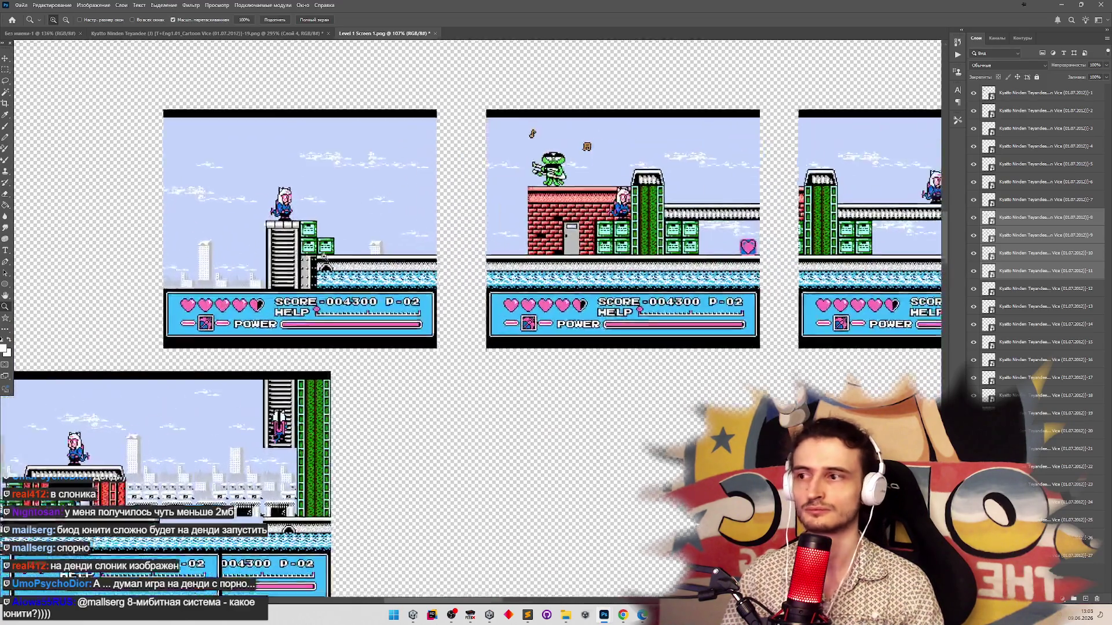
Slide the rooftop screen with the green frog left toward the tower screen
scroll(302, 303, "down", 2)
scroll(303, 303, "down", 6)
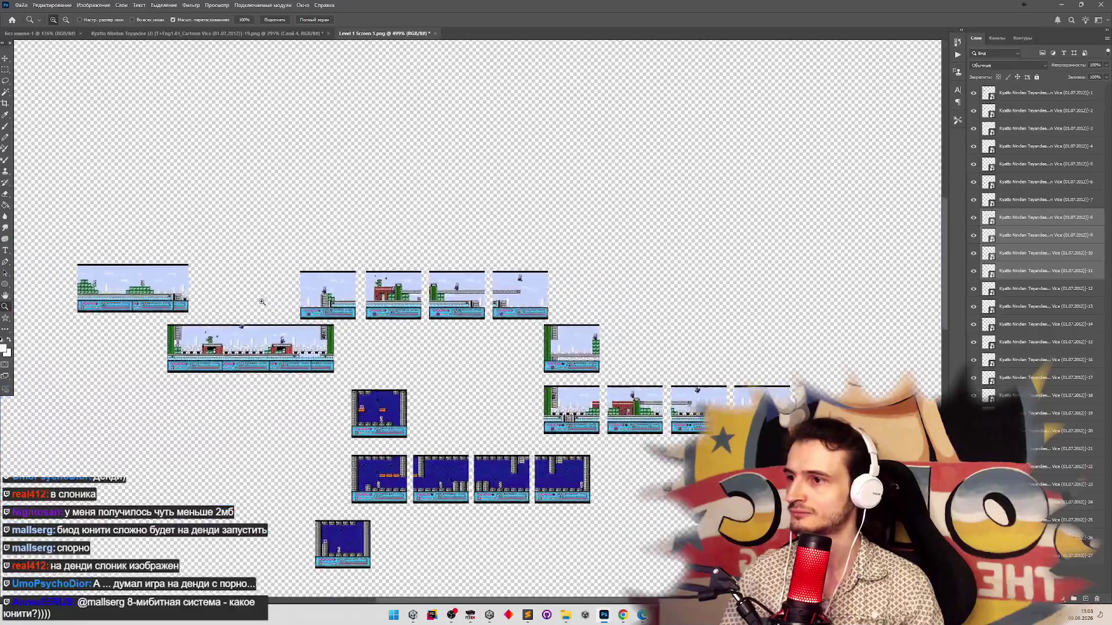
scroll(256, 293, "up", 2)
key("v")
left_click(220, 304)
left_click(325, 298)
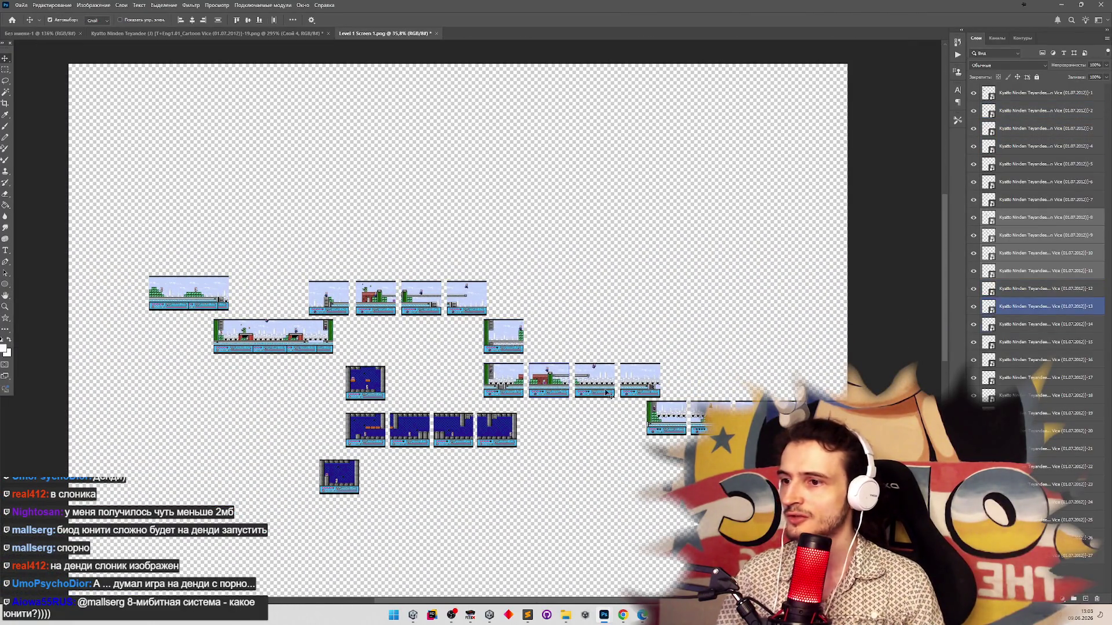
left_click(432, 421)
left_click(422, 423)
key("z")
mouse_move(285, 281)
left_mouse_down()
mouse_move(260, 281)
mouse_move(278, 258)
mouse_move(441, 362)
left_mouse_up()
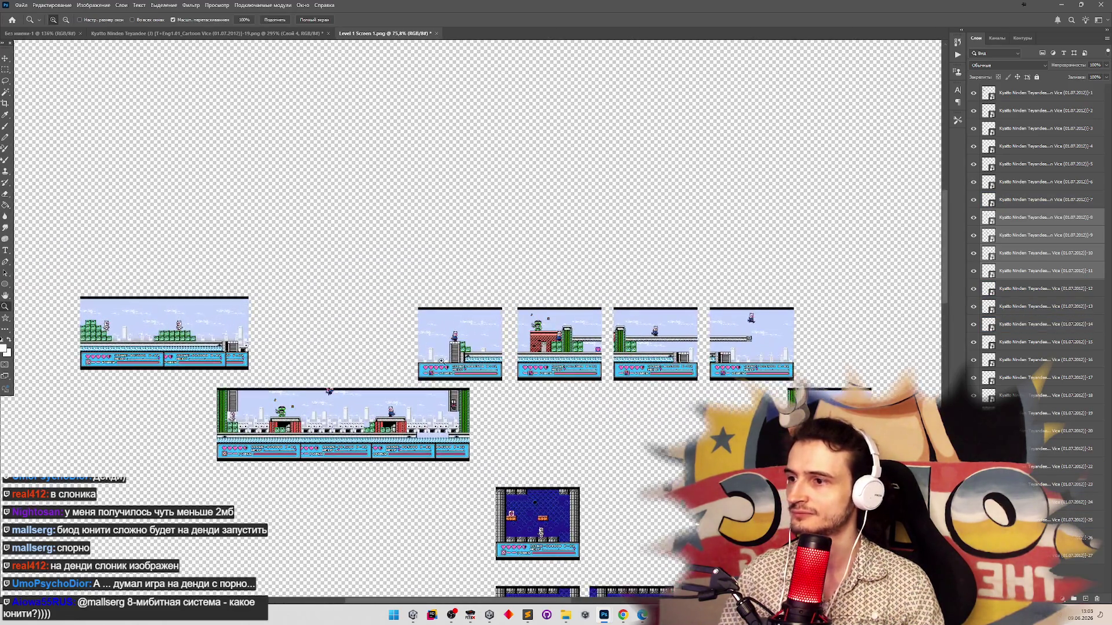
mouse_move(579, 408)
left_mouse_down()
mouse_move(534, 408)
mouse_move(641, 426)
mouse_move(450, 384)
mouse_move(385, 355)
mouse_move(447, 314)
left_mouse_up()
left_click(198, 408)
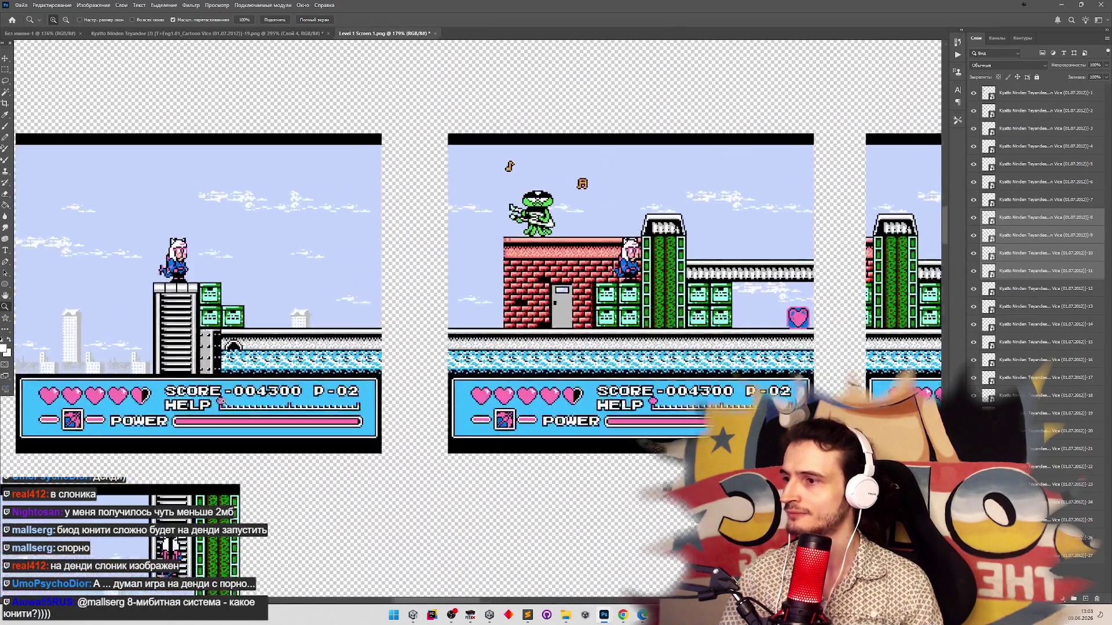
key("v")
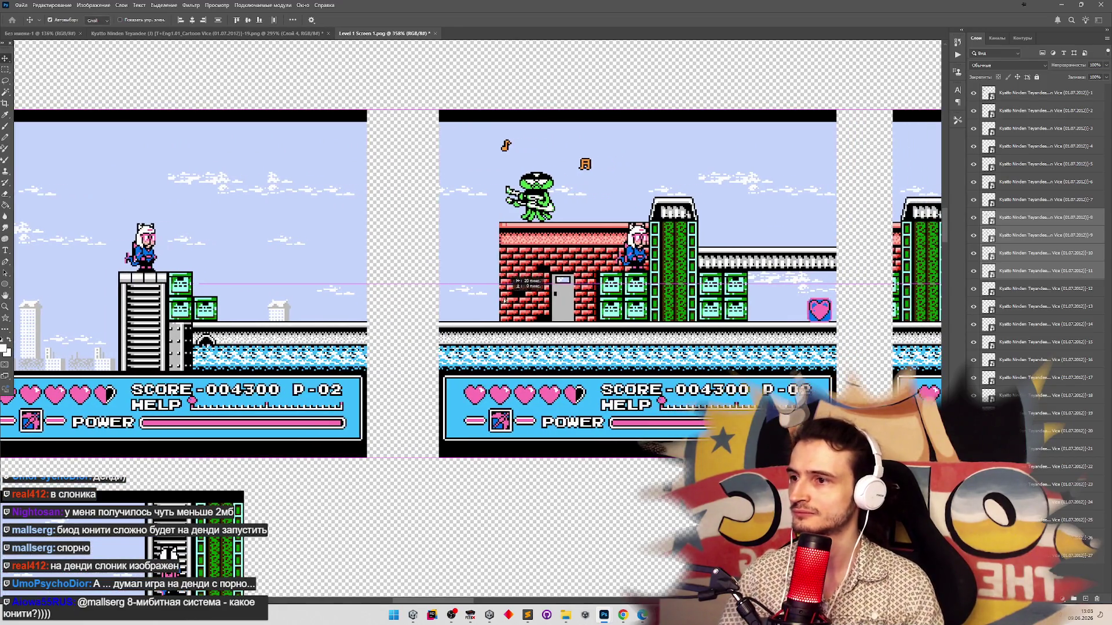
mouse_move(517, 315)
left_mouse_down()
mouse_move(394, 316)
mouse_move(482, 314)
mouse_move(464, 315)
left_mouse_up()
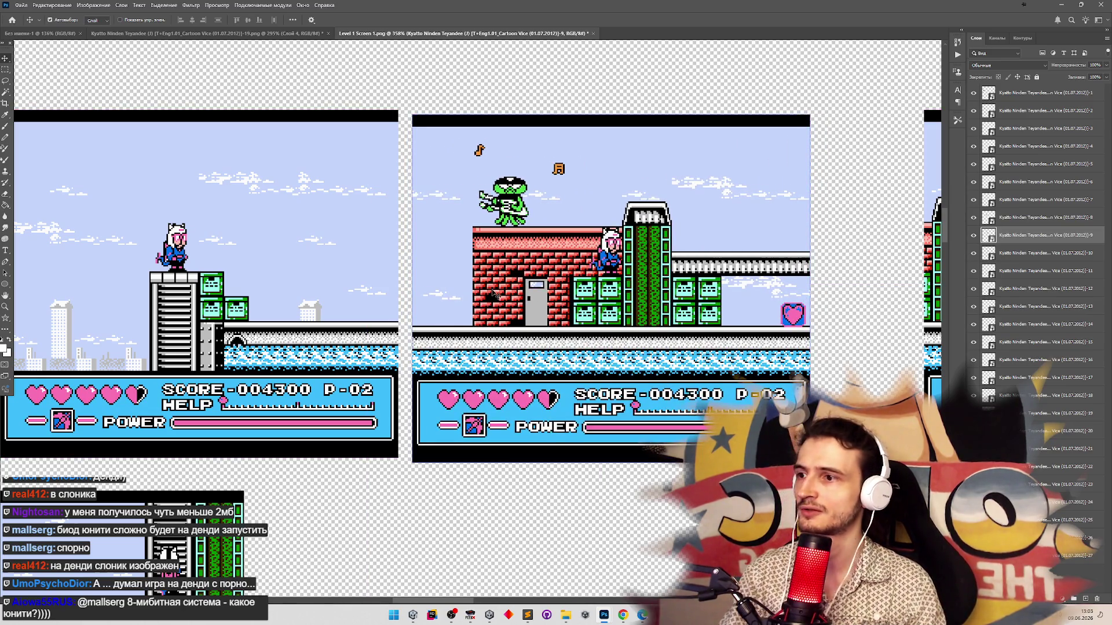
Lower the tower layer's opacity to overlap the rooftop screen precisely, then restore it
left_click(354, 260)
left_click_drag(1106, 65, 1080, 79)
left_click_drag(577, 272, 501, 275)
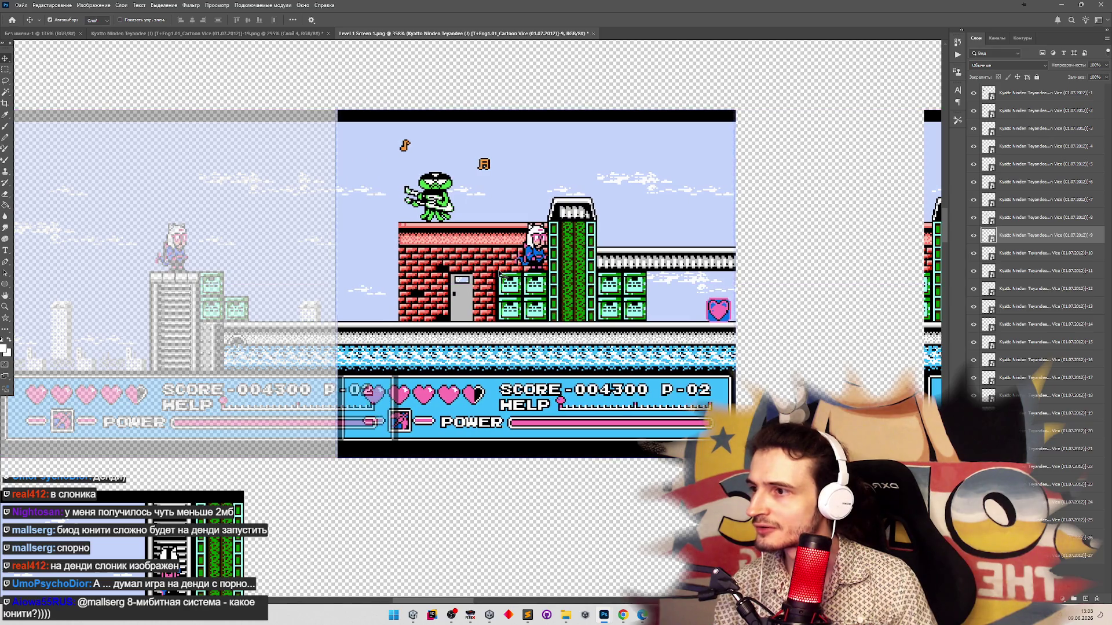
left_click(1031, 217)
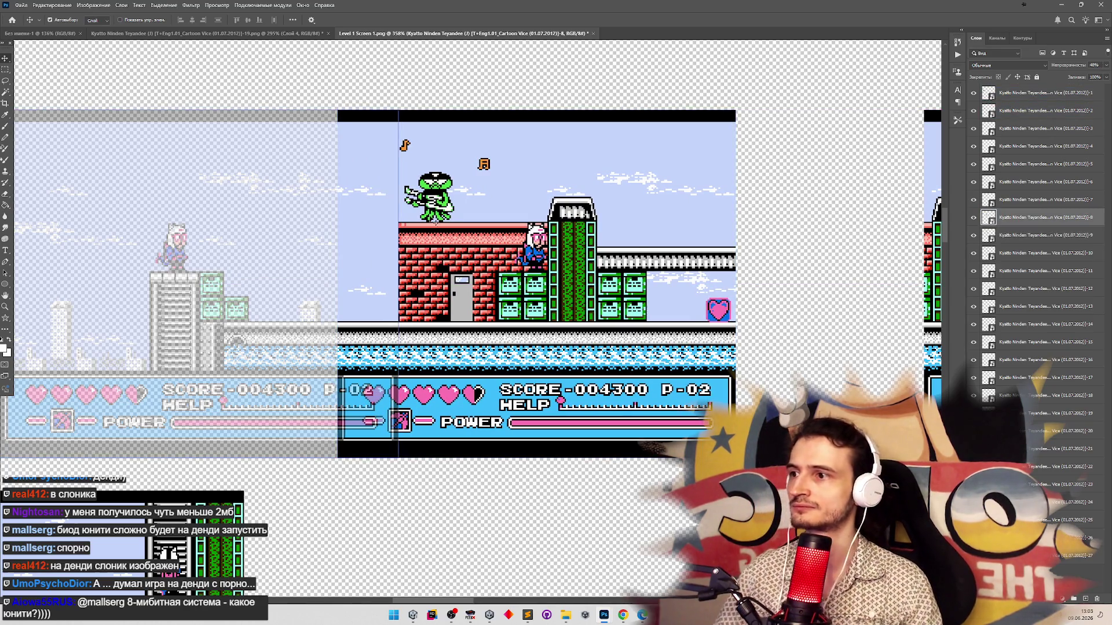
left_click(1107, 65)
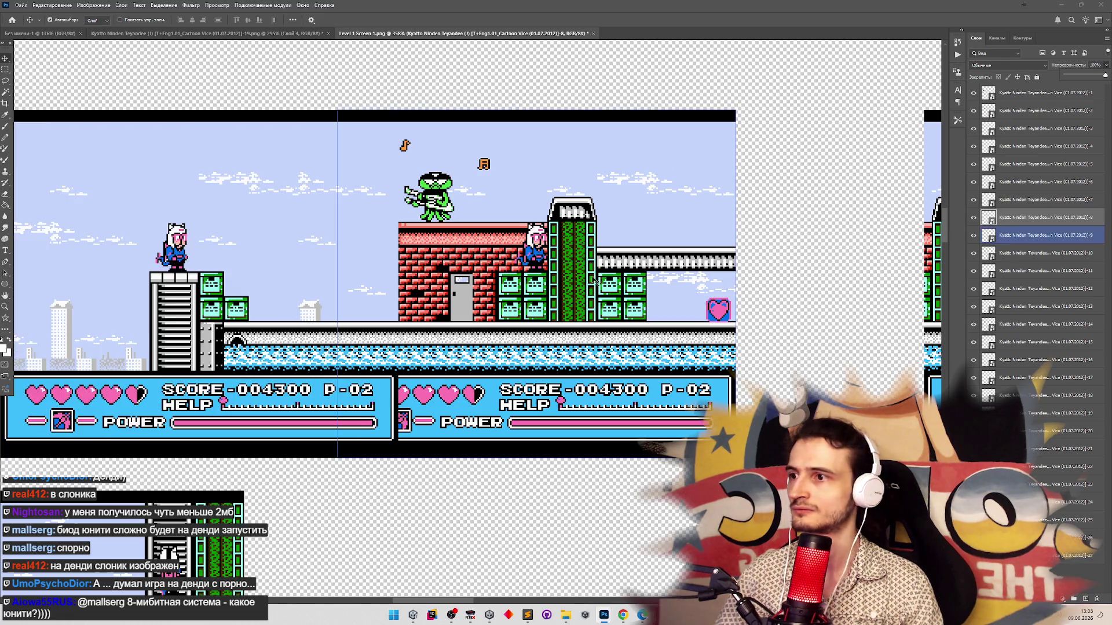
key("z")
scroll(463, 290, "down", 4)
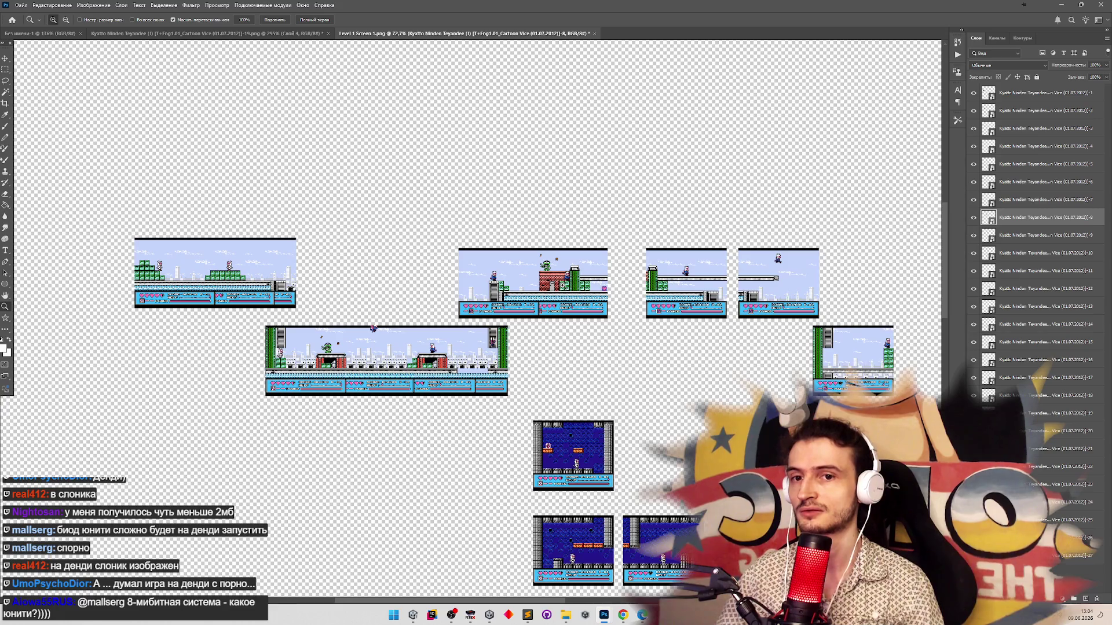
Box-select the lower row of level tiles and drag it left
scroll(590, 355, "down", 5)
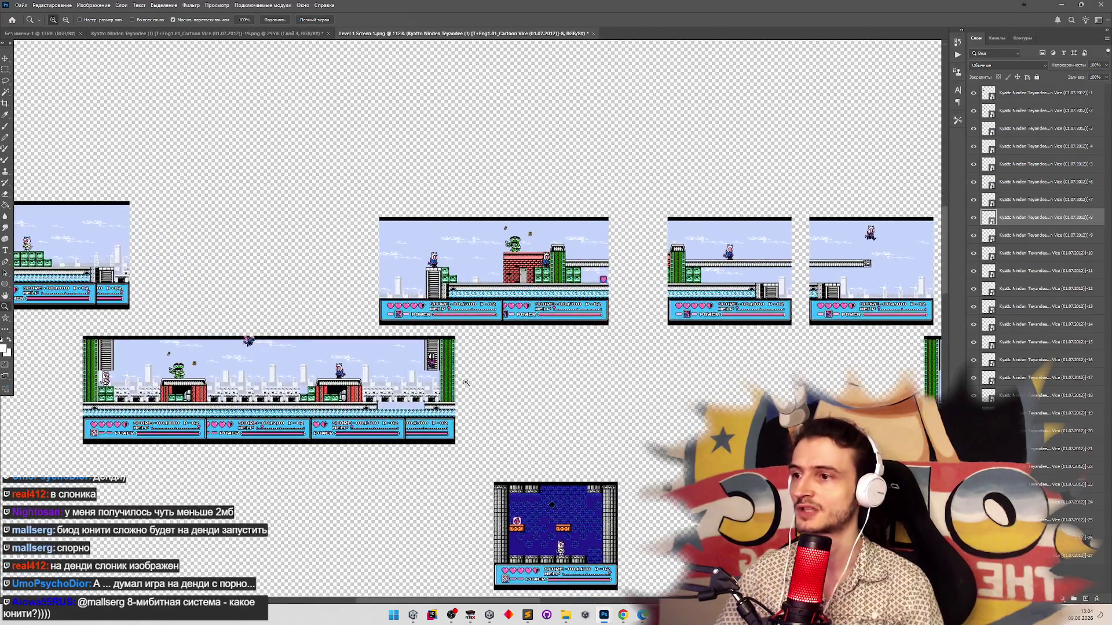
scroll(549, 389, "up", 3)
scroll(541, 390, "down", 5)
scroll(631, 382, "up", 6)
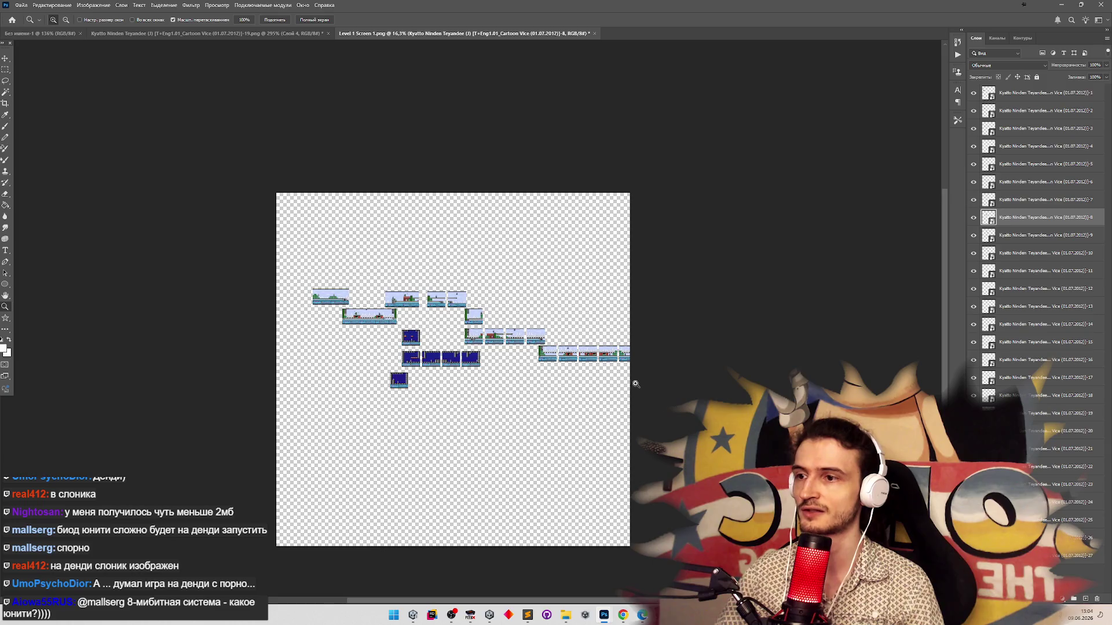
mouse_move(668, 355)
left_mouse_down()
mouse_move(670, 325)
mouse_move(697, 308)
left_mouse_up()
key("v")
scroll(528, 397, "down", 5)
scroll(215, 356, "up", 3)
key("v")
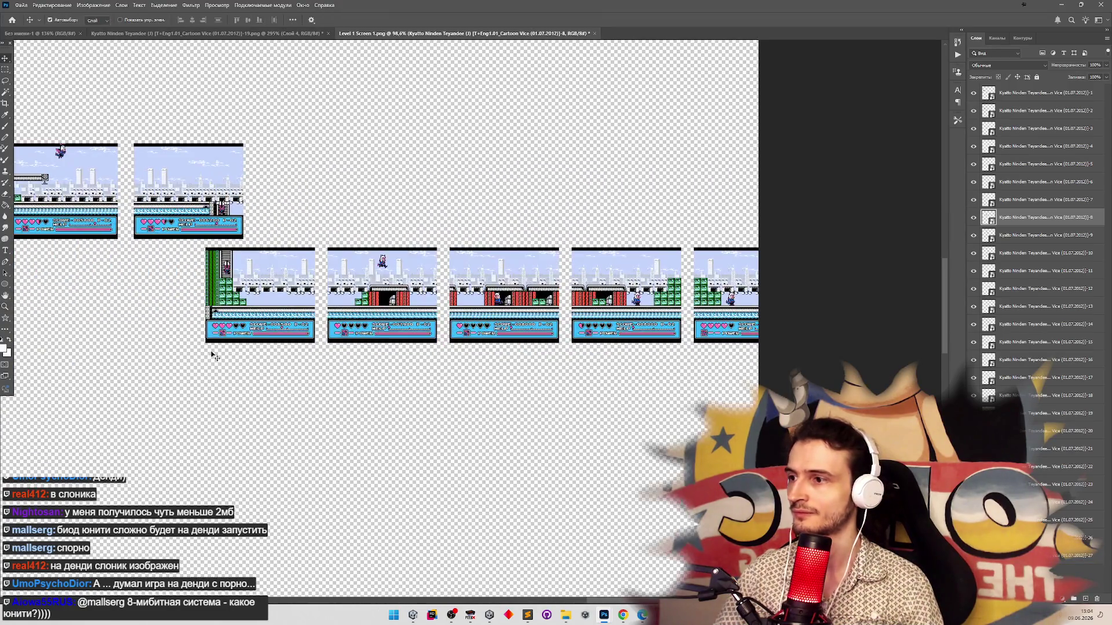
mouse_move(220, 334)
left_mouse_down()
mouse_move(645, 218)
mouse_move(857, 232)
left_mouse_up()
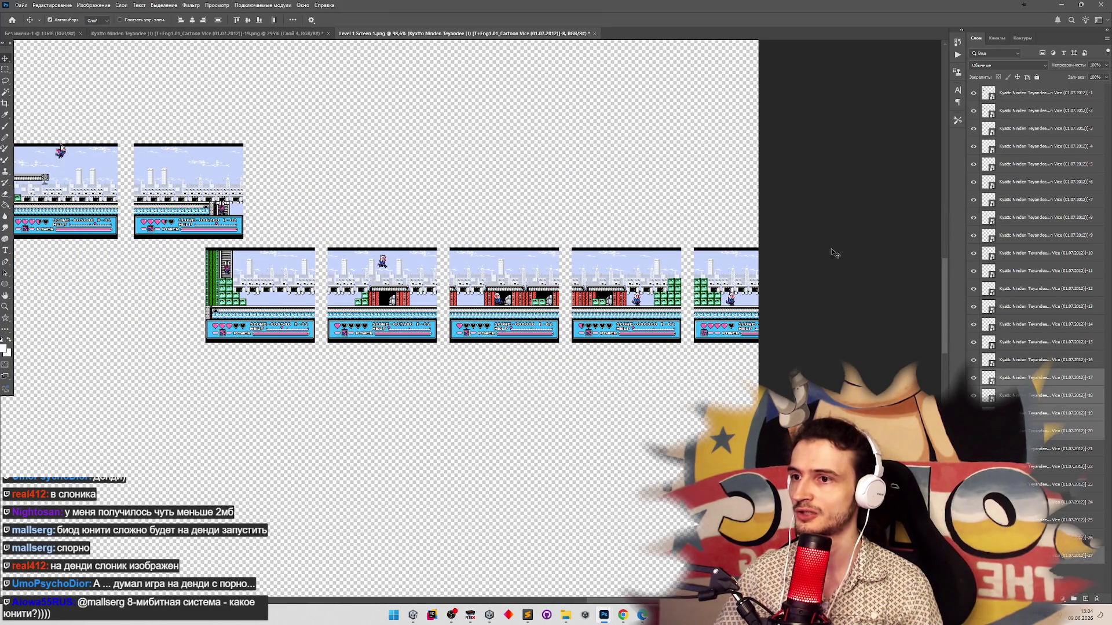
left_click_drag(331, 313, 294, 325)
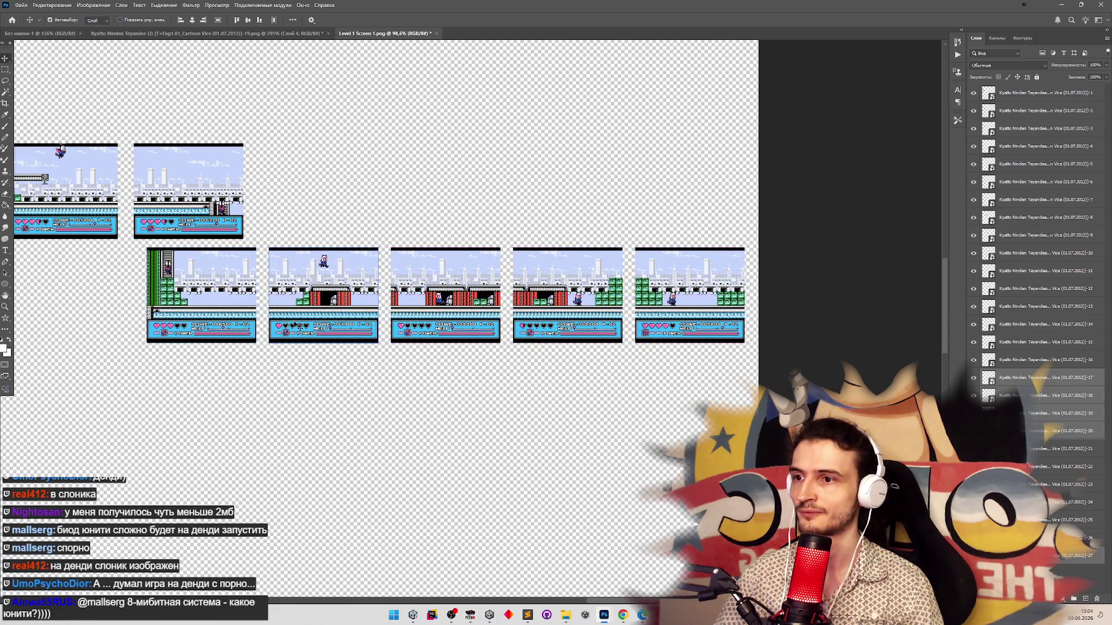
Shift the selected lower tile row a few more pixels left
scroll(728, 342, "up", 2)
scroll(706, 324, "down", 2)
scroll(684, 302, "up", 3)
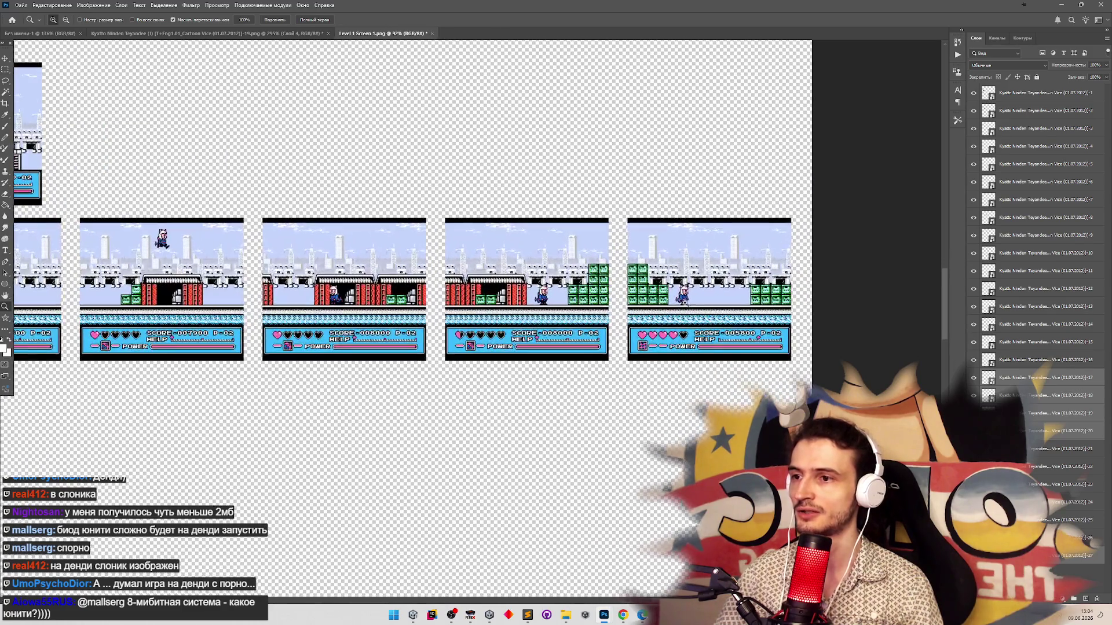
scroll(456, 210, "down", 2)
scroll(457, 209, "up", 2)
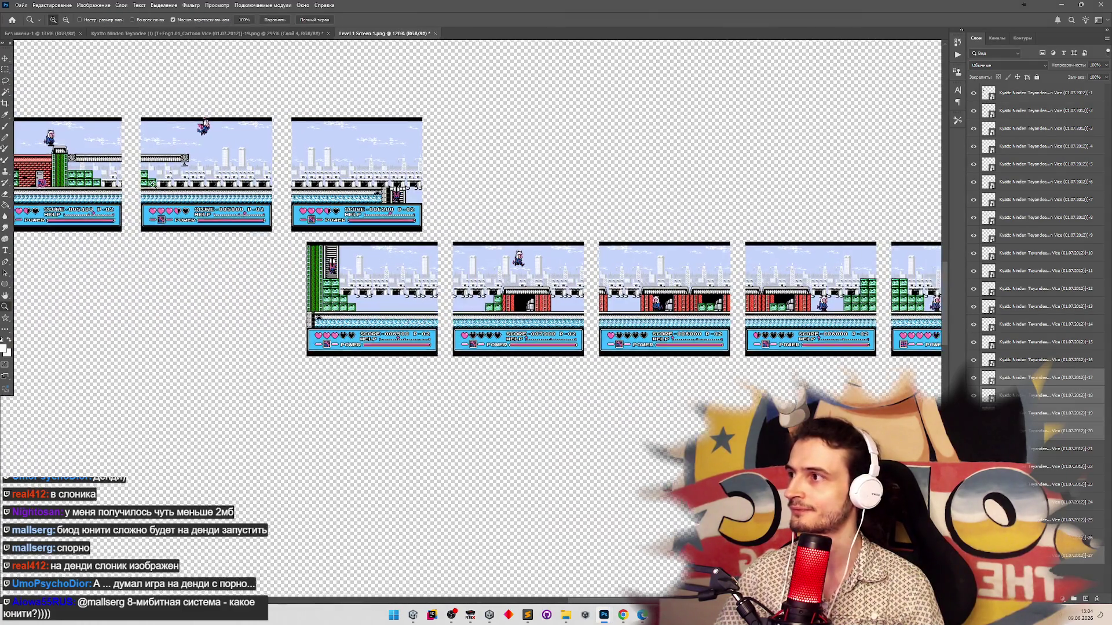
scroll(456, 209, "down", 2)
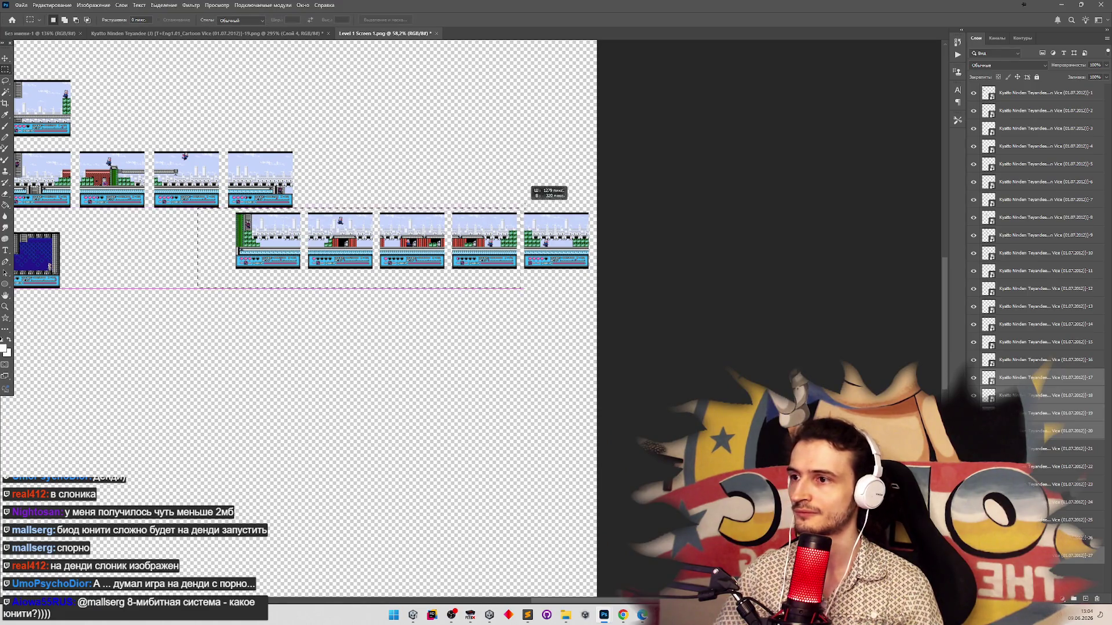
left_click_drag(488, 240, 476, 239)
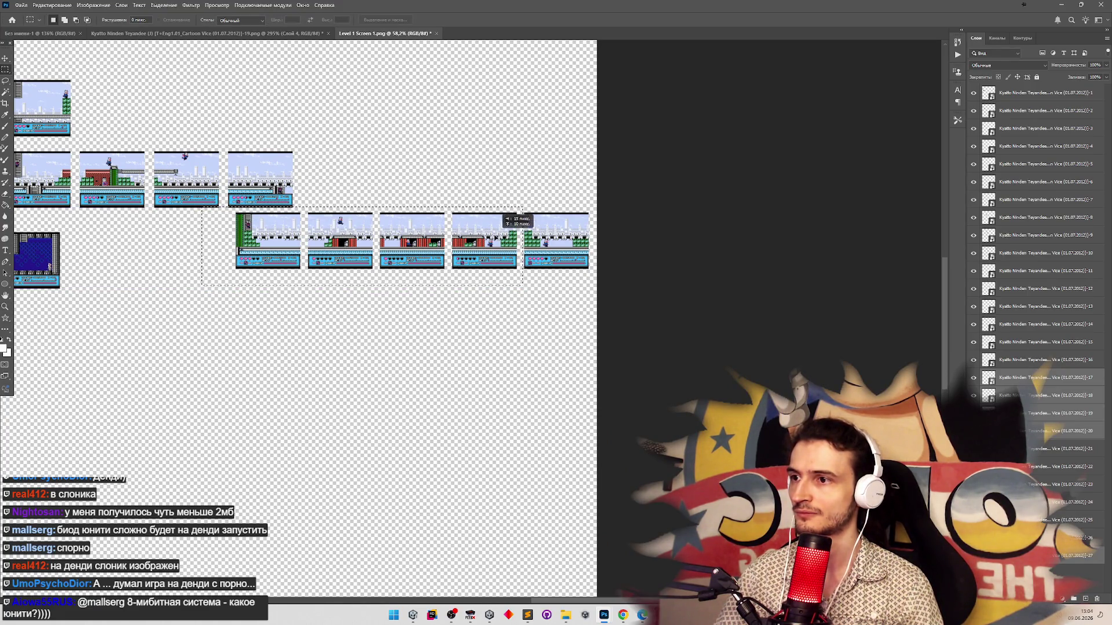
key("v")
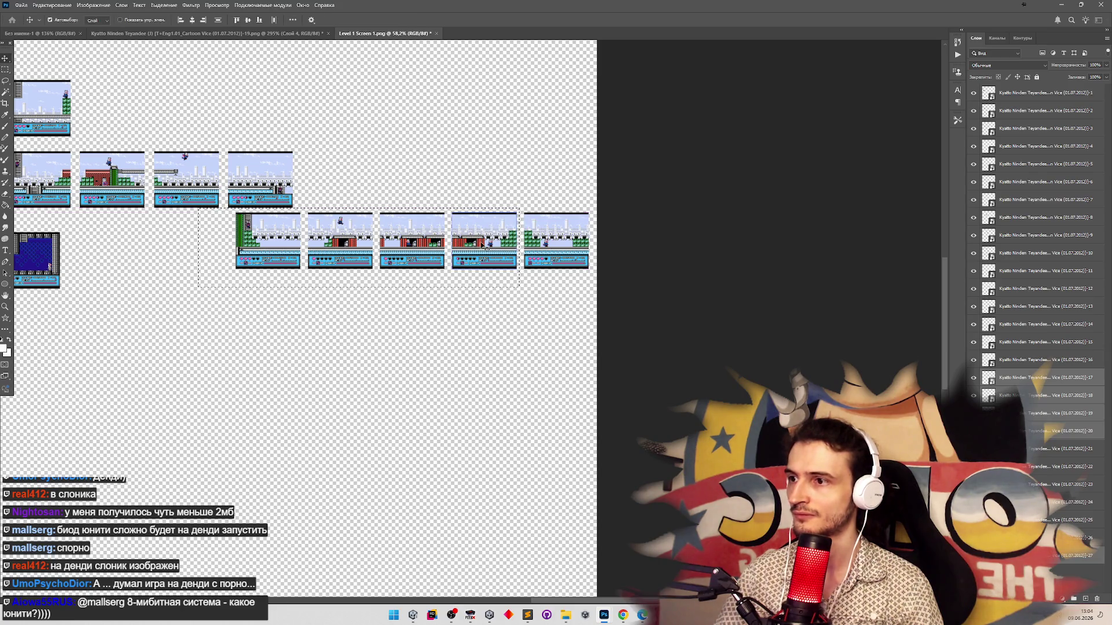
left_click_drag(480, 245, 472, 246)
Undo the last shift and move the lower row's first tiles slightly left
key("ctrl+z")
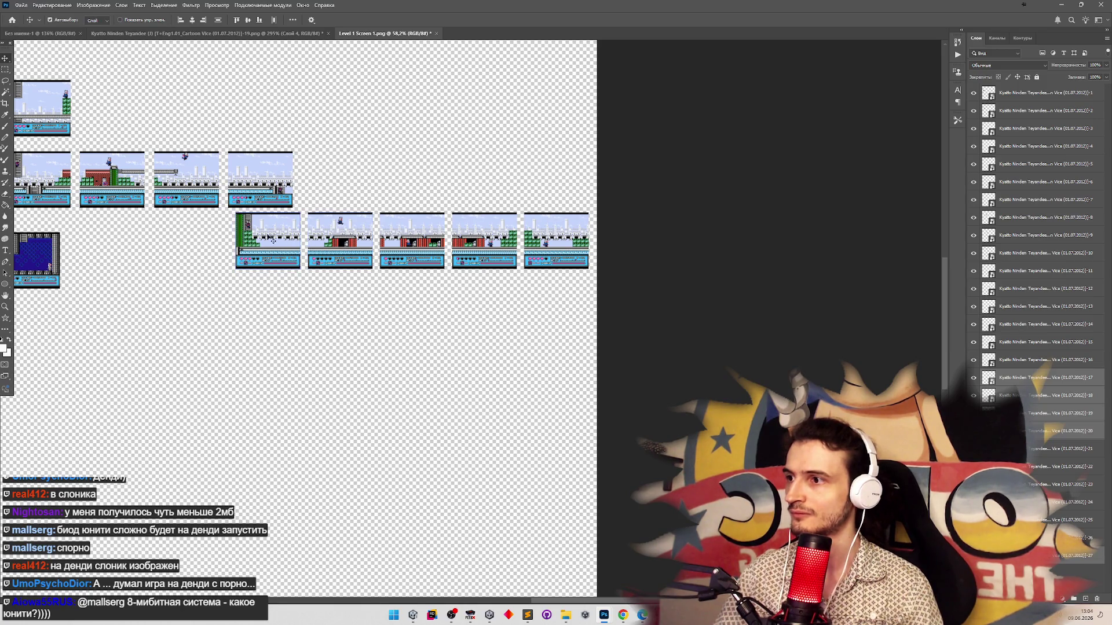
left_click_drag(503, 262, 491, 263)
key("z")
left_click(485, 277)
Clear the layer selection and slide the third lower-row screenshot right
scroll(485, 277, "up", 2)
scroll(454, 297, "down", 1)
scroll(392, 318, "up", 4)
key("v")
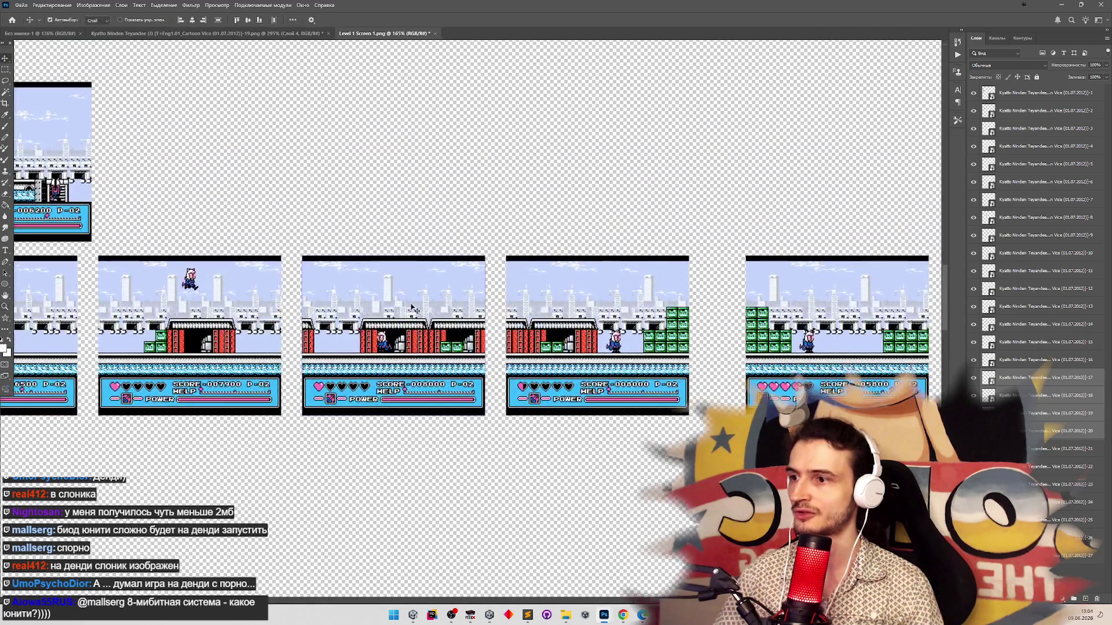
left_click(508, 261)
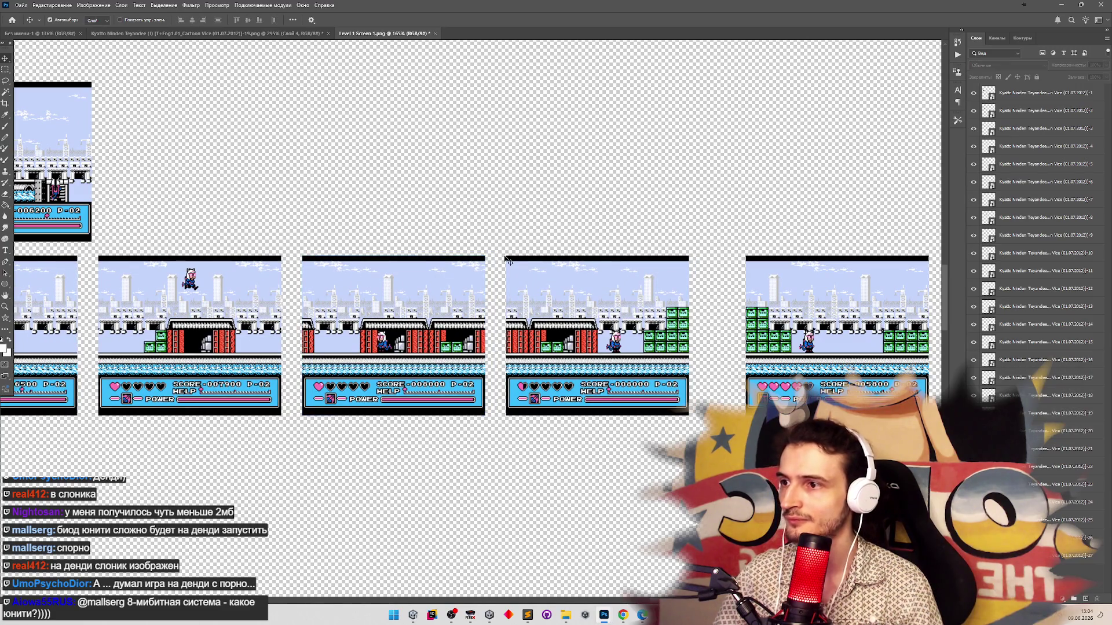
left_click_drag(452, 287, 546, 294)
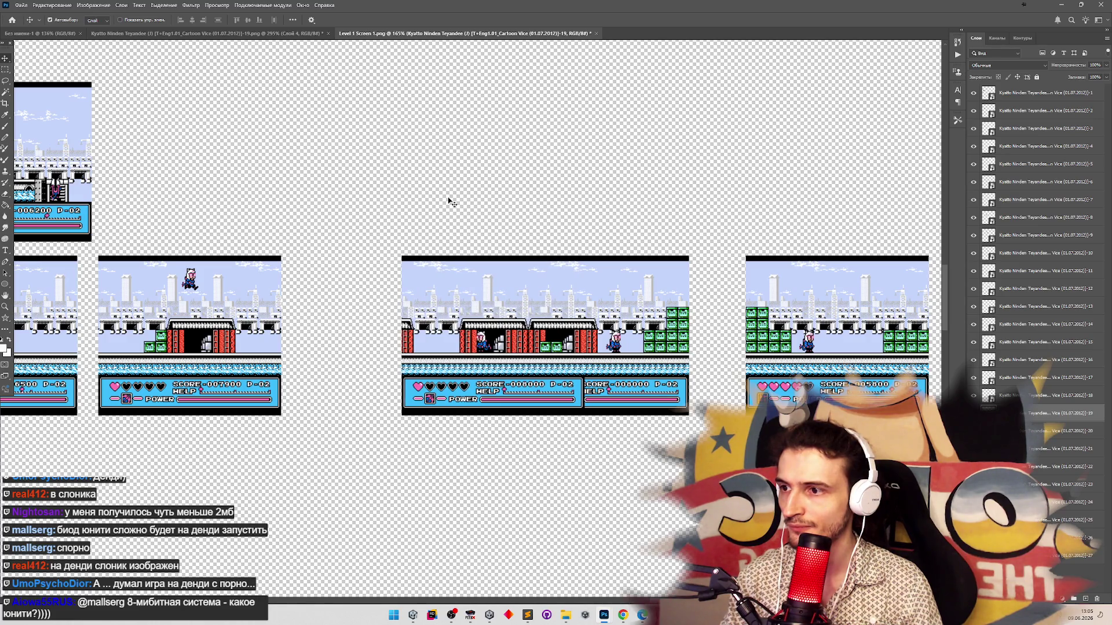
Butt the next screenshot against its neighbour, nudge the seam closed, then bring the left one over
mouse_move(586, 347)
left_mouse_down()
mouse_move(626, 340)
mouse_move(347, 306)
mouse_move(426, 296)
left_mouse_up()
key("v")
left_click(434, 311)
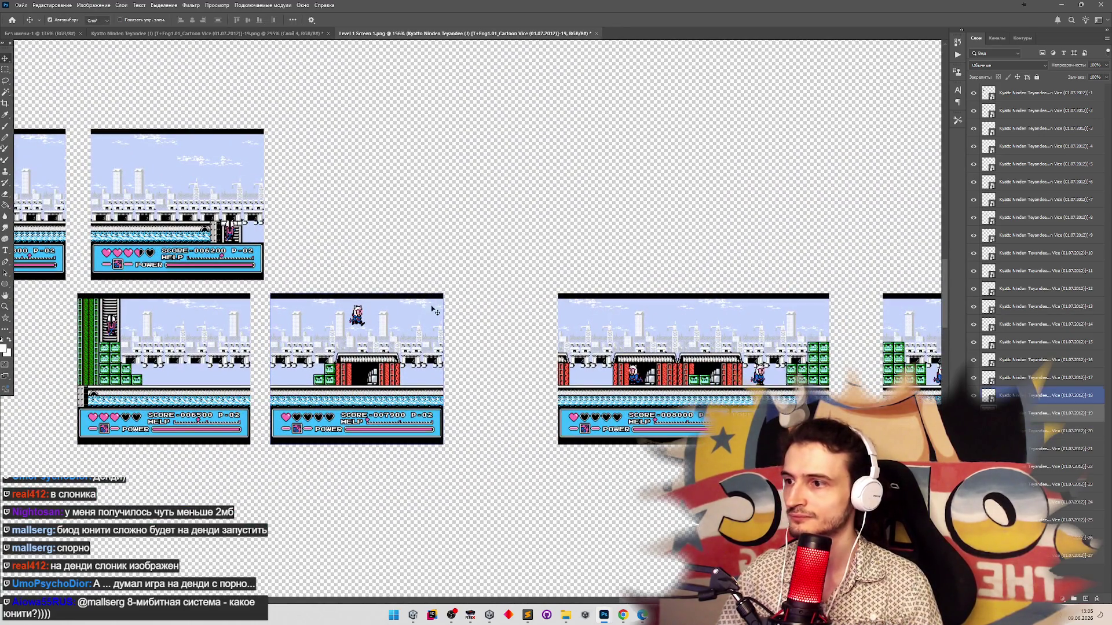
left_click_drag(408, 347, 569, 347)
scroll(620, 377, "up", 5)
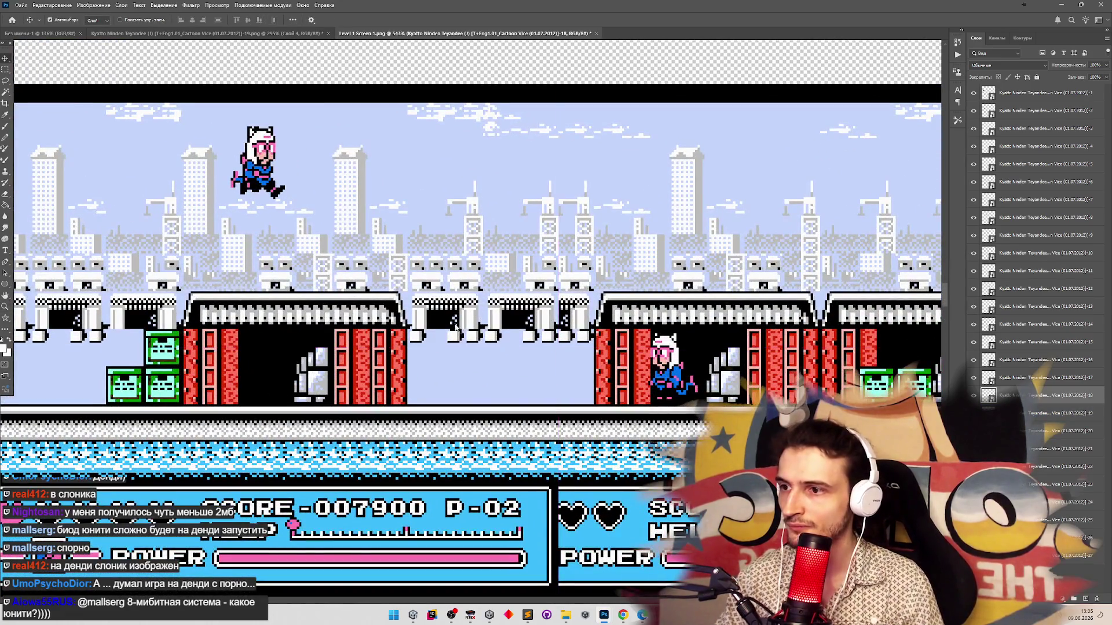
key("Right")
key("Right")
key("Right")
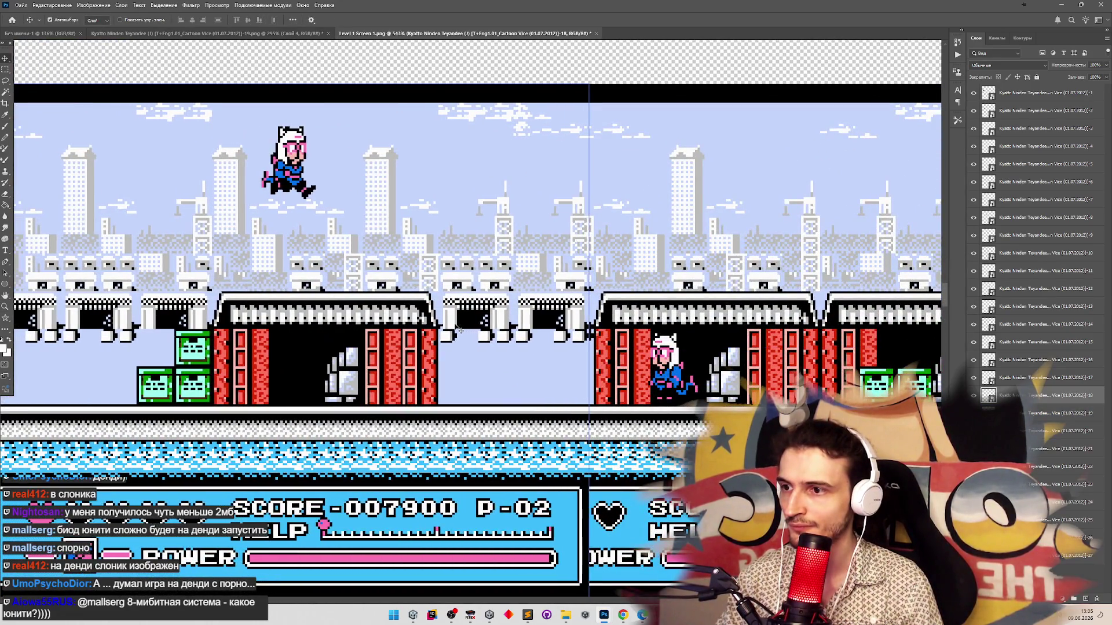
key("Right")
key("Right")
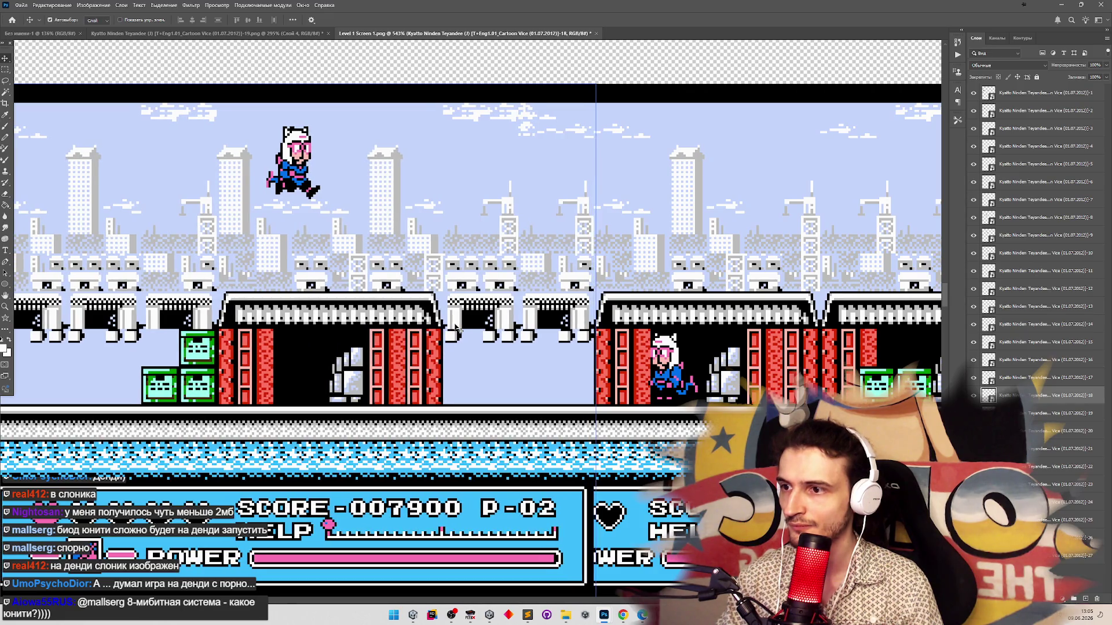
scroll(563, 344, "down", 7)
scroll(422, 325, "up", 2)
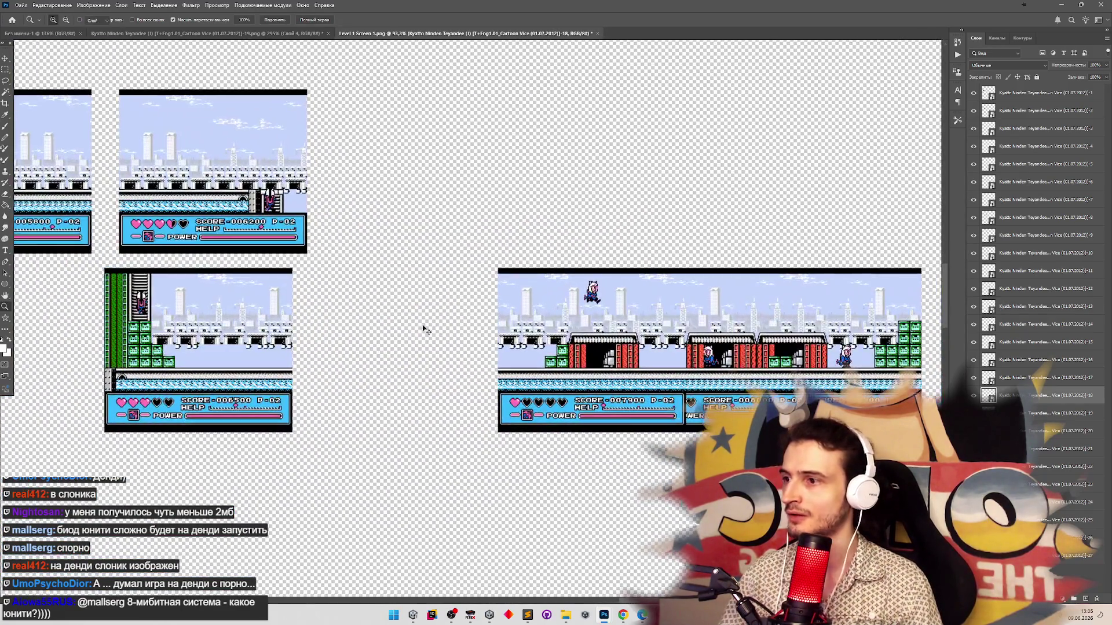
left_click(276, 336)
mouse_move(276, 336)
left_mouse_down()
mouse_move(479, 340)
mouse_move(448, 316)
left_mouse_up()
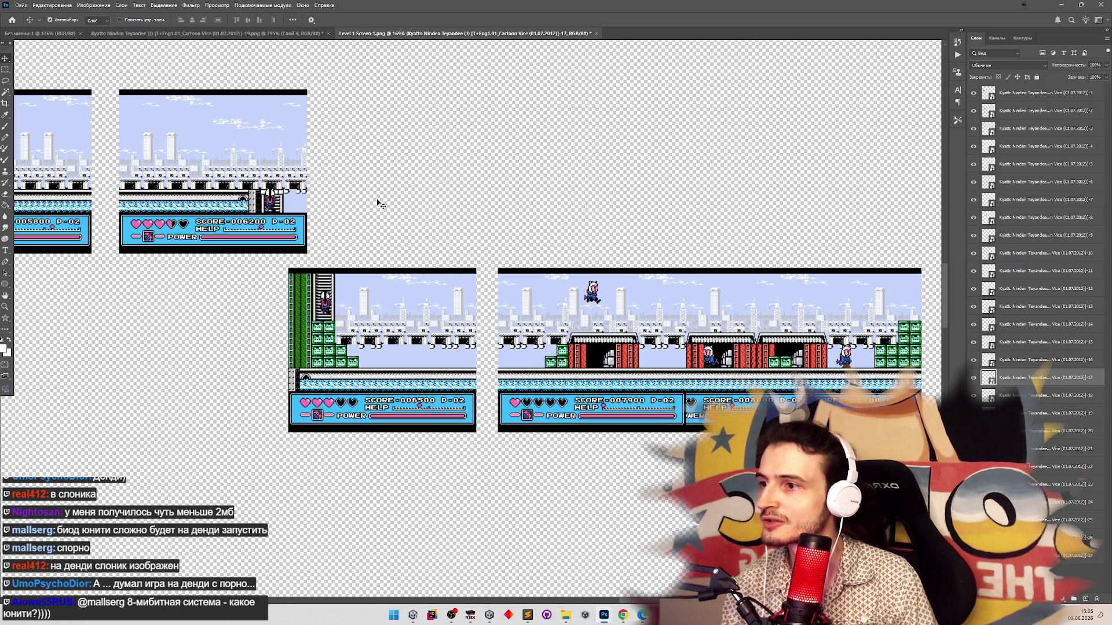
Slide the left screenshot against the selected right screenshot and nudge it into alignment
left_click(531, 355)
scroll(517, 339, "up", 5)
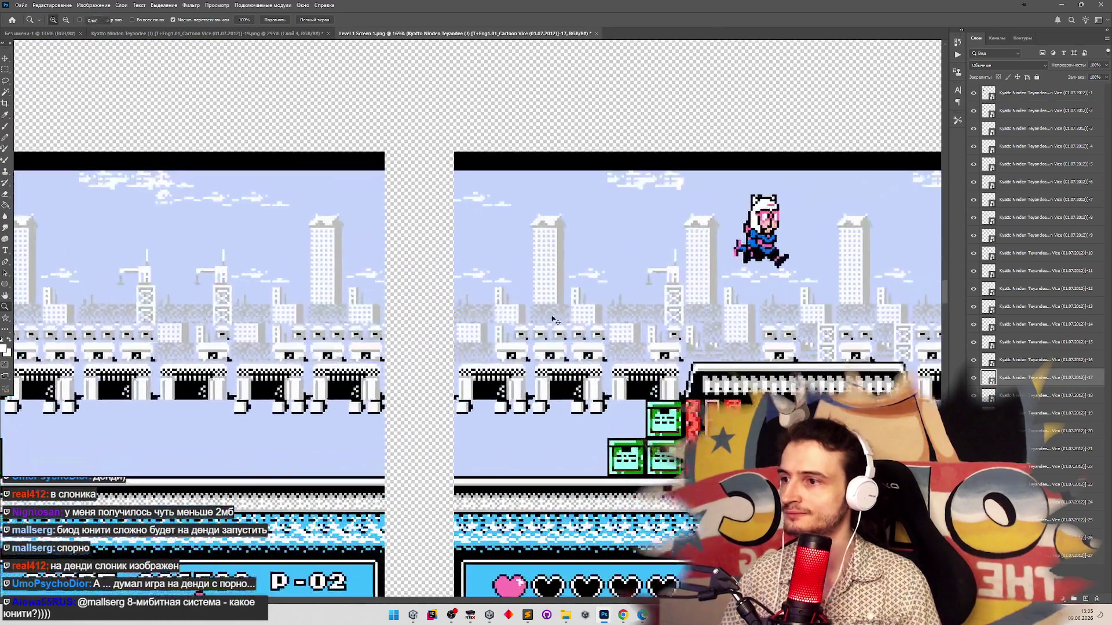
left_click_drag(332, 359, 580, 359)
mouse_move(531, 386)
left_mouse_down()
mouse_move(525, 366)
mouse_move(539, 366)
left_mouse_up()
key("Right")
key("Right")
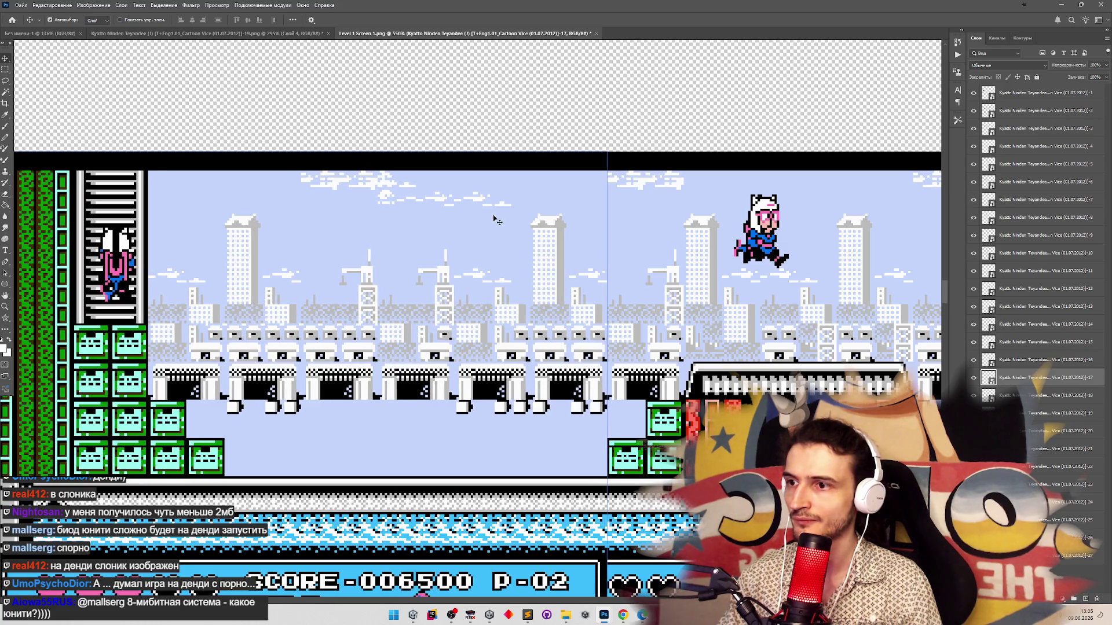
Shift the third screenshot and the next one right toward the strip
key("z")
key("z")
mouse_move(541, 316)
left_mouse_down()
mouse_move(454, 305)
mouse_move(453, 219)
mouse_move(424, 288)
mouse_move(427, 238)
mouse_move(454, 248)
mouse_move(511, 321)
mouse_move(524, 318)
left_mouse_up()
key("v")
left_click_drag(470, 327, 486, 327)
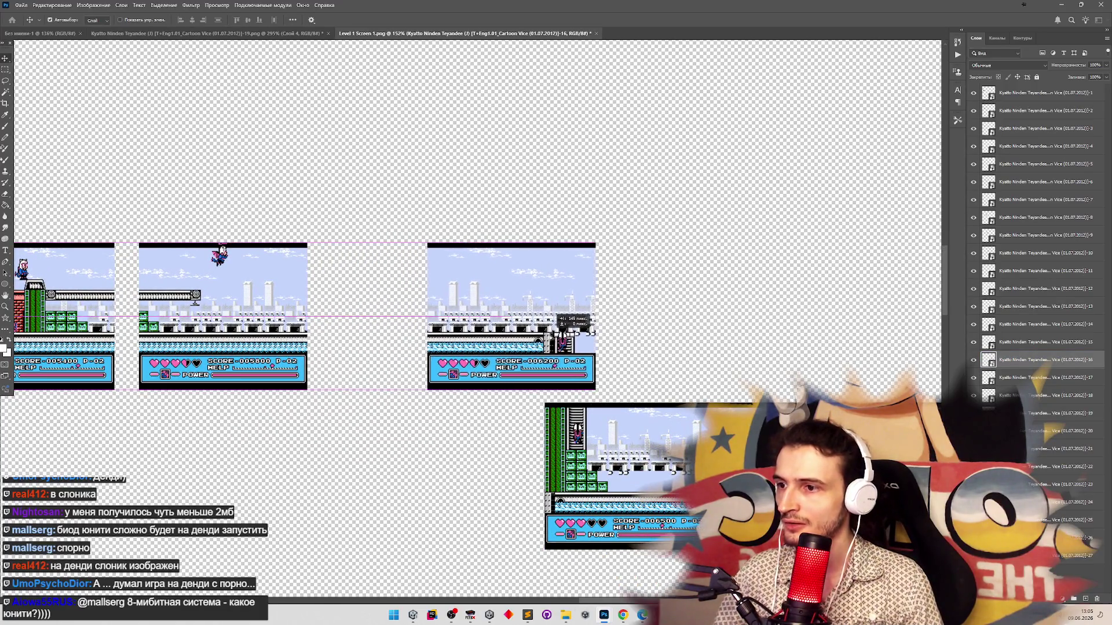
key("z")
mouse_move(517, 305)
left_mouse_down()
mouse_move(371, 302)
mouse_move(406, 303)
mouse_move(385, 310)
left_mouse_up()
key("v")
left_click_drag(376, 313, 390, 312)
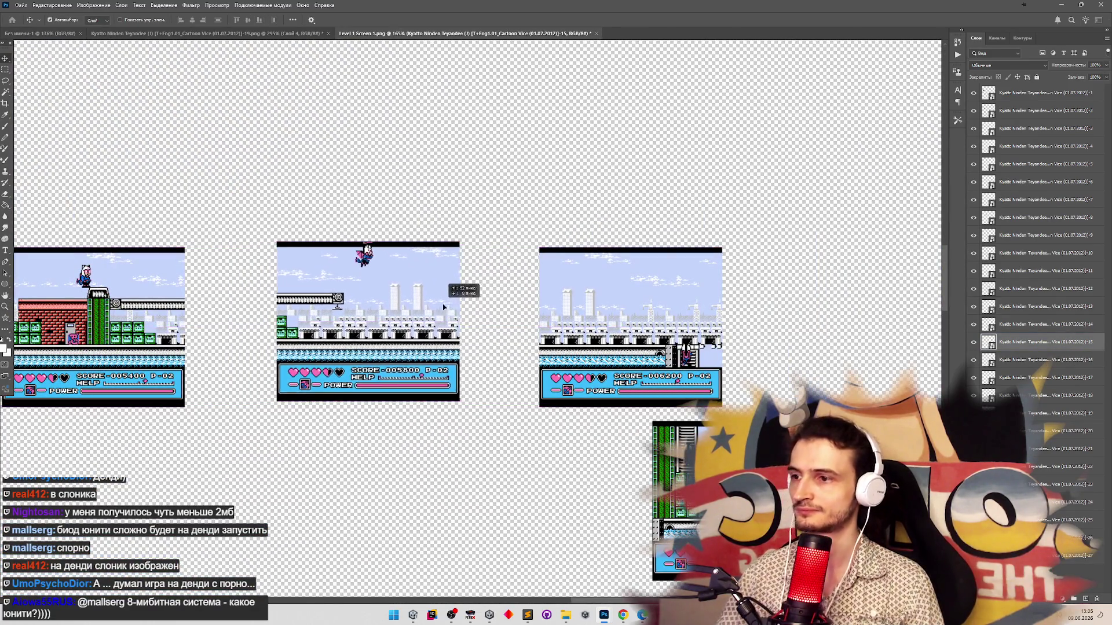
Bring the left and middle game screens beside the right screen at the seam
key("z")
mouse_move(555, 332)
left_mouse_down()
mouse_move(538, 333)
mouse_move(614, 316)
mouse_move(584, 320)
left_mouse_up()
key("v")
mouse_move(392, 345)
left_mouse_down()
mouse_move(601, 346)
mouse_move(625, 282)
mouse_move(665, 278)
mouse_move(665, 264)
left_mouse_up()
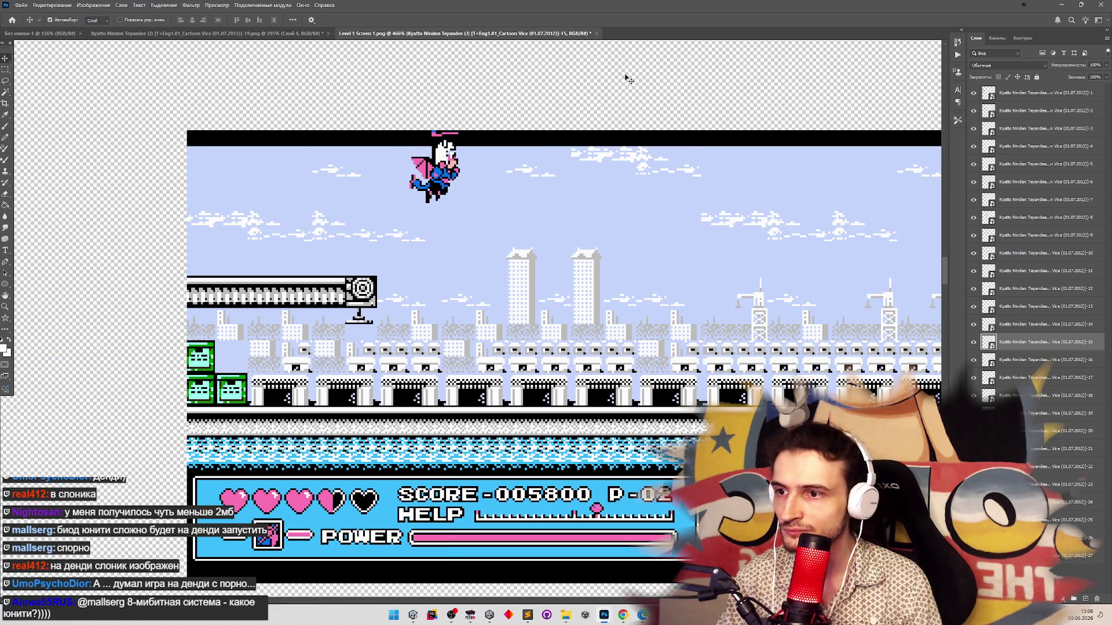
key("z")
scroll(606, 290, "down", 5)
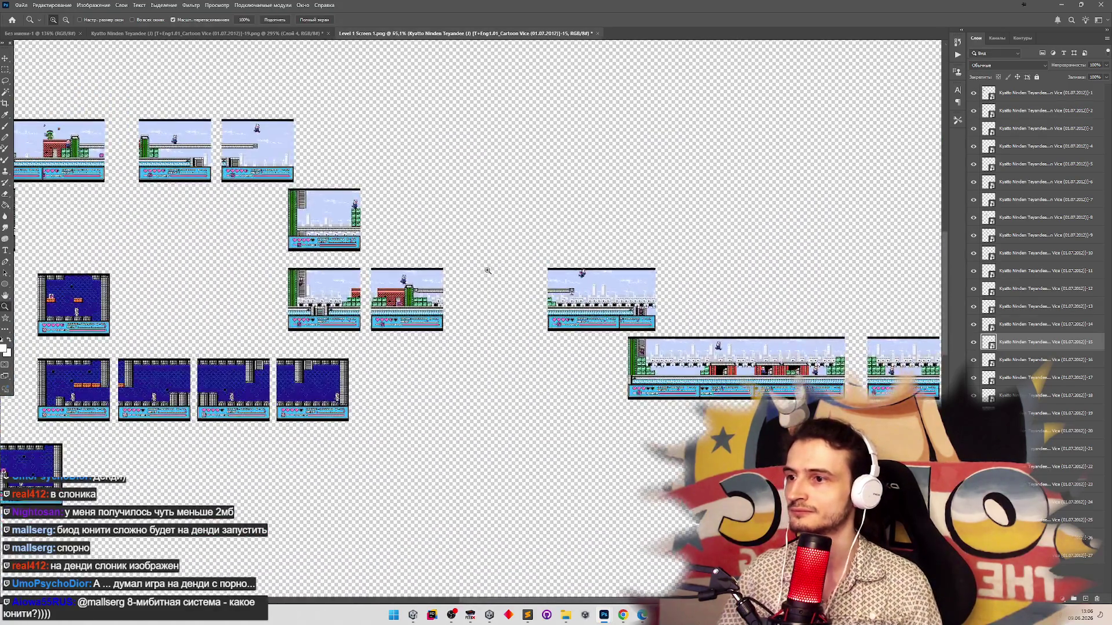
scroll(619, 286, "up", 3)
left_click_drag(393, 330, 580, 329)
Fine-tune the left game screen's seam against the strip with small rightward nudges
key("z")
scroll(607, 346, "up", 3)
scroll(764, 373, "up", 2)
key("v")
mouse_move(440, 363)
left_mouse_down()
mouse_move(519, 365)
mouse_move(569, 387)
left_mouse_up()
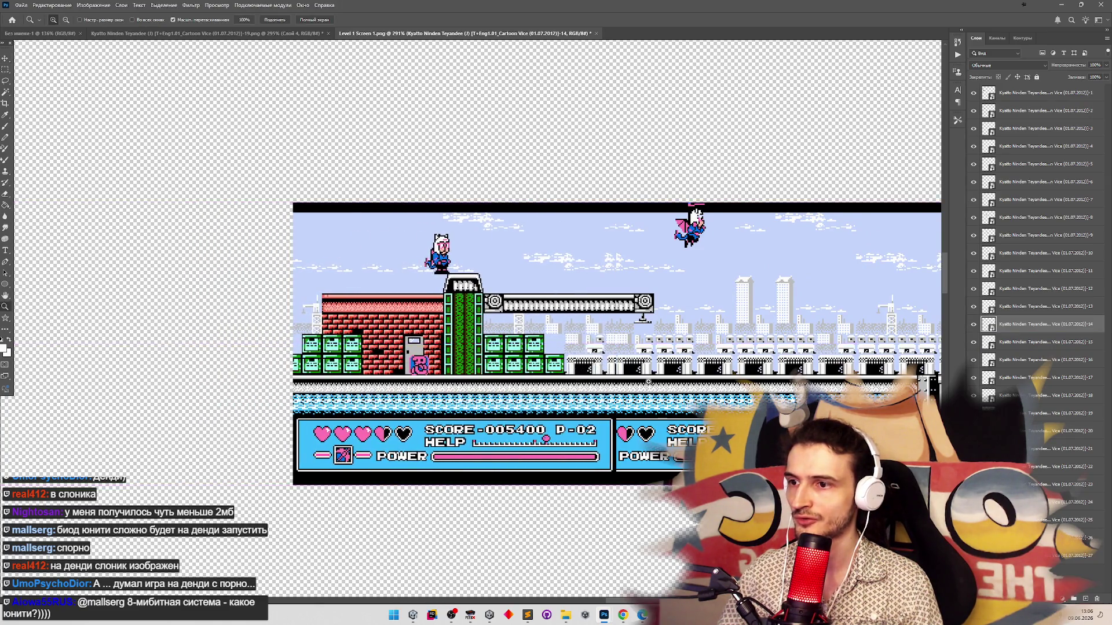
scroll(571, 384, "up", 8)
left_click_drag(460, 350, 479, 349)
key("Right")
key("Right")
key("Right")
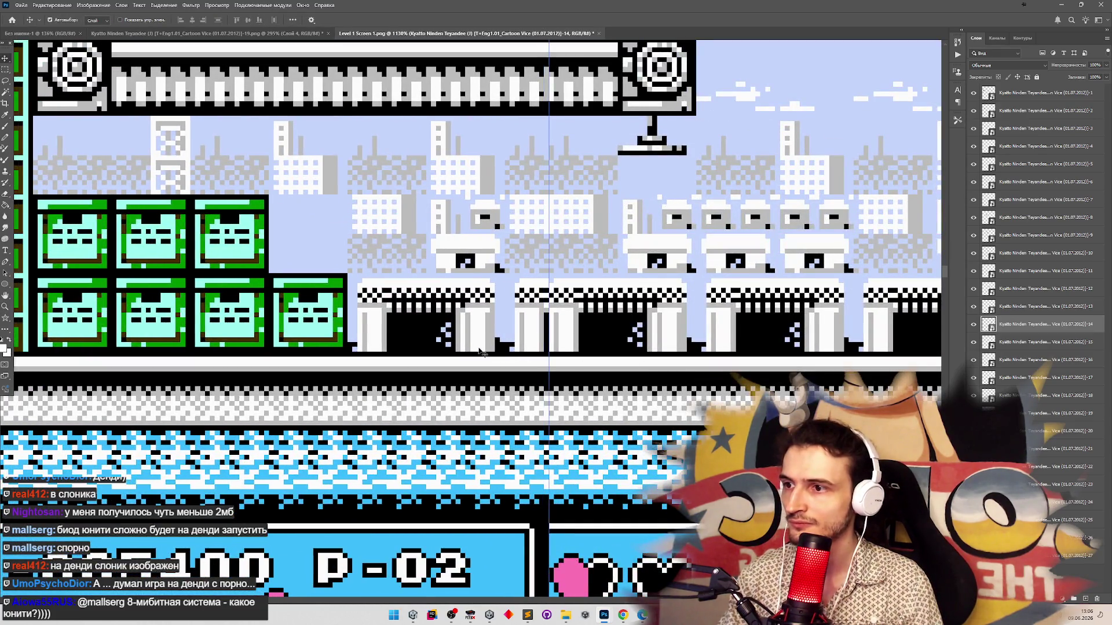
key("Right")
key("Right")
key("Right")
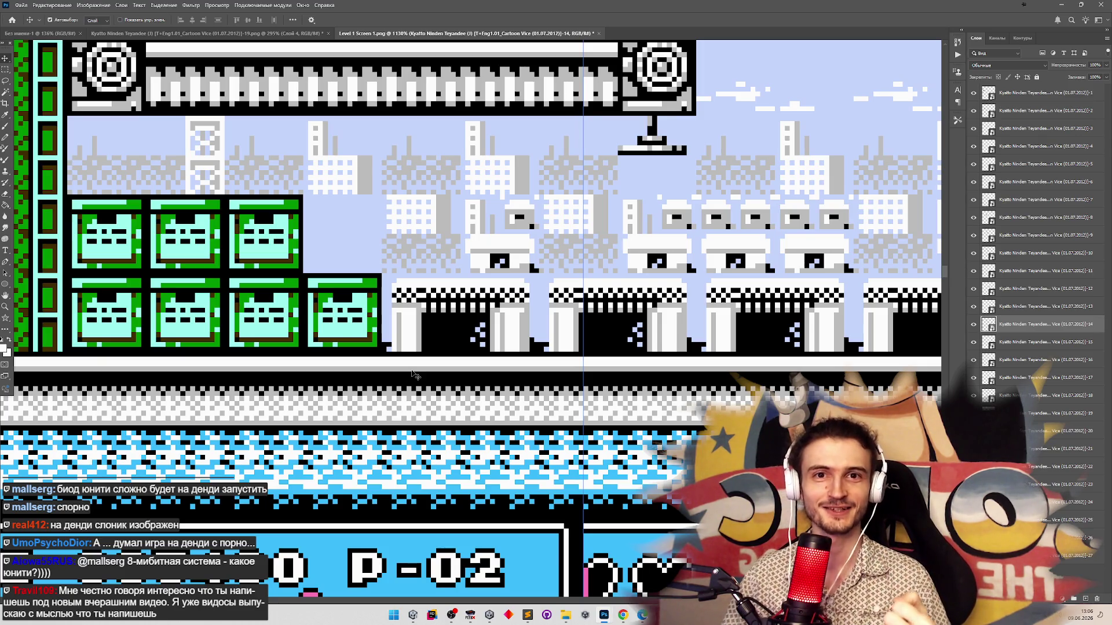
key("z")
mouse_move(528, 339)
left_mouse_down()
mouse_move(493, 300)
mouse_move(431, 297)
mouse_move(479, 289)
mouse_move(334, 279)
mouse_move(348, 276)
mouse_move(334, 288)
left_mouse_up()
Attach the lower-left screenshot to the strip, nudging it right pixel by pixel
left_click_drag(252, 318, 649, 316)
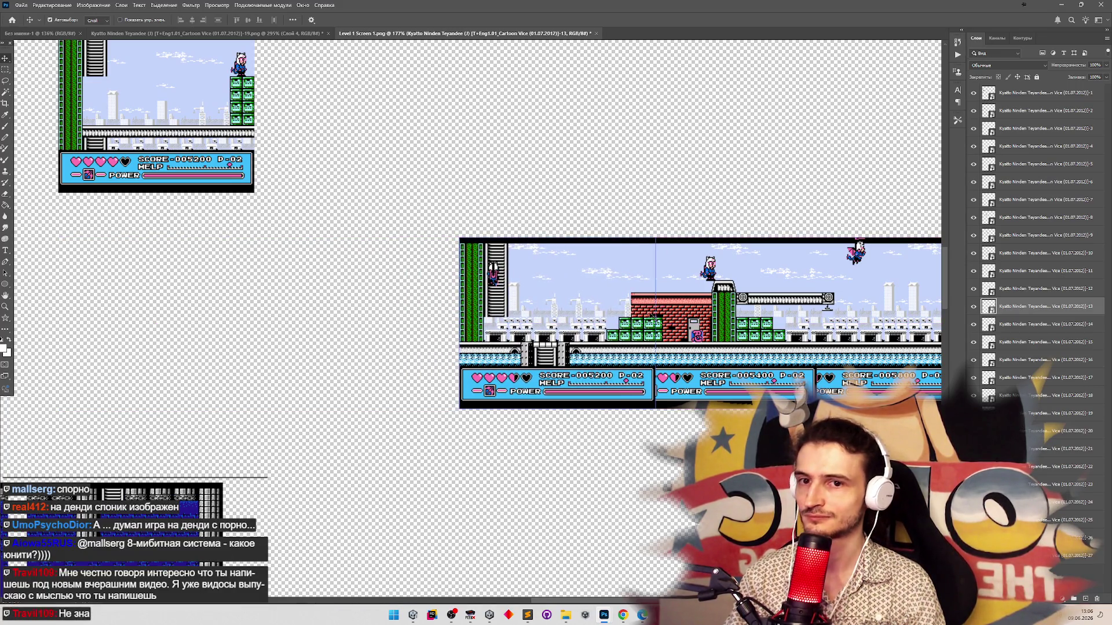
scroll(702, 323, "up", 5)
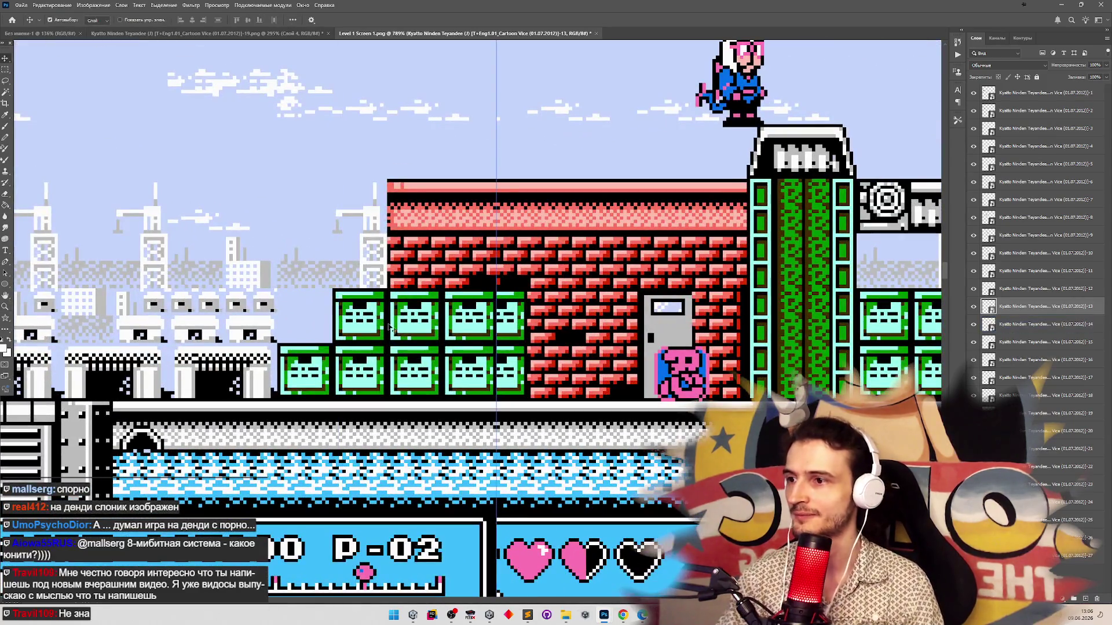
key("Right")
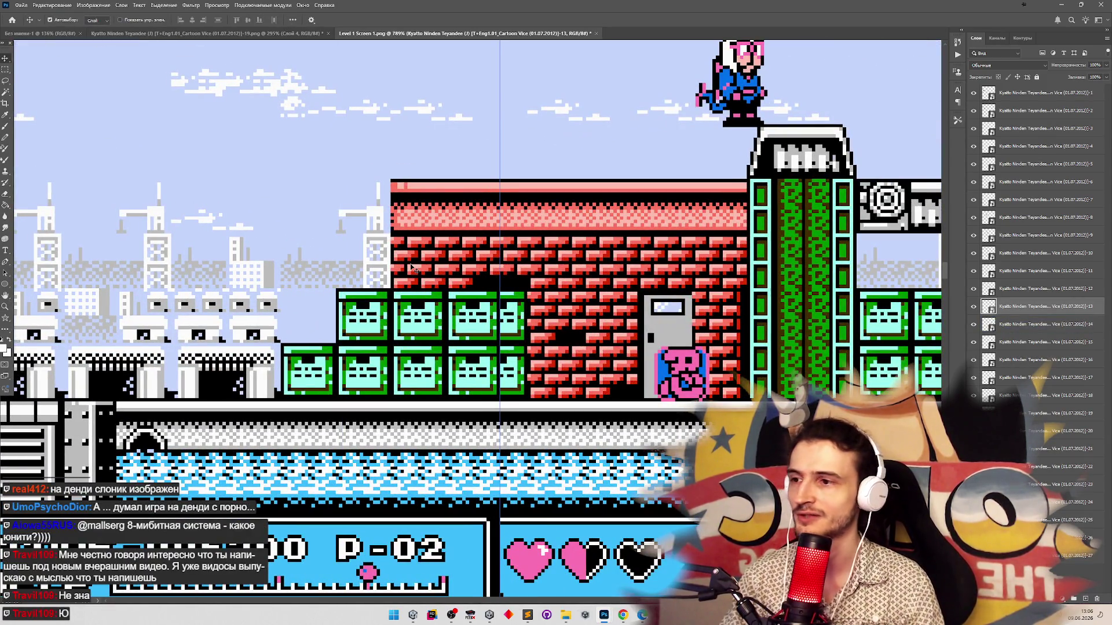
key("Right")
key("Right")
key("Right")
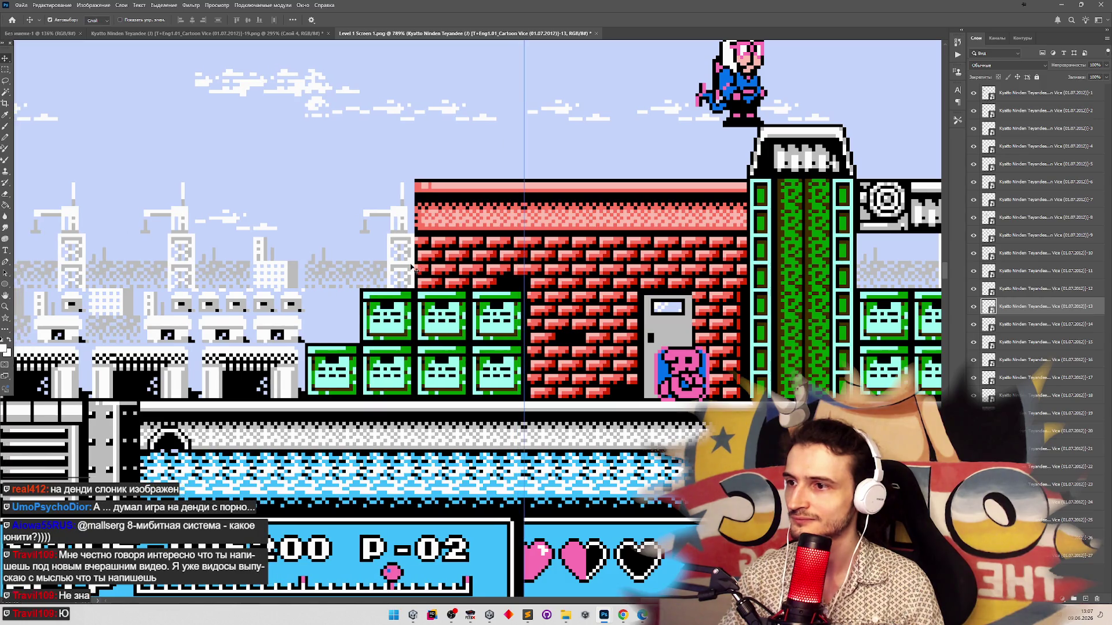
key("Right")
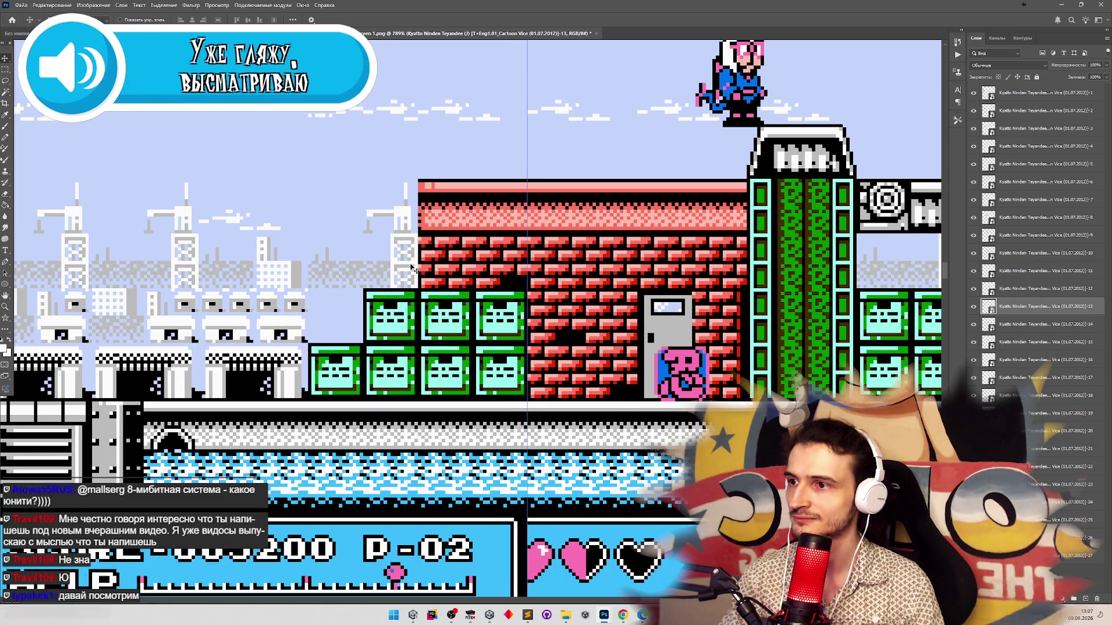
key("z")
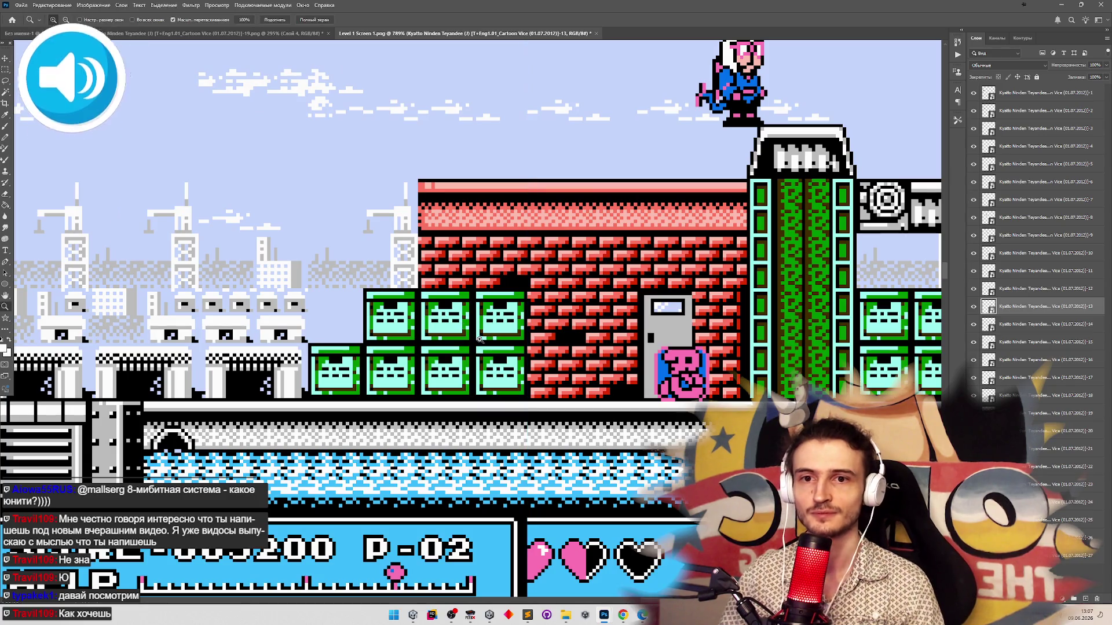
mouse_move(468, 313)
left_mouse_down()
mouse_move(333, 307)
mouse_move(344, 302)
mouse_move(324, 298)
mouse_move(353, 266)
mouse_move(285, 244)
left_mouse_up()
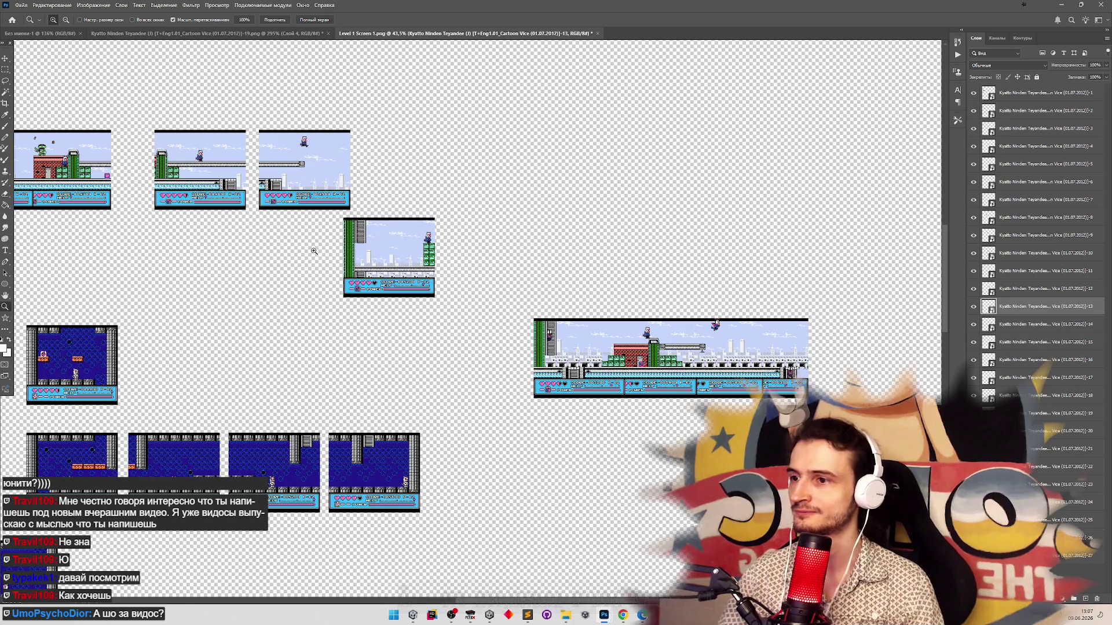
Drag the next street screenshot about 477 px right into the right-hand column
left_click_drag(316, 250, 341, 250)
key("v")
left_click_drag(432, 265, 639, 283)
key("z")
scroll(523, 346, "down", 5)
scroll(484, 342, "up", 3)
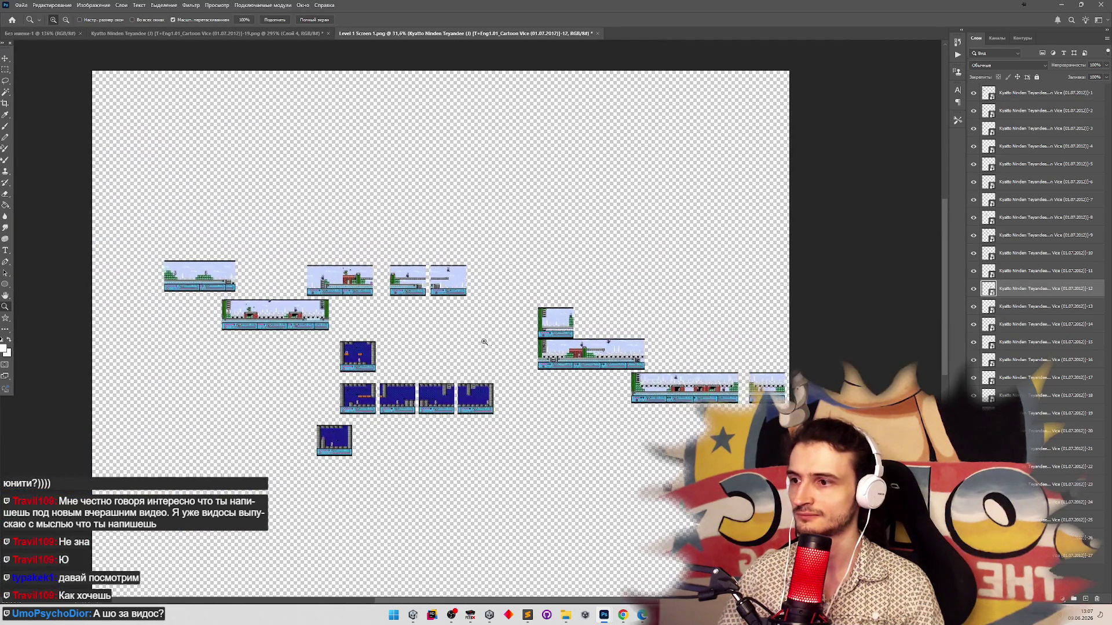
scroll(496, 338, "down", 2)
scroll(498, 336, "up", 4)
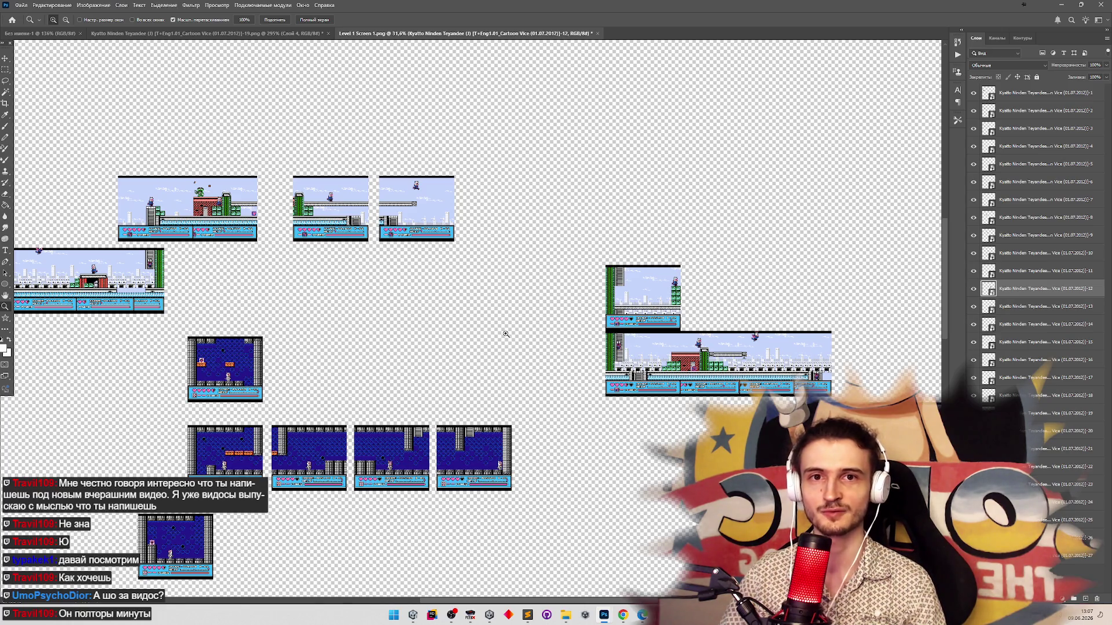
scroll(505, 334, "down", 2)
scroll(501, 238, "up", 3)
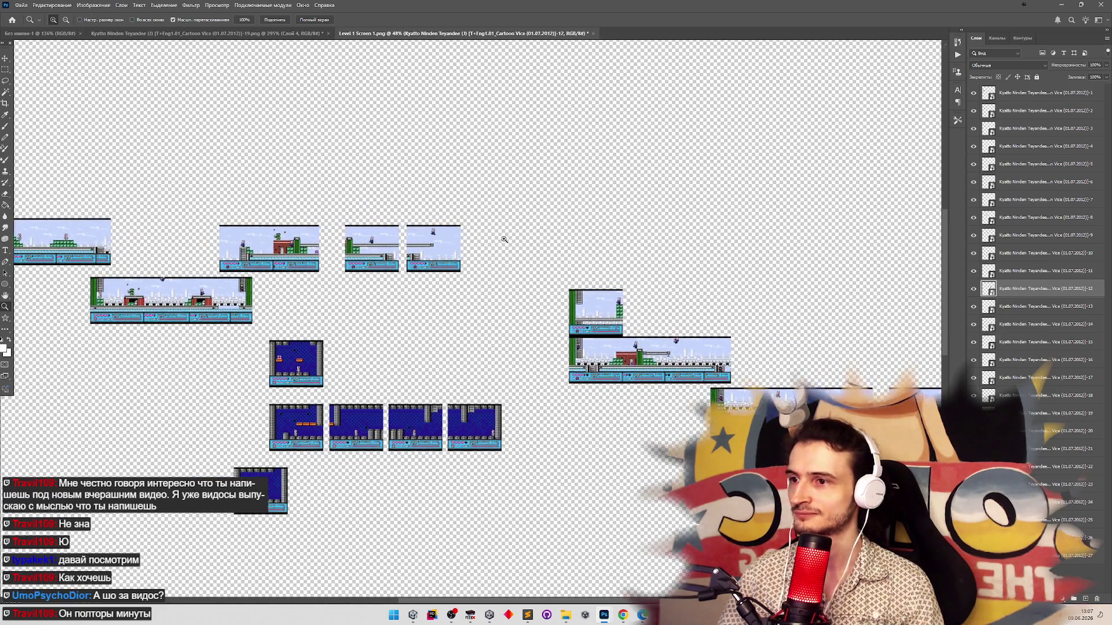
scroll(515, 238, "up", 1)
key("v")
left_click_drag(398, 265, 696, 287)
Select another screenshot and drop it beside the right column
left_click(308, 276)
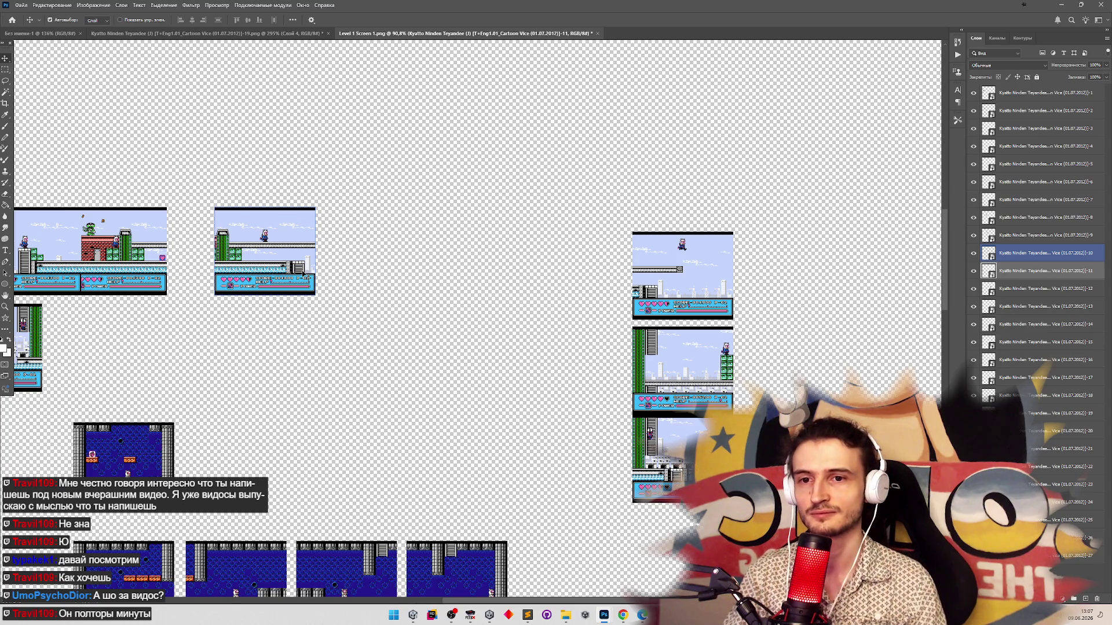
mouse_move(303, 275)
left_mouse_down()
mouse_move(374, 277)
mouse_move(418, 299)
mouse_move(564, 301)
mouse_move(417, 278)
mouse_move(303, 285)
mouse_move(576, 287)
left_mouse_up()
scroll(562, 301, "up", 5)
Close its seam with the neighbour using fine Right and Left arrow nudges
key("z")
left_click_drag(664, 327, 700, 327)
key("v")
left_click_drag(482, 317, 502, 317)
key("Right")
key("Right")
key("Right")
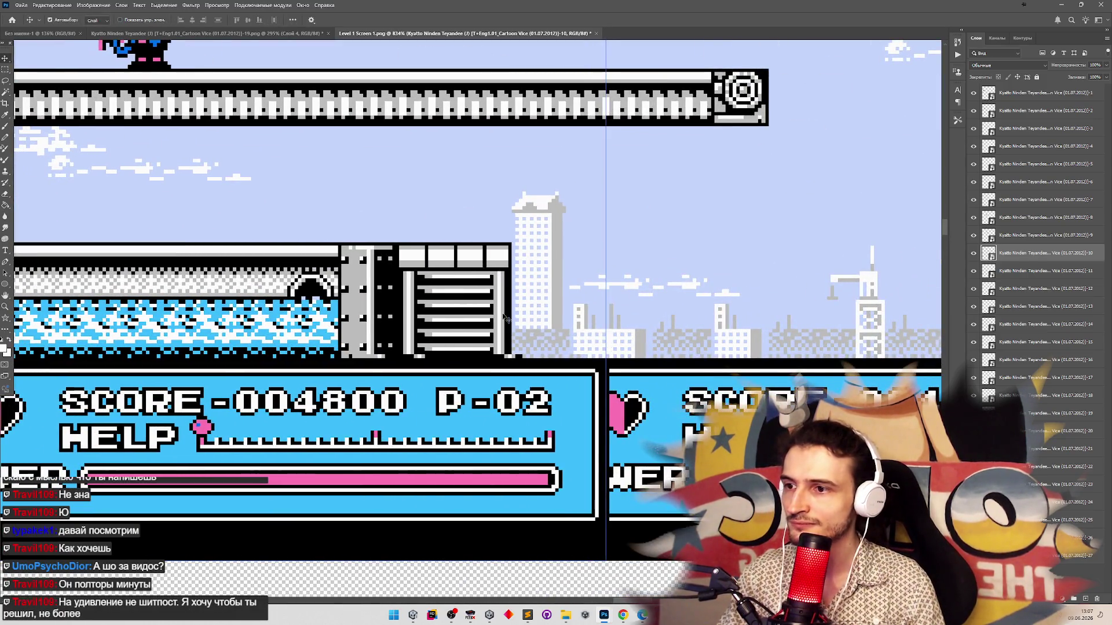
key("Left")
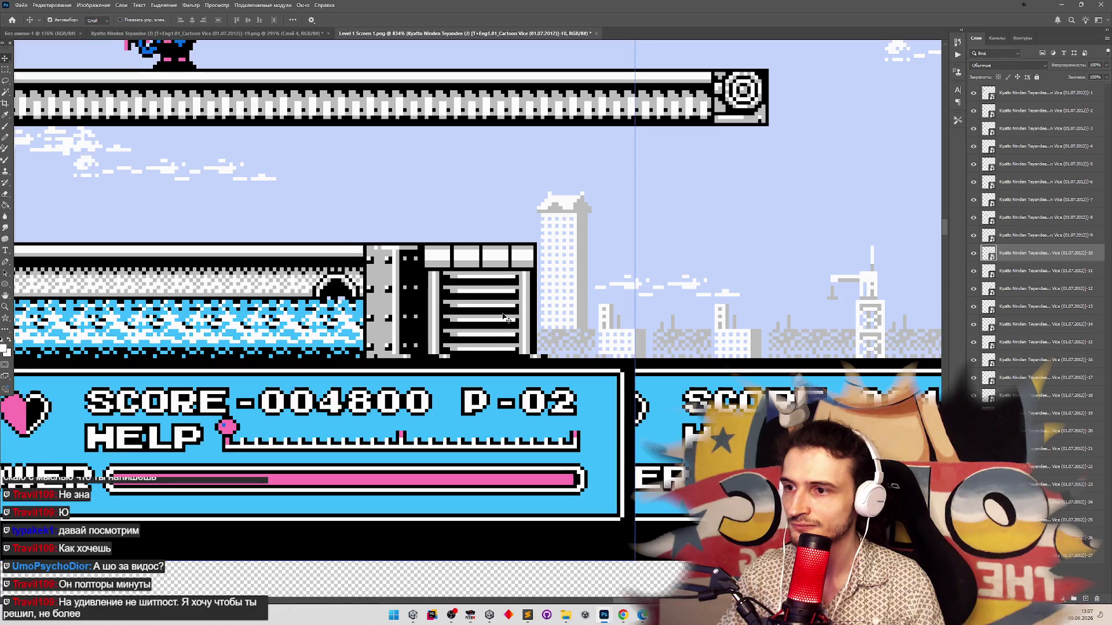
key("Right")
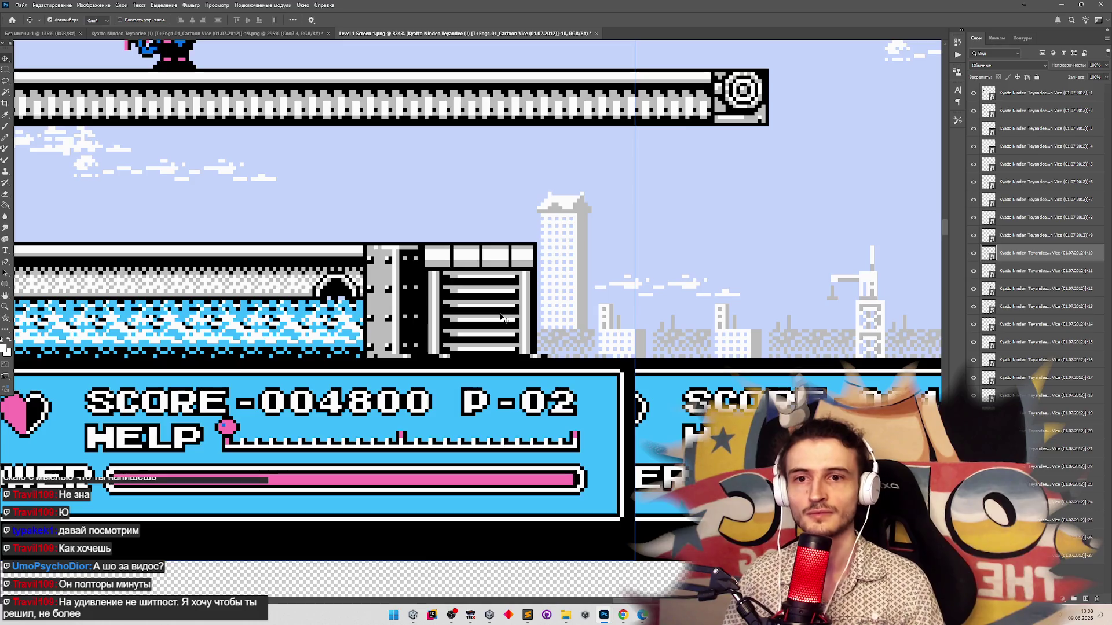
key("z")
mouse_move(489, 329)
left_mouse_down()
mouse_move(342, 335)
mouse_move(168, 374)
mouse_move(243, 367)
left_mouse_up()
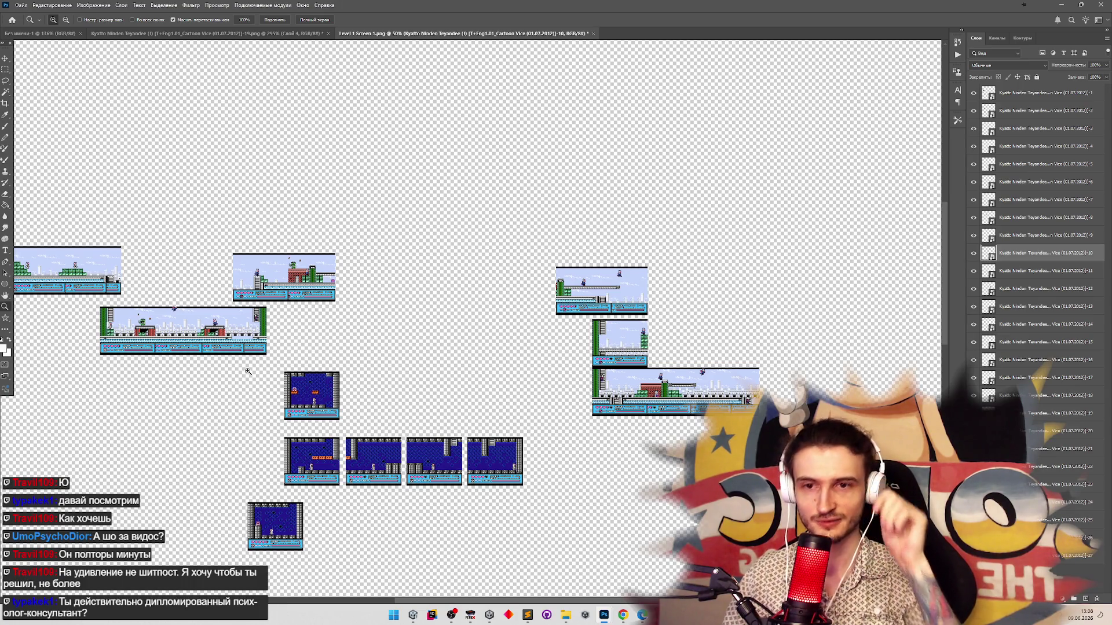
Move layer 9 and the frog rooftop screenshot over to the top-right strip
left_click_drag(393, 346, 434, 316)
key("v")
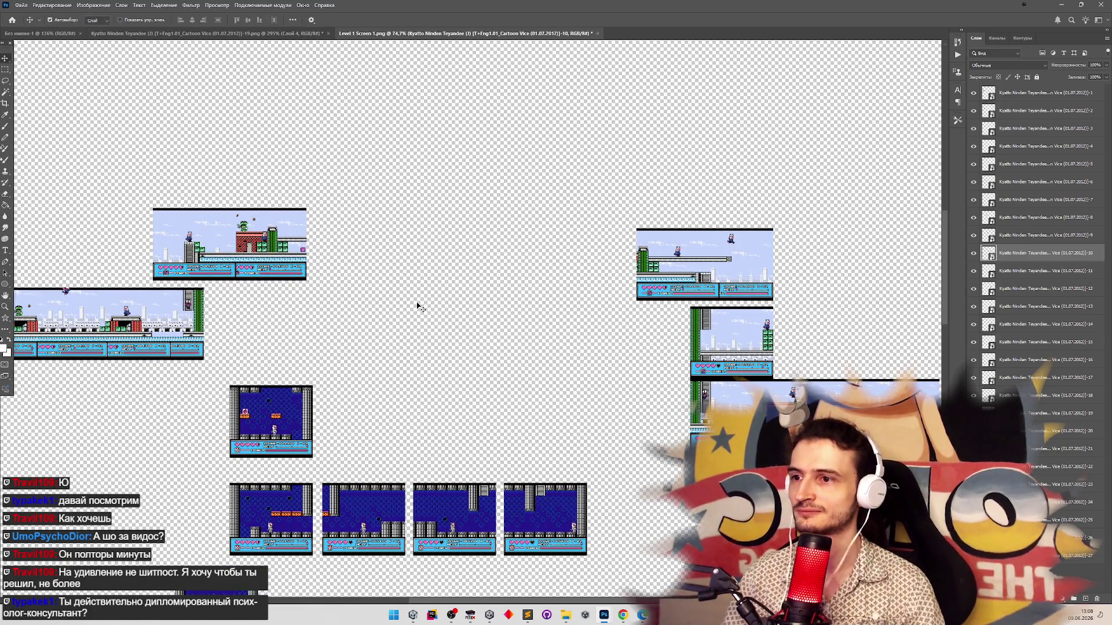
left_click_drag(304, 257, 522, 265)
scroll(571, 278, "up", 3)
scroll(521, 277, "down", 3)
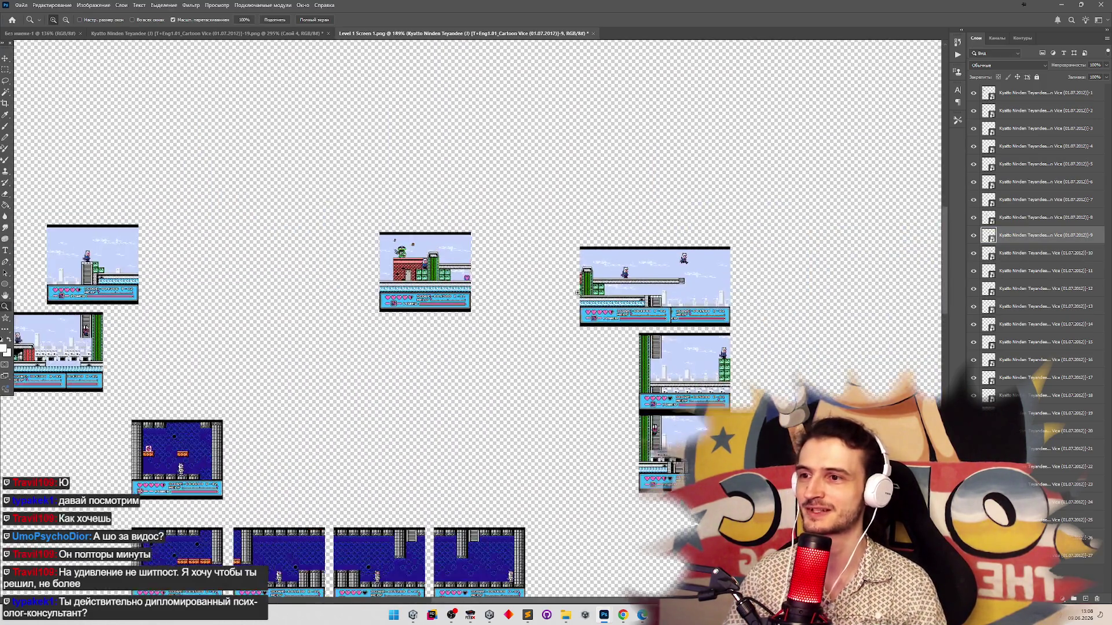
scroll(377, 276, "up", 4)
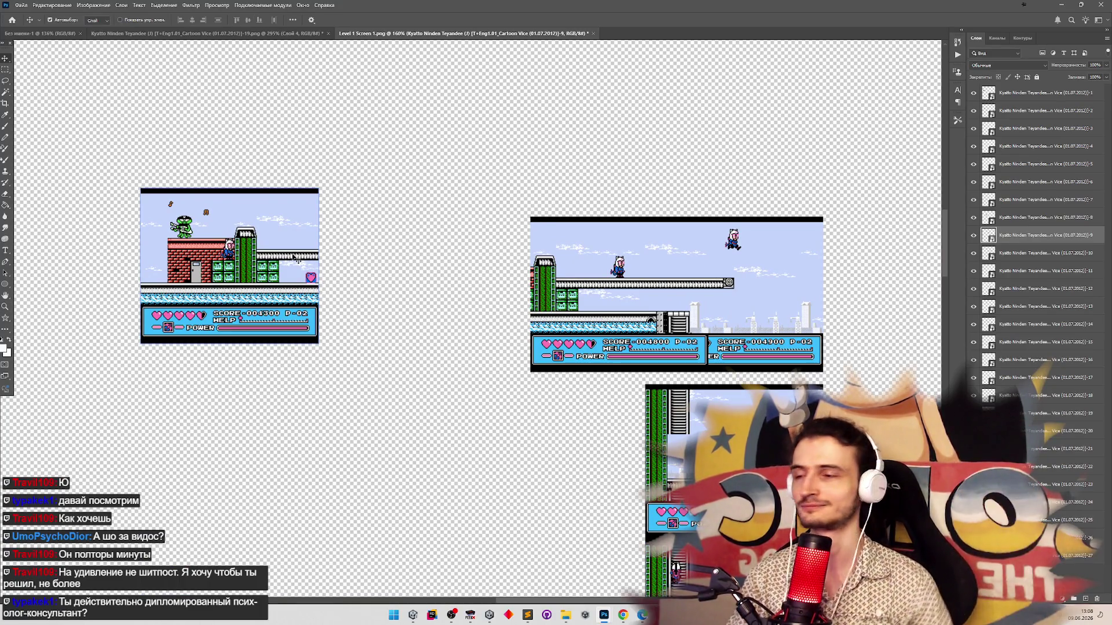
left_click_drag(294, 257, 458, 269)
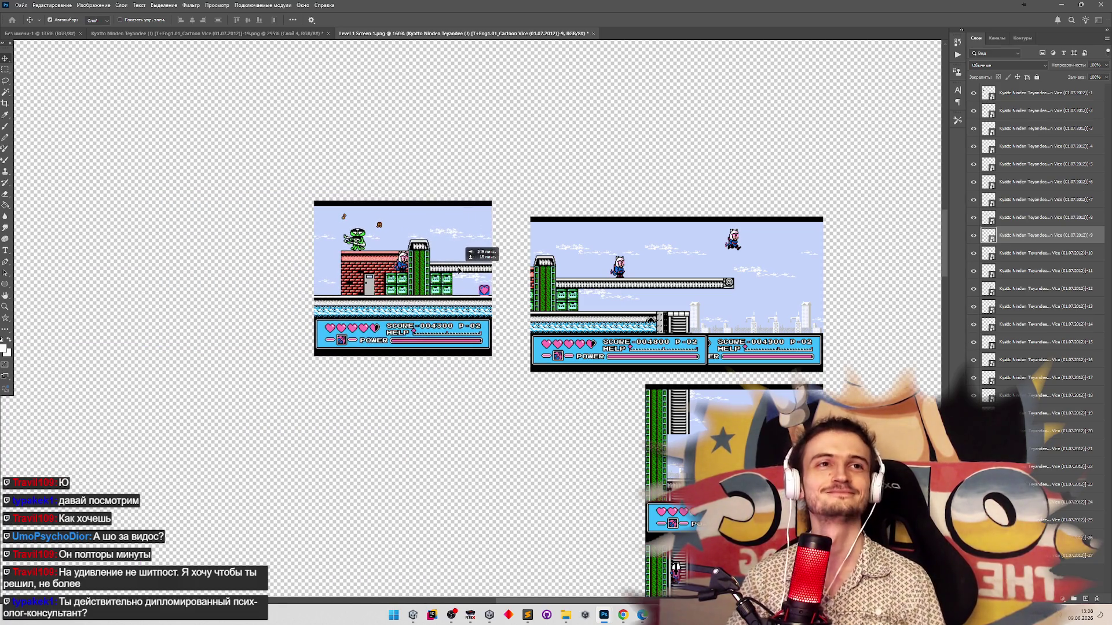
Set the frog screenshot to 36% opacity and align it over the neighbouring screen
key("z")
scroll(634, 302, "down", 1)
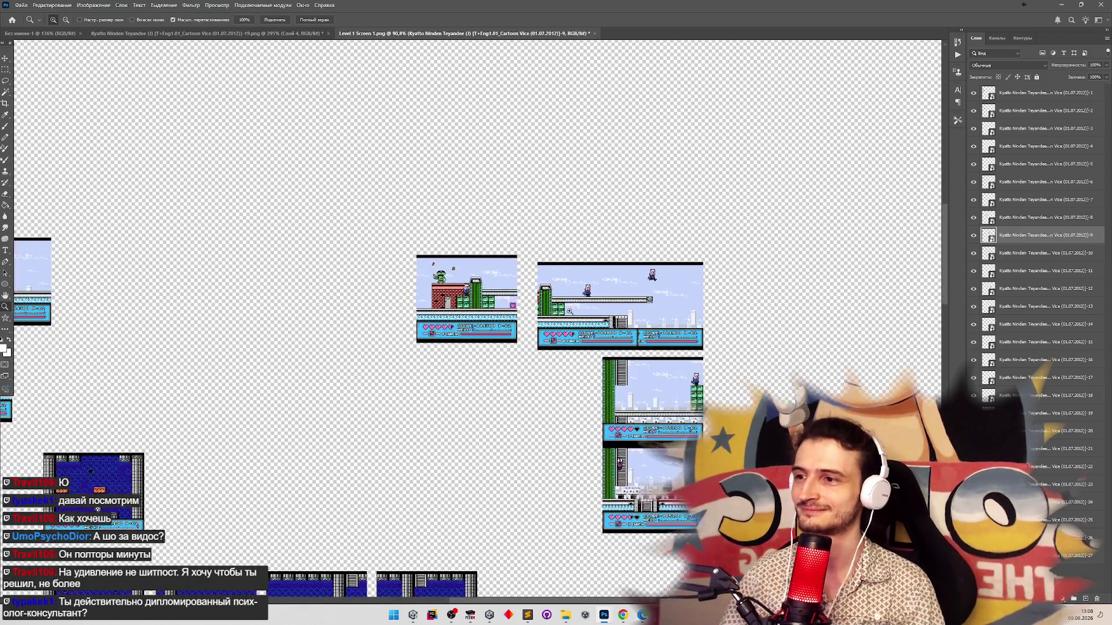
scroll(634, 301, "up", 4)
scroll(634, 301, "down", 1)
scroll(635, 302, "down", 1)
key("v")
mouse_move(266, 301)
left_mouse_down()
mouse_move(436, 328)
mouse_move(362, 328)
mouse_move(416, 329)
left_mouse_up()
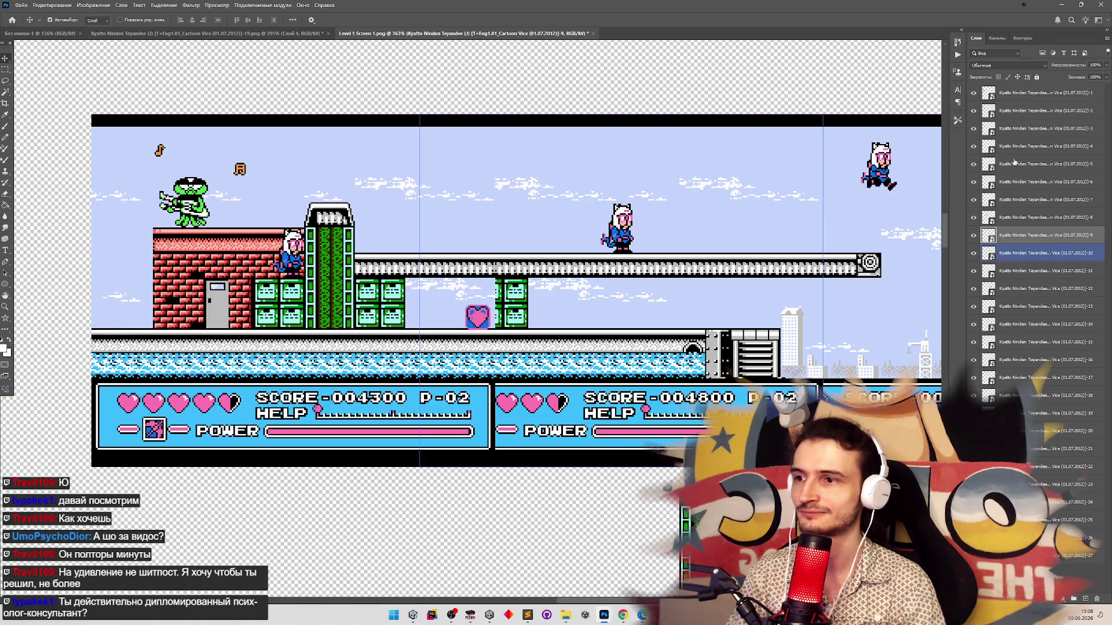
key("3")
key("6")
mouse_move(340, 270)
left_mouse_down()
mouse_move(455, 270)
mouse_move(448, 228)
left_mouse_up()
key("Right")
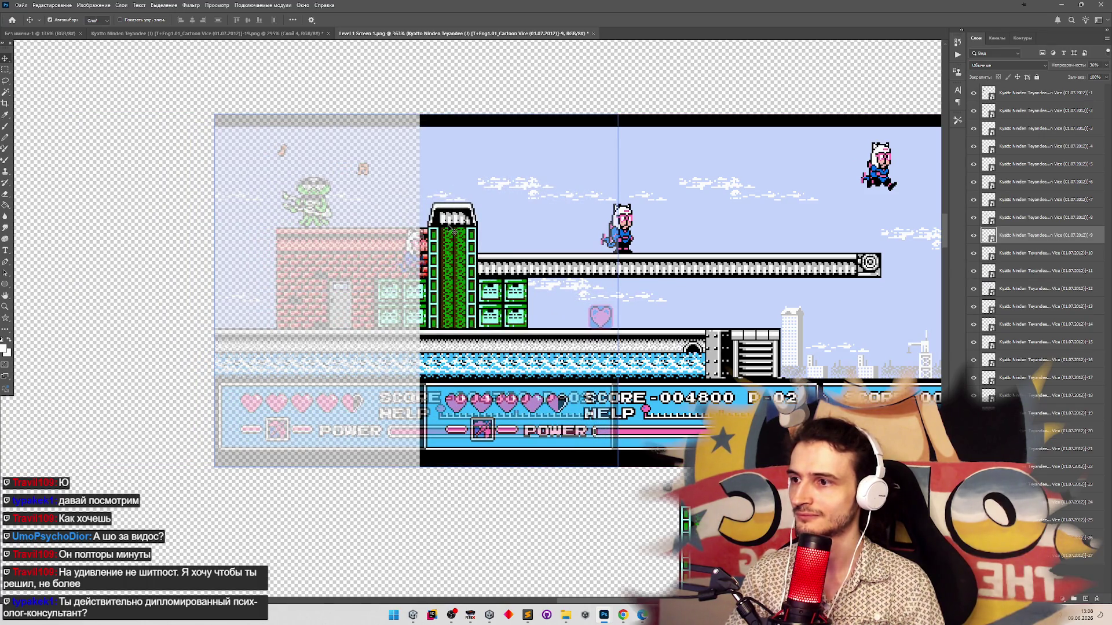
Return the frog screenshot to 100% opacity and zoom out to check the join
left_click(1106, 65)
key("z")
left_click_drag(590, 220, 563, 221)
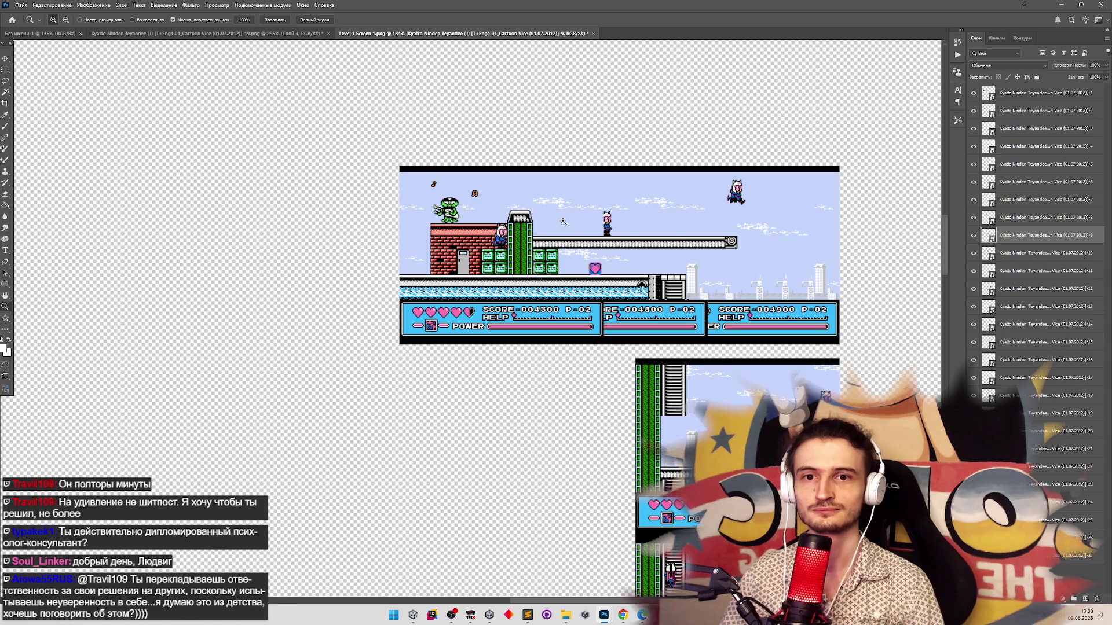
key("v")
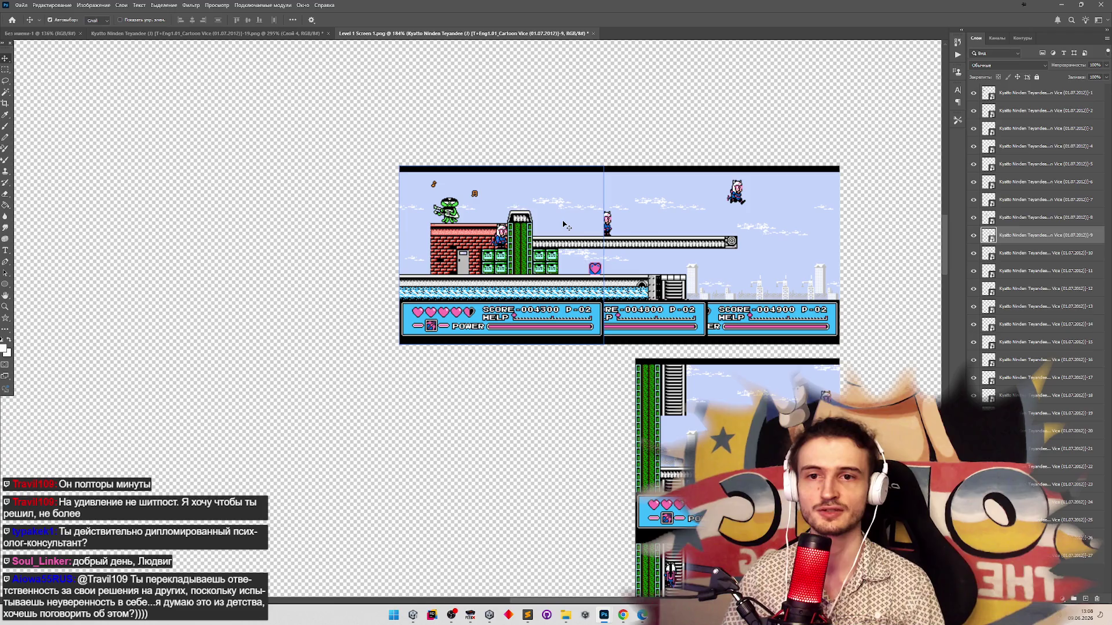
key("z")
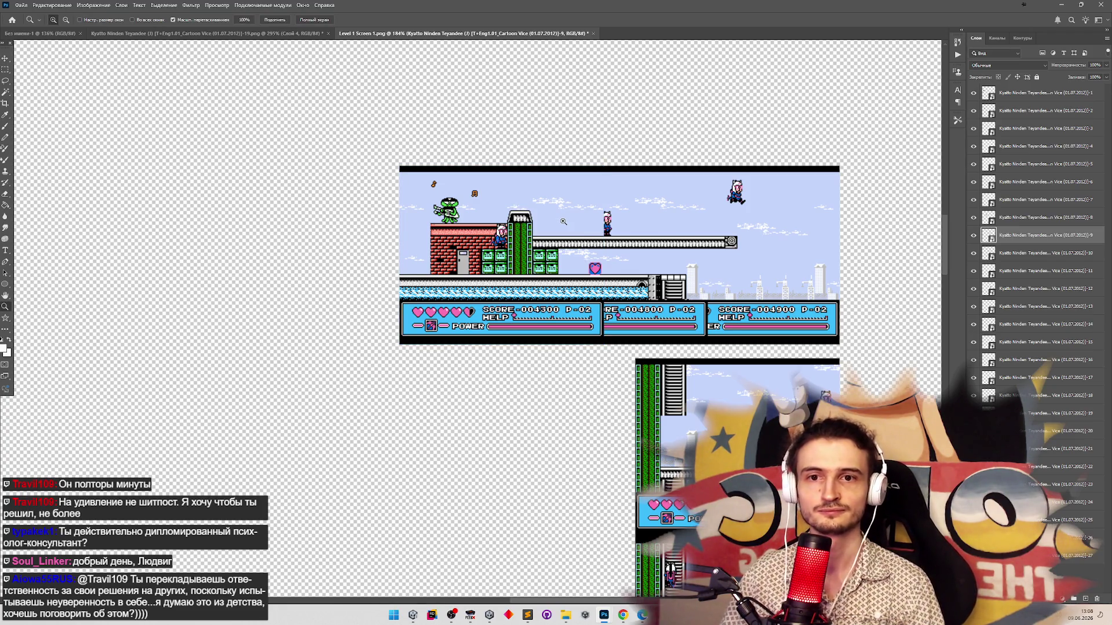
left_click(563, 221, "alt")
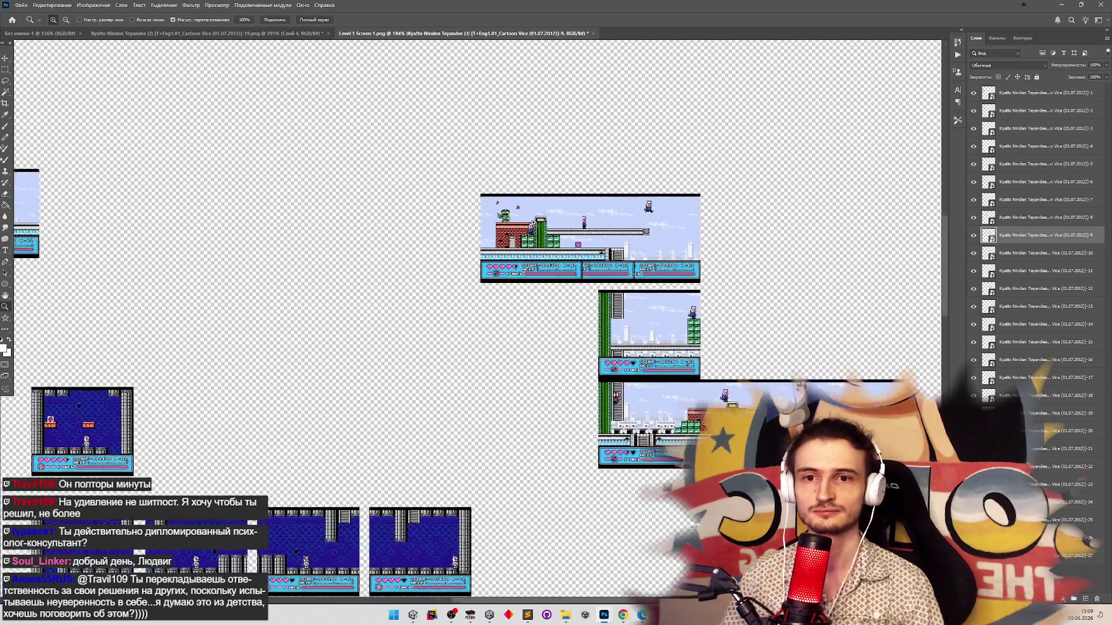
left_click(450, 228, "alt")
left_click(450, 227, "alt")
left_click(450, 227, "alt")
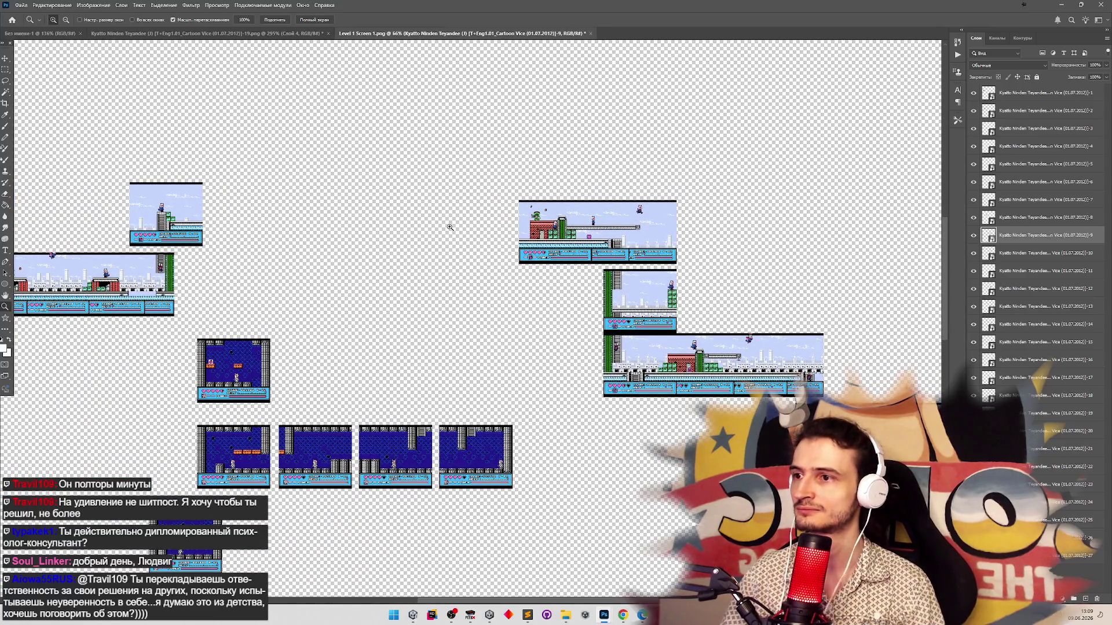
Move the tower start screenshot (layer 8) beside the frog rooftop screen
scroll(435, 223, "down", 1)
scroll(417, 223, "up", 3)
key("v")
left_click(132, 200)
mouse_move(132, 200)
left_mouse_down()
mouse_move(532, 223)
mouse_move(597, 187)
left_mouse_up()
Set the tower screenshot to 54% opacity and slide it into the overlap
key("z")
scroll(556, 243, "up", 2)
scroll(556, 243, "down", 3)
scroll(527, 292, "up", 3)
key("v")
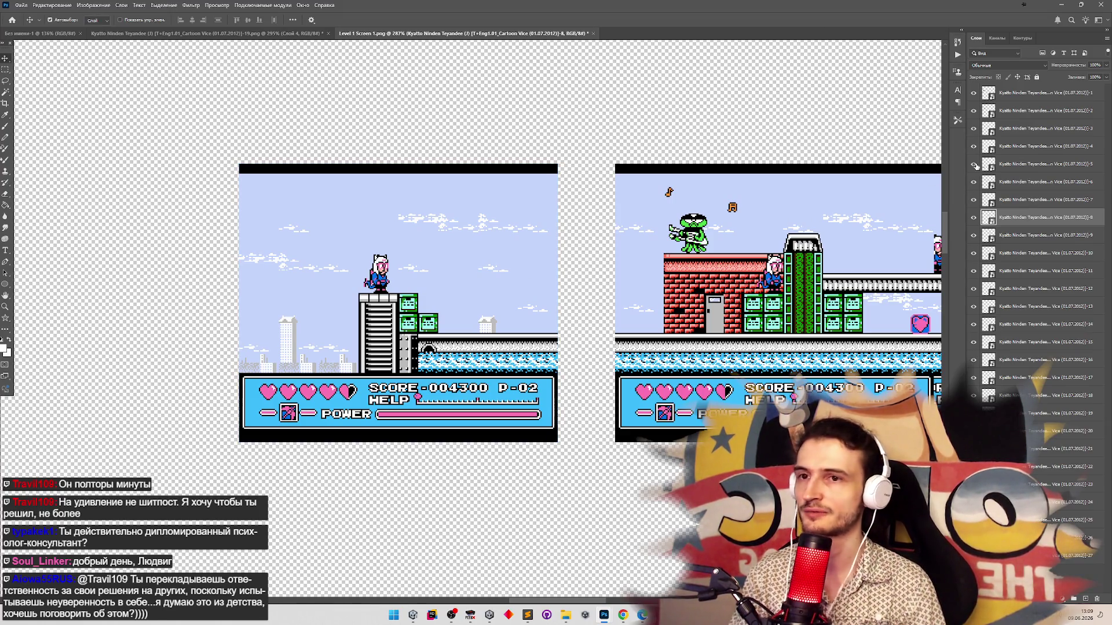
left_click_drag(1103, 69, 1087, 75)
scroll(671, 315, "up", 2)
mouse_move(475, 337)
left_mouse_down()
mouse_move(585, 337)
mouse_move(682, 317)
left_mouse_up()
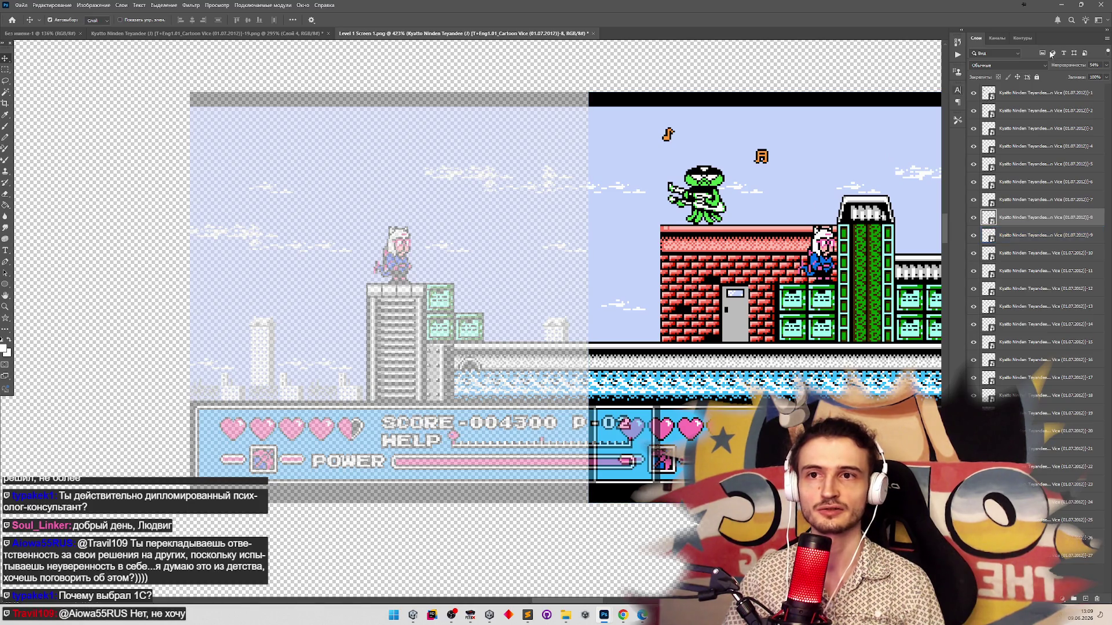
Restore the tower screenshot's opacity and zoom out to review the top strip
left_click(1106, 66)
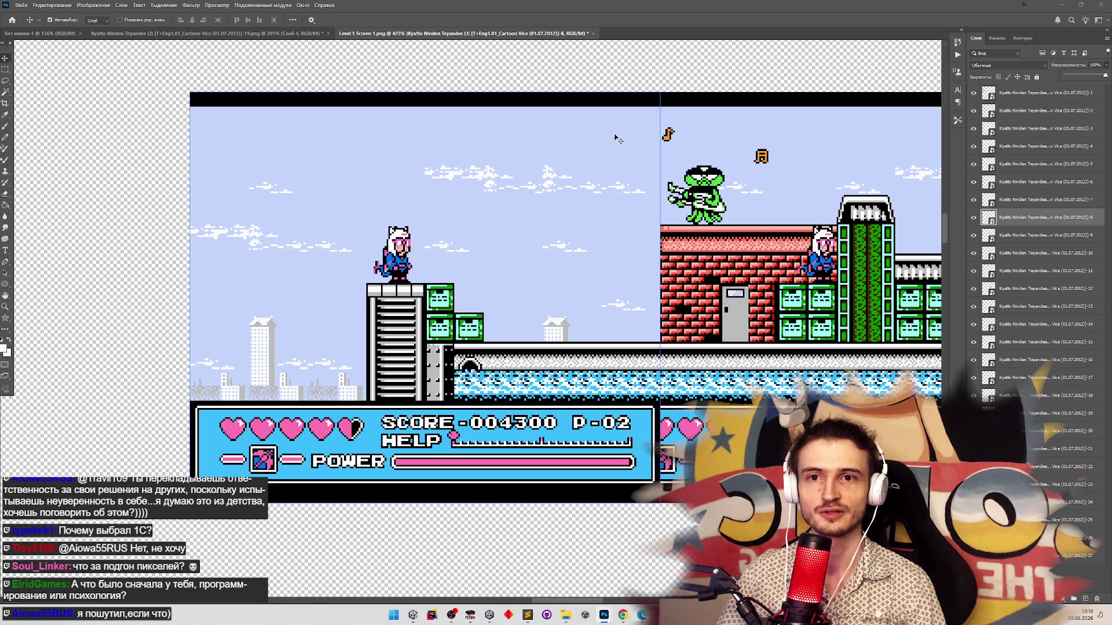
key("z")
left_click_drag(589, 186, 542, 196)
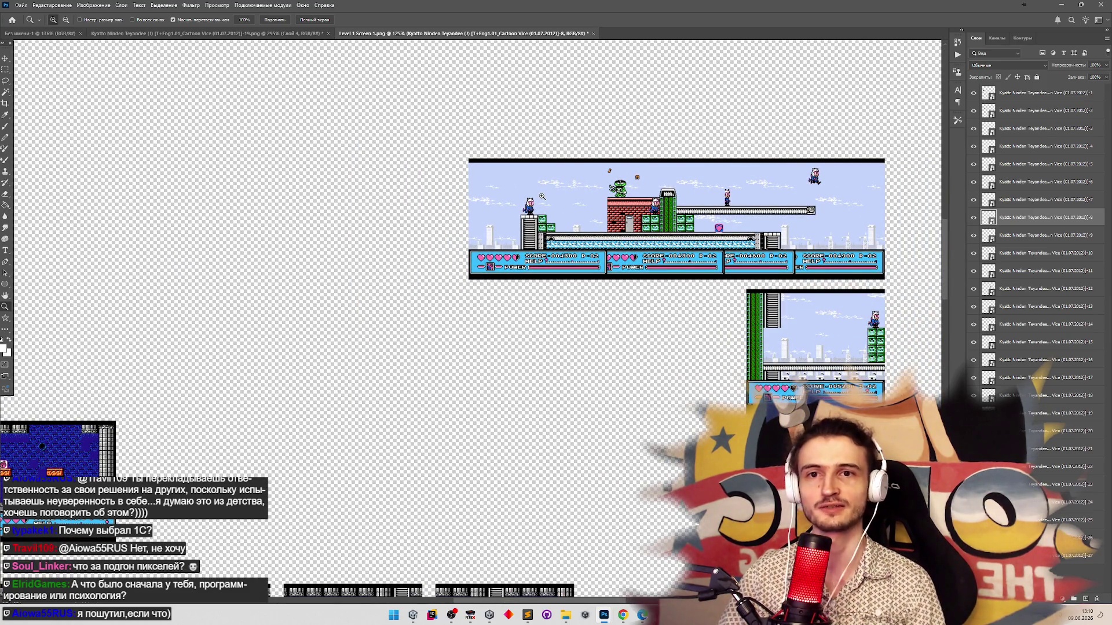
mouse_move(554, 197)
left_mouse_down()
mouse_move(602, 199)
mouse_move(541, 220)
left_mouse_up()
key("v")
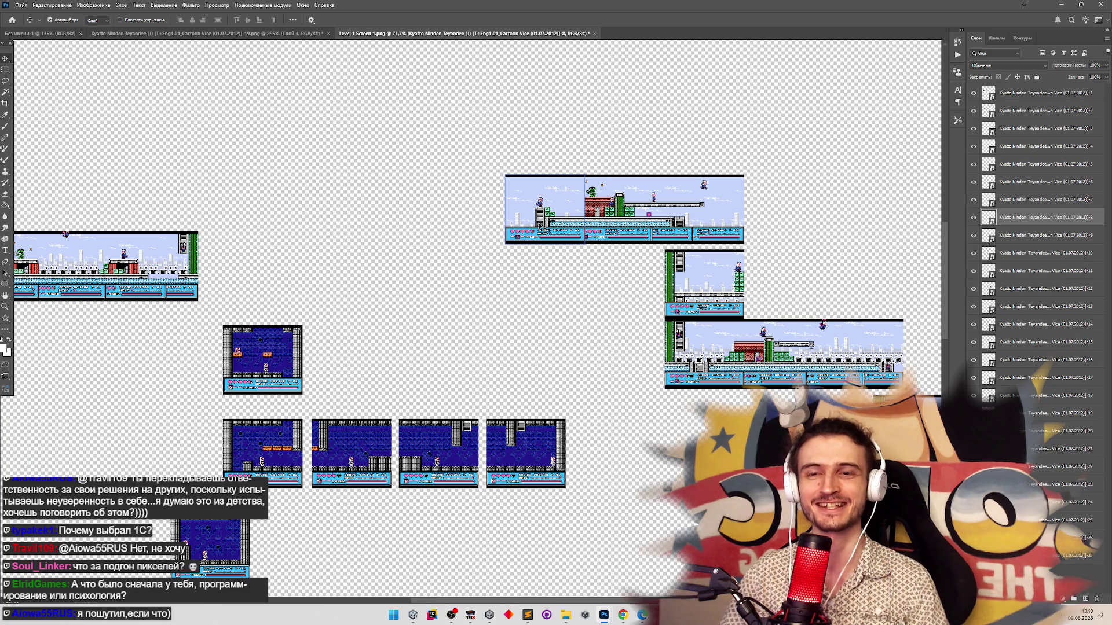
key("z")
left_click_drag(509, 250, 490, 254)
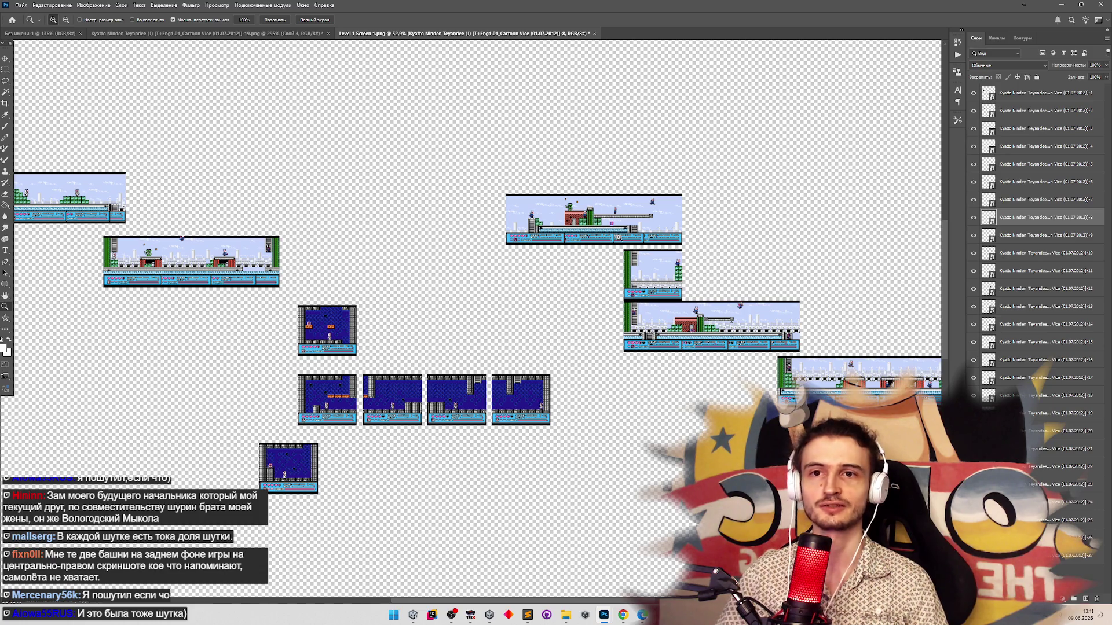
scroll(525, 207, "down", 1)
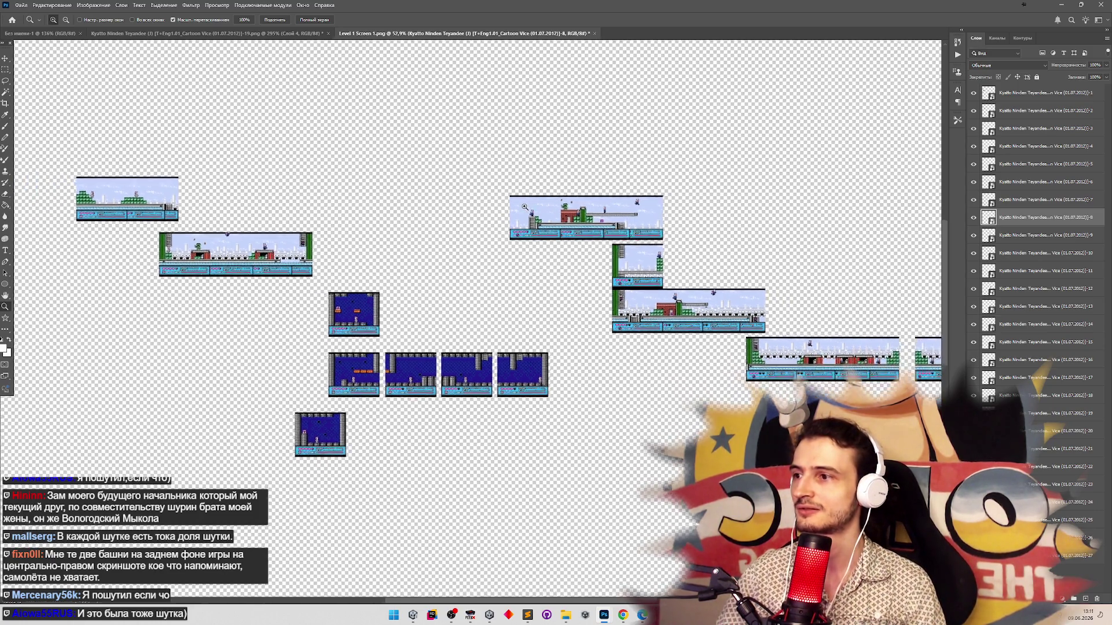
scroll(524, 207, "up", 1)
scroll(477, 236, "down", 2)
scroll(445, 252, "up", 2)
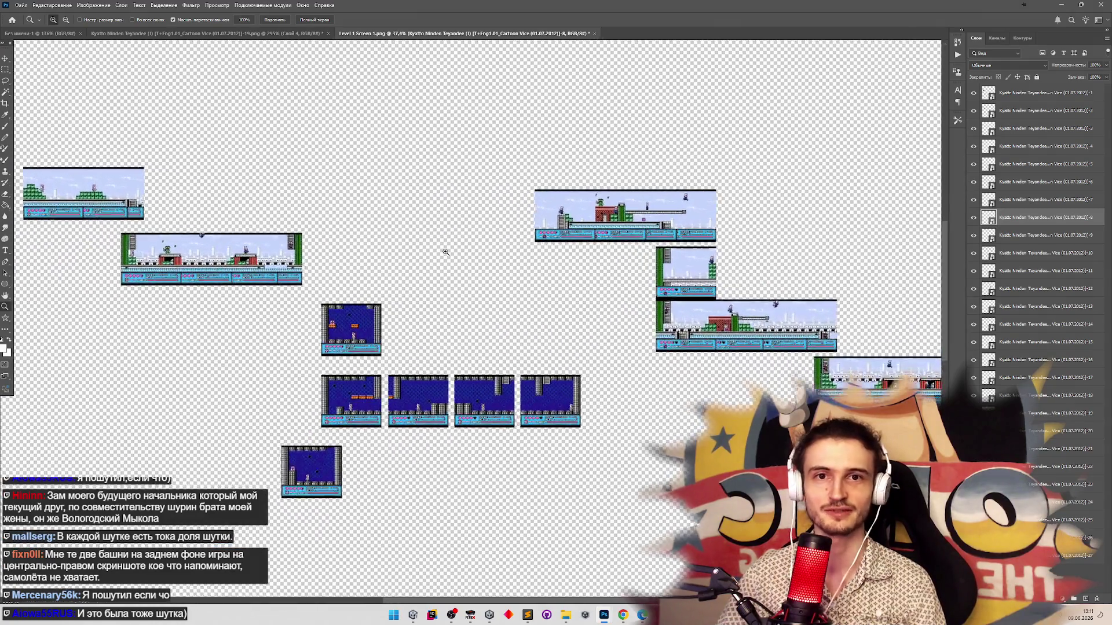
scroll(445, 252, "up", 2)
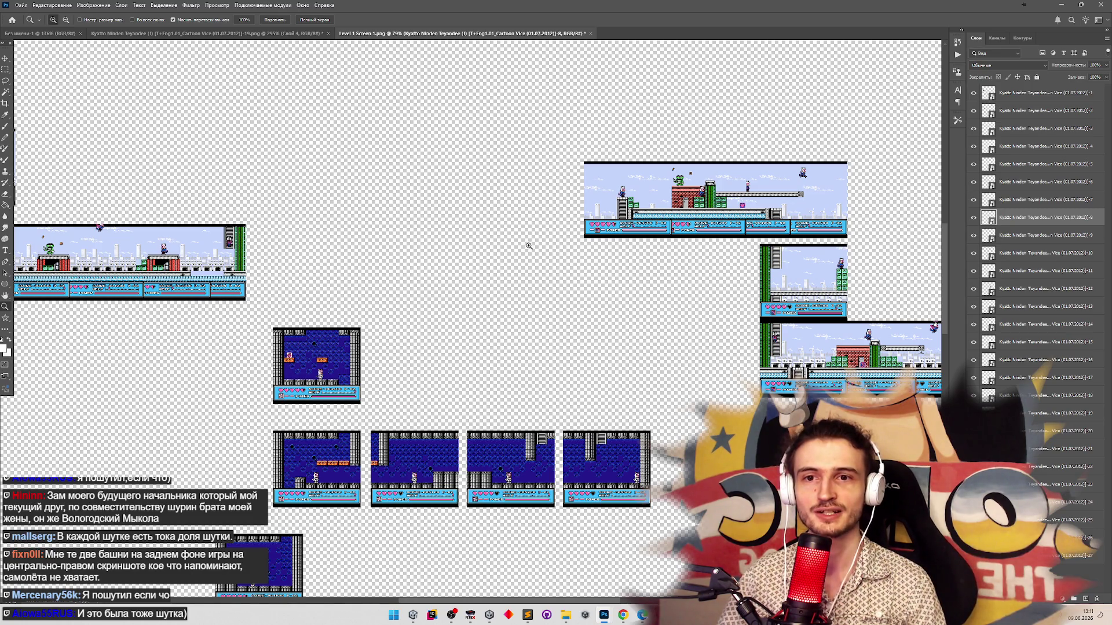
scroll(526, 243, "down", 5)
scroll(702, 290, "up", 8)
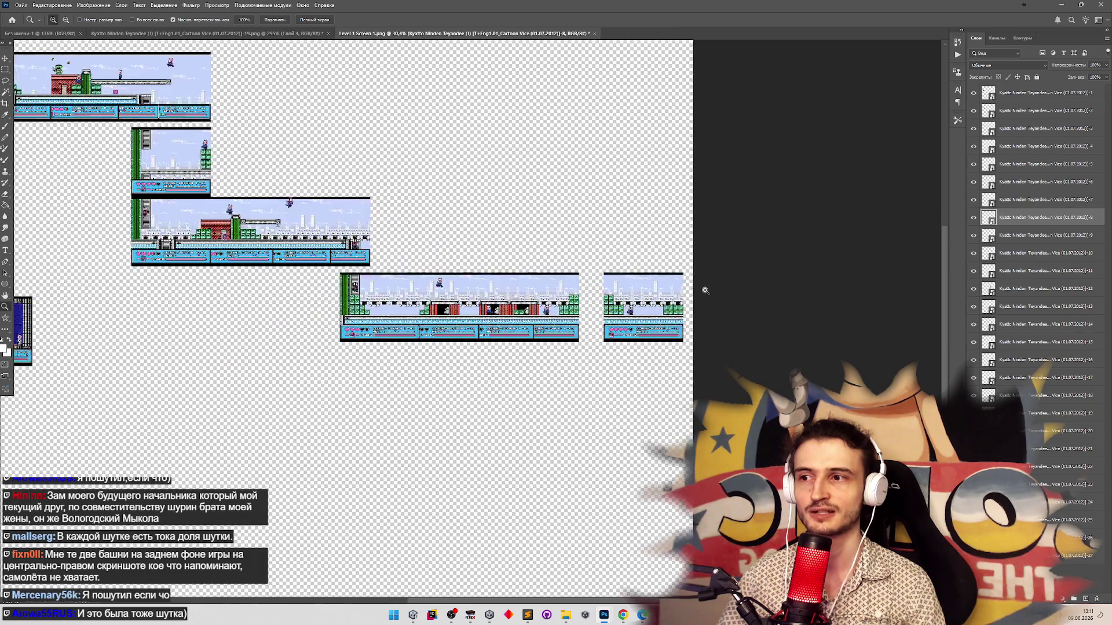
scroll(633, 290, "down", 3)
scroll(634, 290, "down", 4)
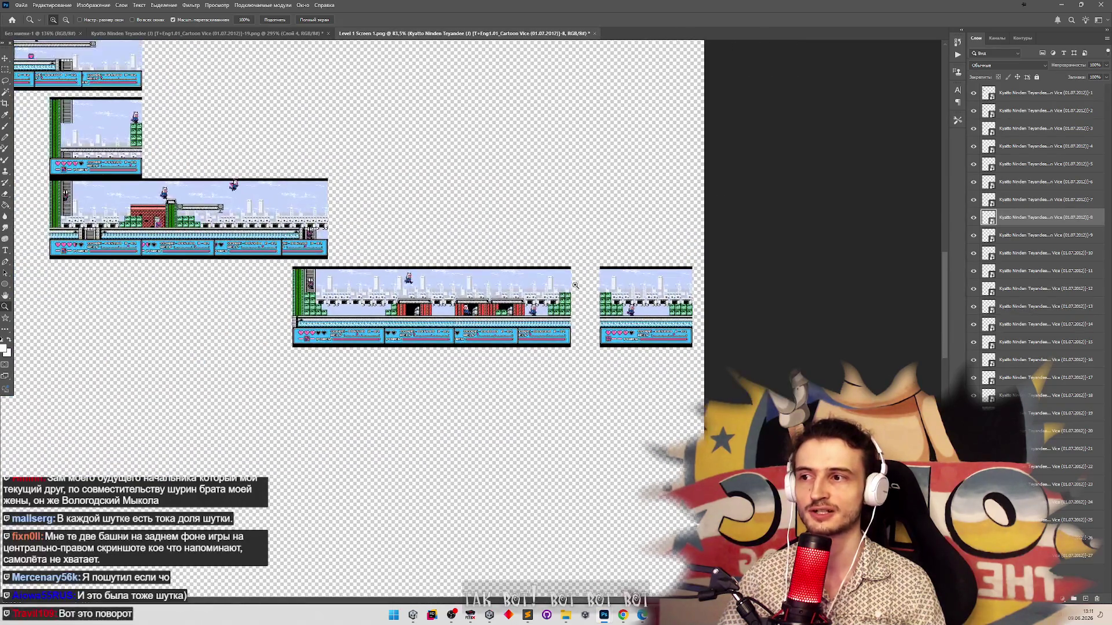
scroll(317, 198, "up", 2)
scroll(318, 199, "up", 2)
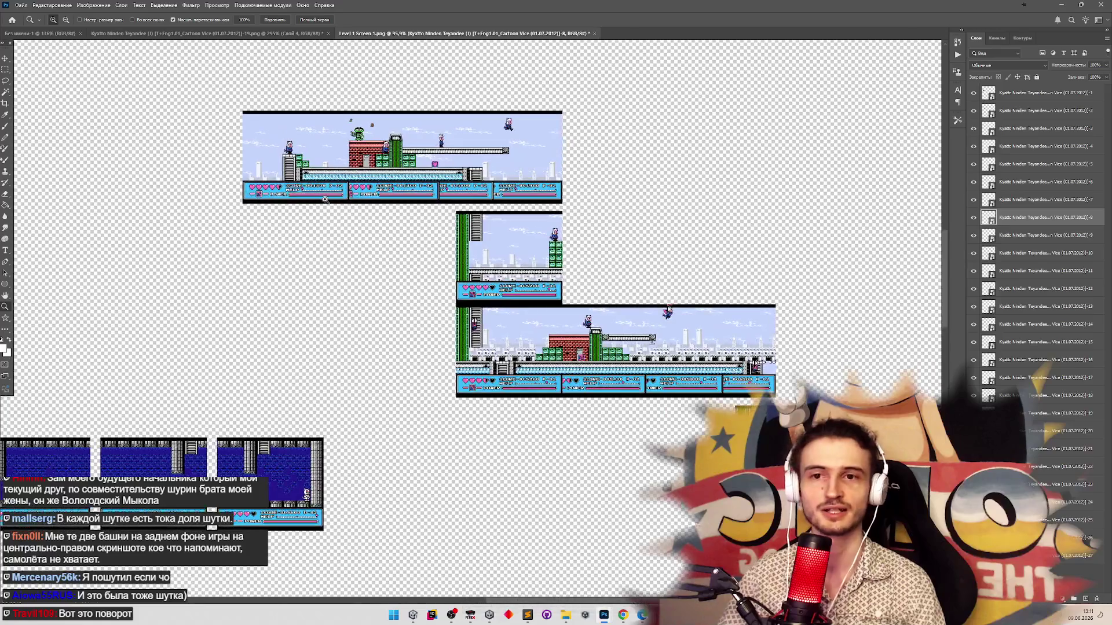
scroll(313, 194, "down", 3)
scroll(321, 189, "up", 3)
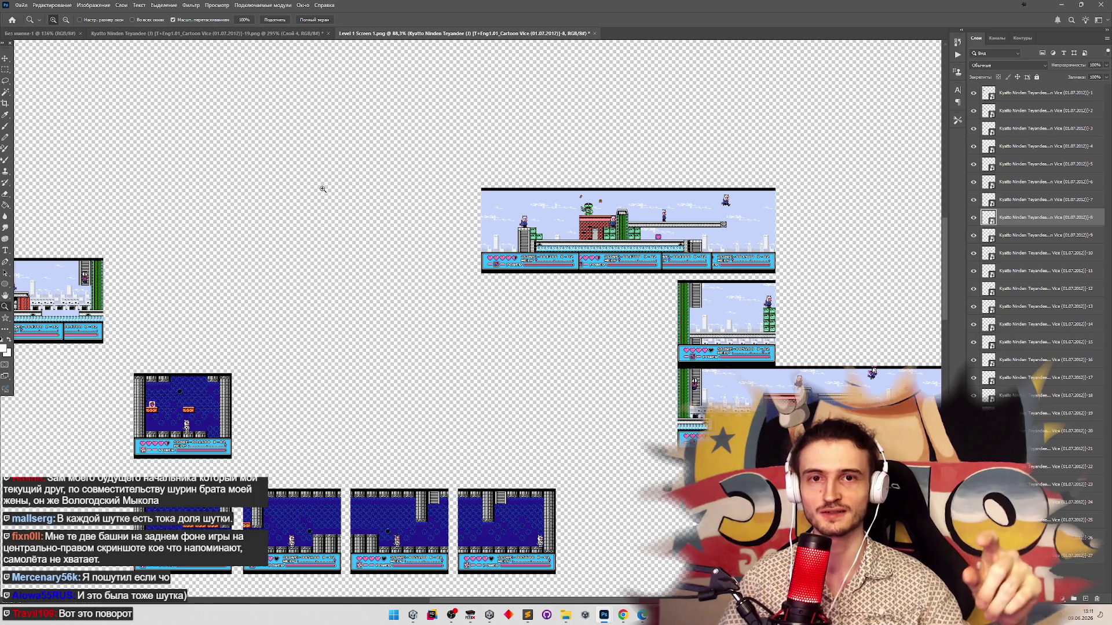
scroll(342, 179, "down", 3)
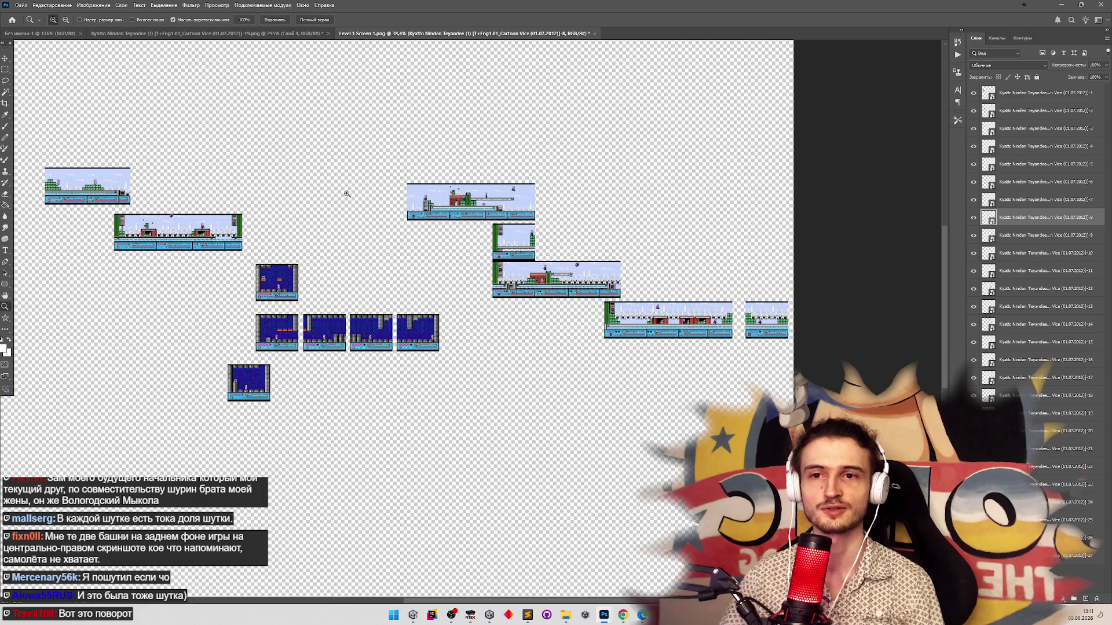
scroll(358, 194, "up", 3)
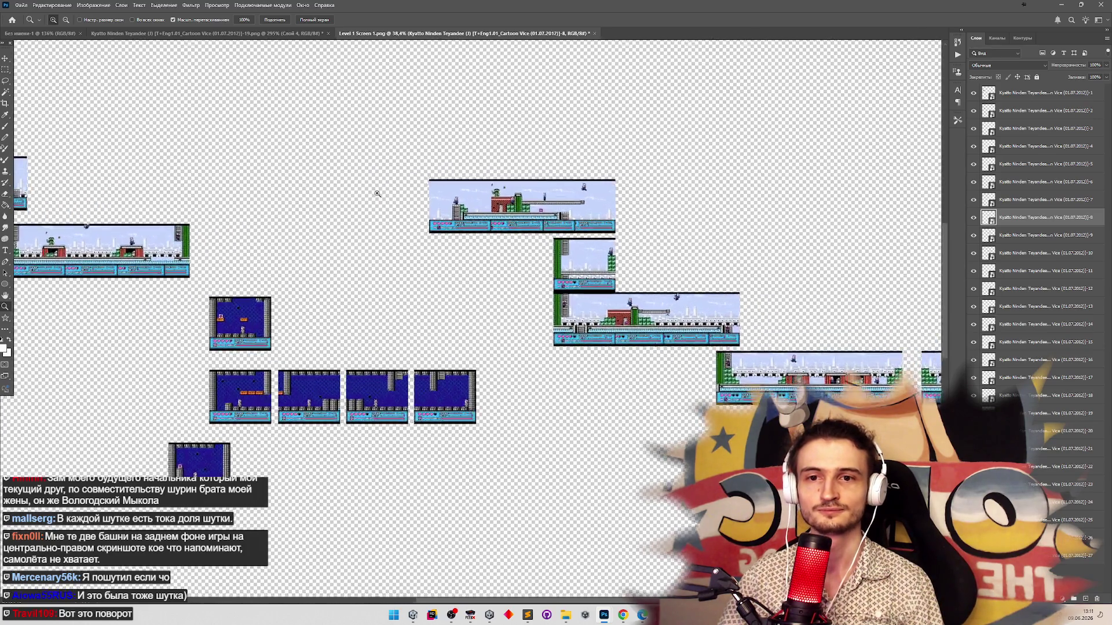
scroll(387, 197, "down", 4)
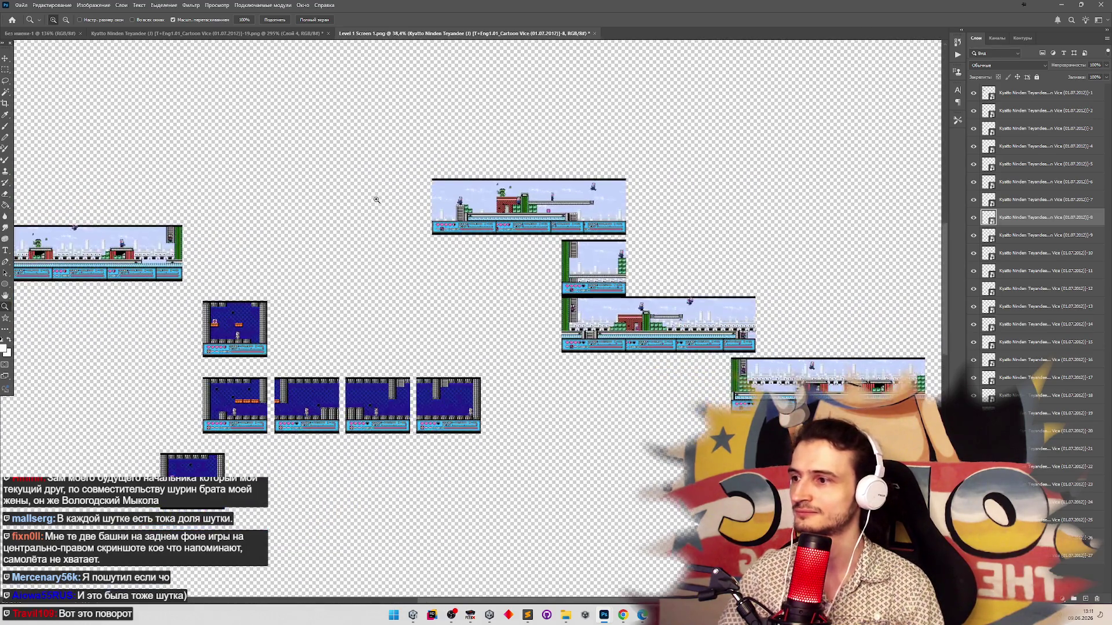
scroll(345, 206, "up", 2)
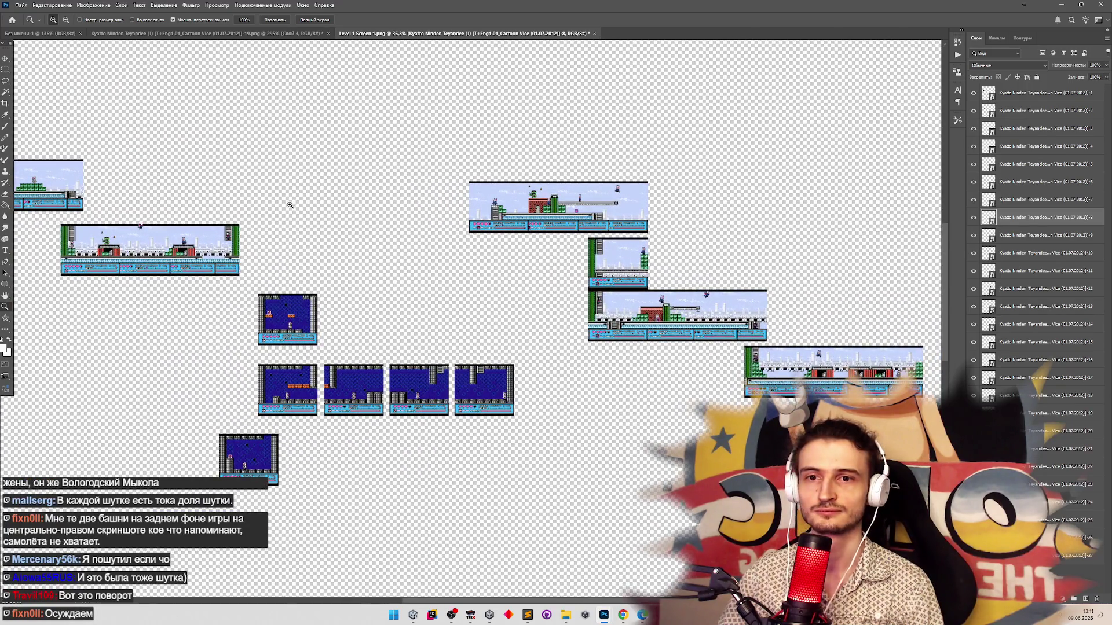
scroll(278, 207, "down", 1)
key("v")
Shift the middle-left outdoor strip about 27 px left
mouse_move(143, 214)
left_mouse_down()
mouse_move(260, 255)
mouse_move(252, 243)
mouse_move(415, 250)
mouse_move(439, 262)
mouse_move(389, 261)
mouse_move(404, 258)
left_mouse_up()
key("z")
key("v")
mouse_move(441, 186)
left_mouse_down()
mouse_move(365, 217)
mouse_move(281, 203)
mouse_move(311, 201)
left_mouse_up()
key("z")
key("v")
Move the top-left outdoor strip right and slightly down
left_click_drag(43, 131, 127, 181)
mouse_move(198, 198)
left_mouse_down()
mouse_move(432, 210)
mouse_move(415, 201)
left_mouse_up()
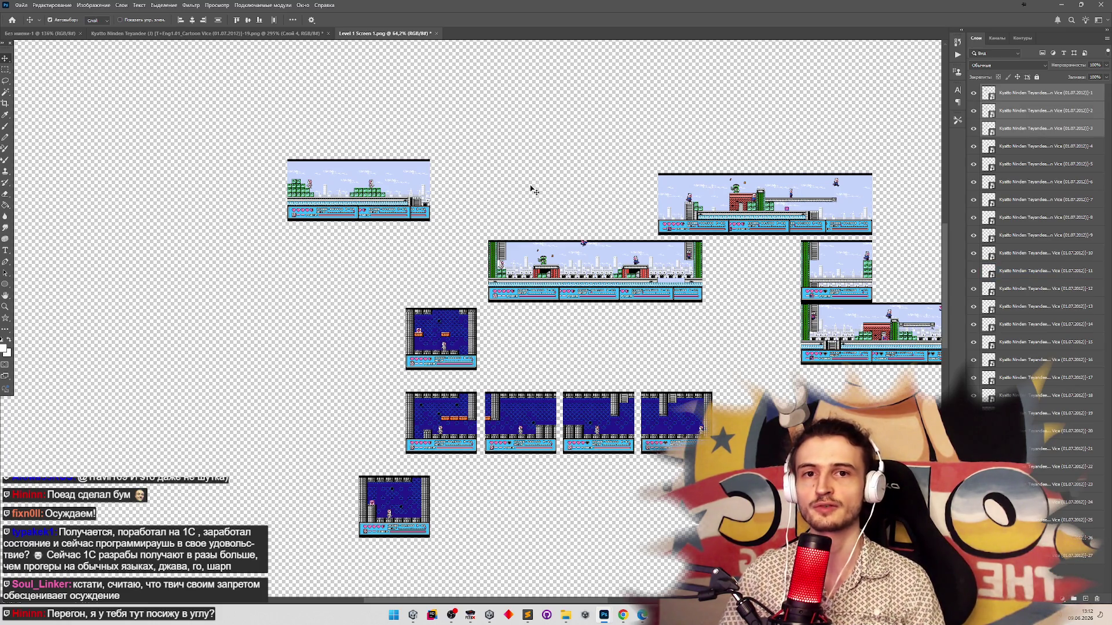
left_click_drag(265, 142, 432, 238)
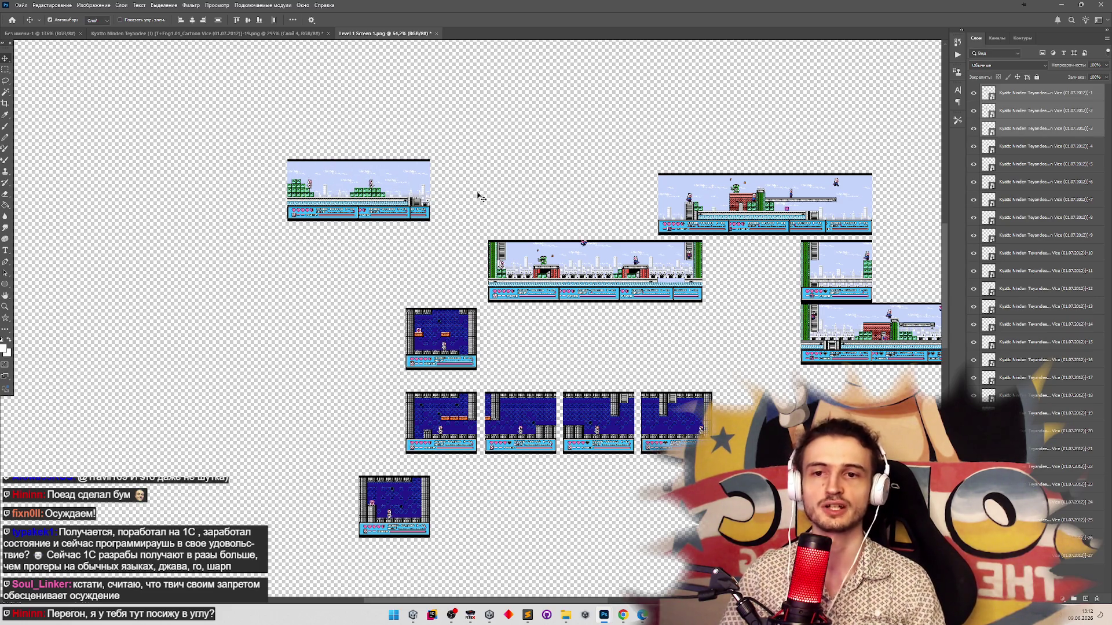
Snap the top-left outdoor screenshot level with the top-right screenshot using smart guides
left_click_drag(262, 154, 470, 215)
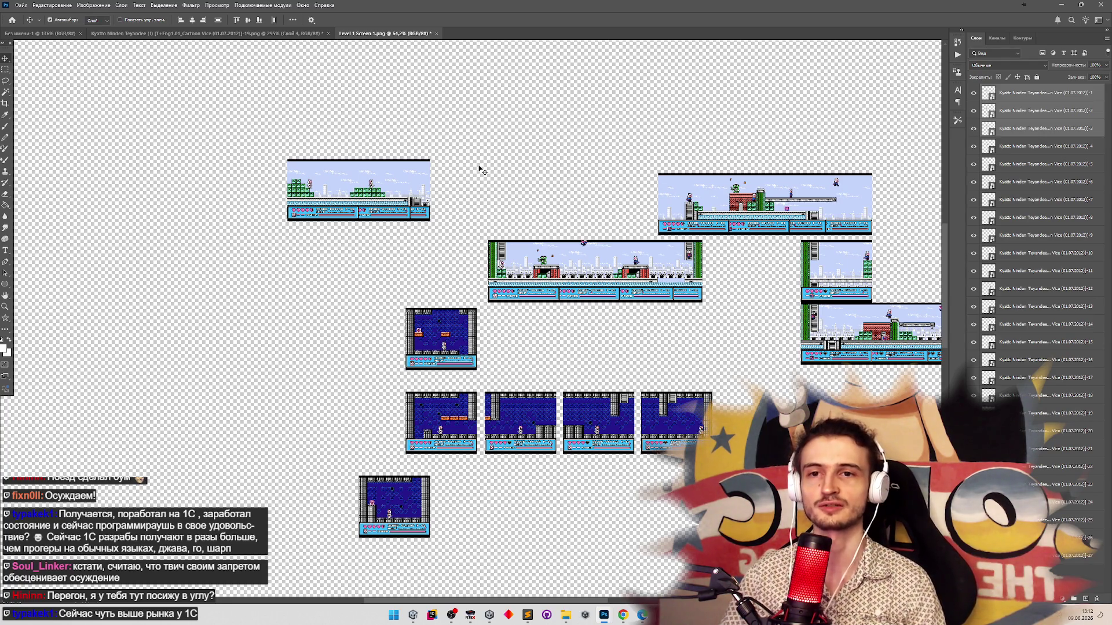
key("z")
mouse_move(440, 200)
left_mouse_down()
mouse_move(472, 201)
mouse_move(428, 200)
mouse_move(547, 206)
mouse_move(492, 213)
mouse_move(552, 214)
mouse_move(556, 226)
left_mouse_up()
key("v")
key("z")
key("v")
key("z")
left_click_drag(608, 197, 579, 195)
key("v")
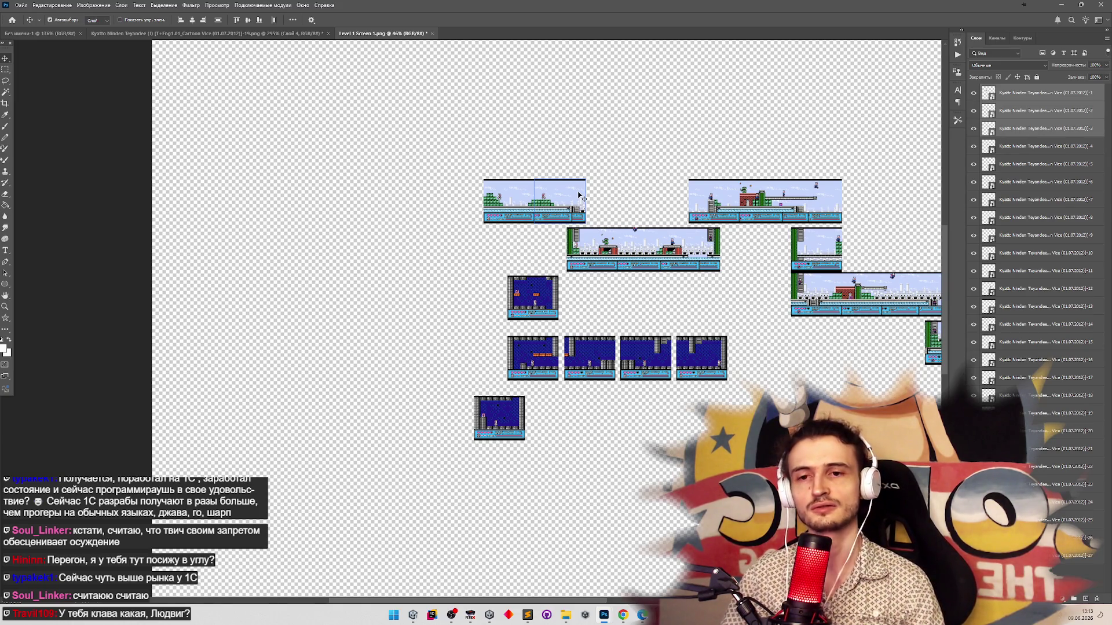
Shift the blue indoor screenshots down-left, then marquee the areas around the blue screens
mouse_move(430, 456)
left_mouse_down()
mouse_move(747, 303)
mouse_move(752, 273)
left_mouse_up()
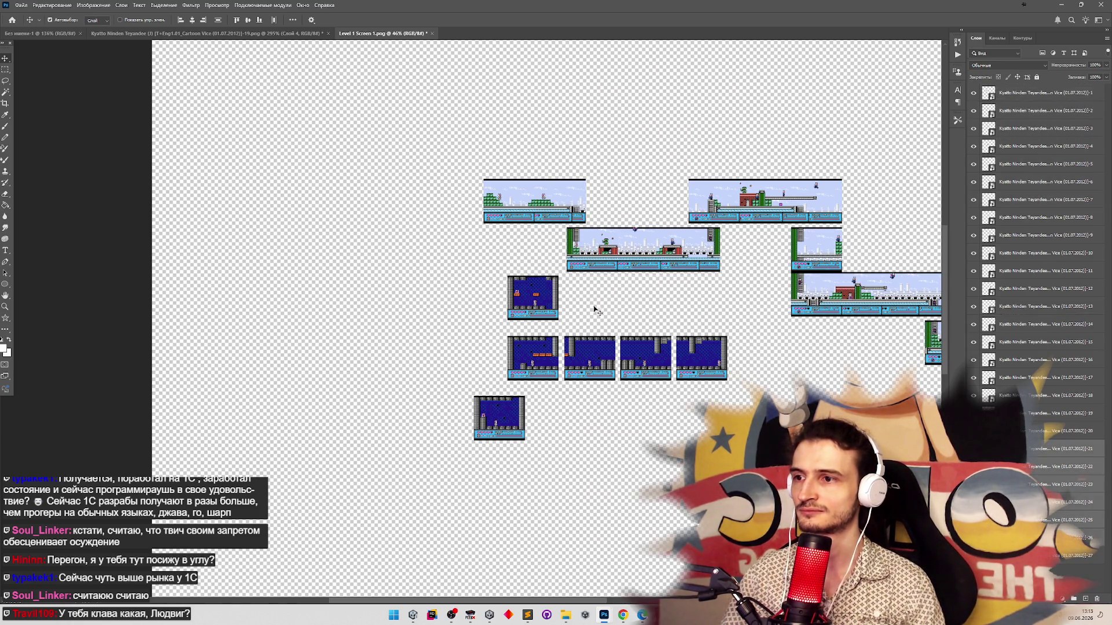
left_click_drag(541, 303, 528, 355)
left_click(7, 72)
mouse_move(483, 323)
left_mouse_down()
mouse_move(549, 347)
mouse_move(550, 375)
left_mouse_up()
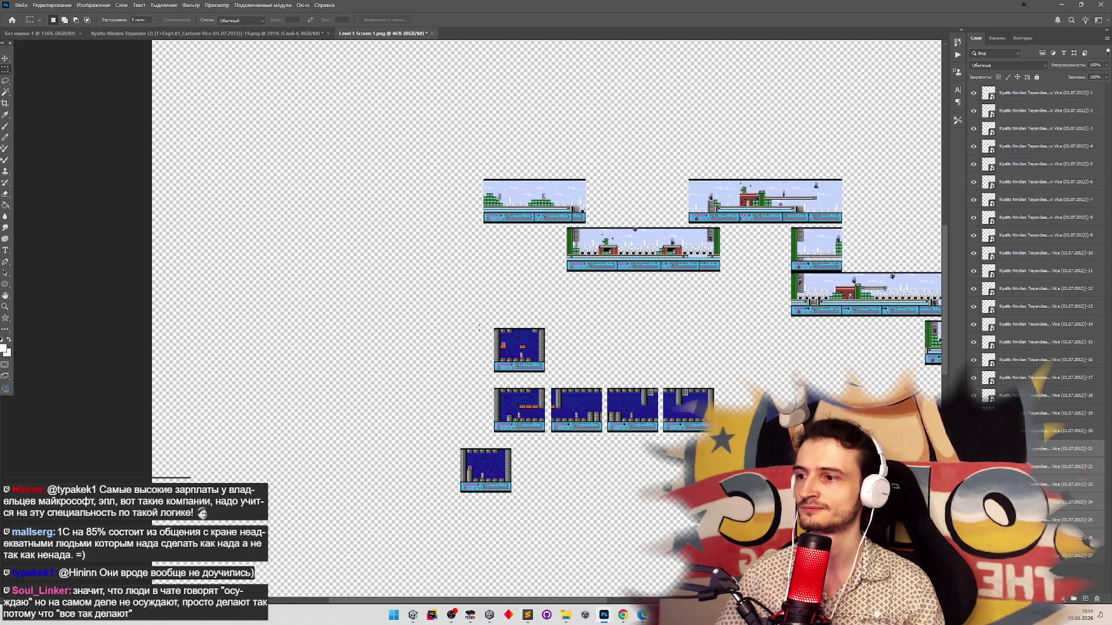
mouse_move(440, 320)
left_mouse_down()
mouse_move(675, 498)
mouse_move(780, 511)
left_mouse_up()
Clear the selection, marquee the upper blue screen, and zoom out to see more of the map
key("ctrl+d")
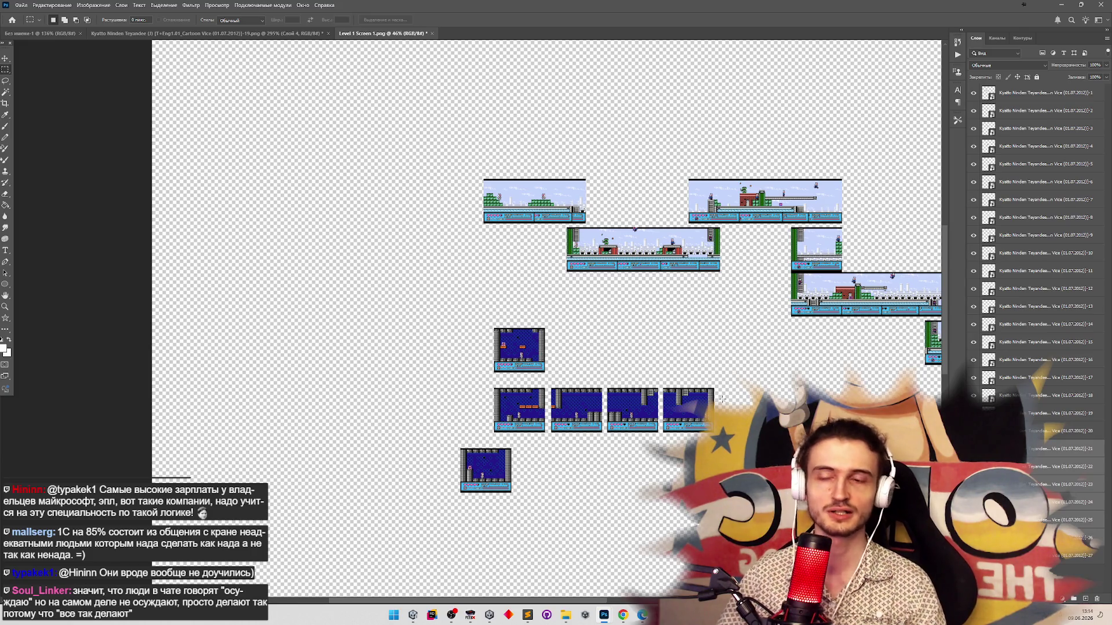
left_click_drag(468, 318, 565, 380)
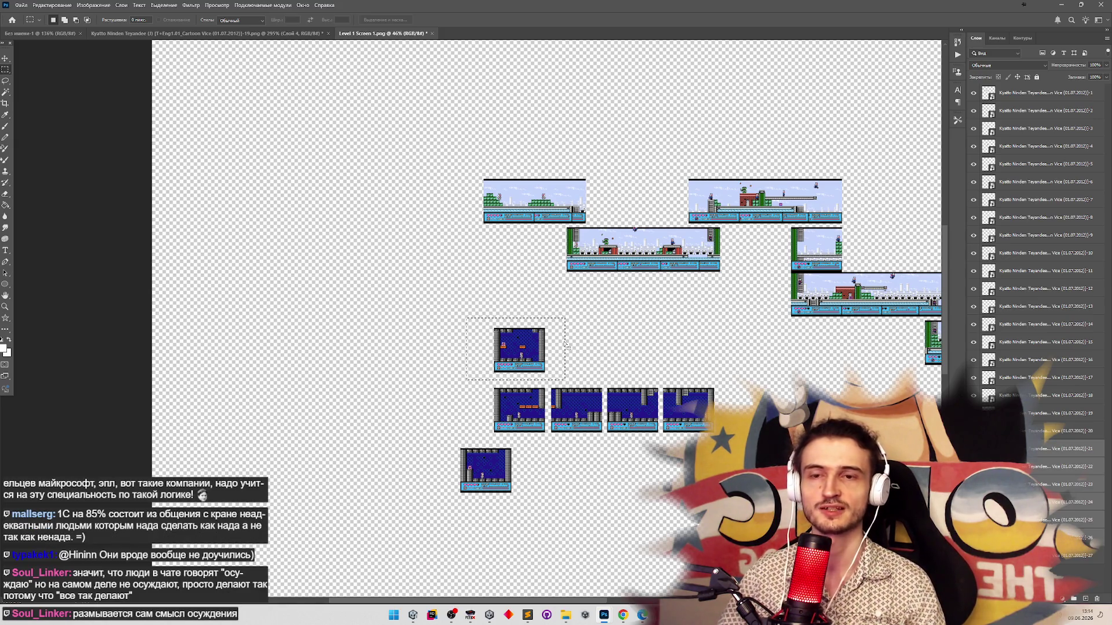
key("v")
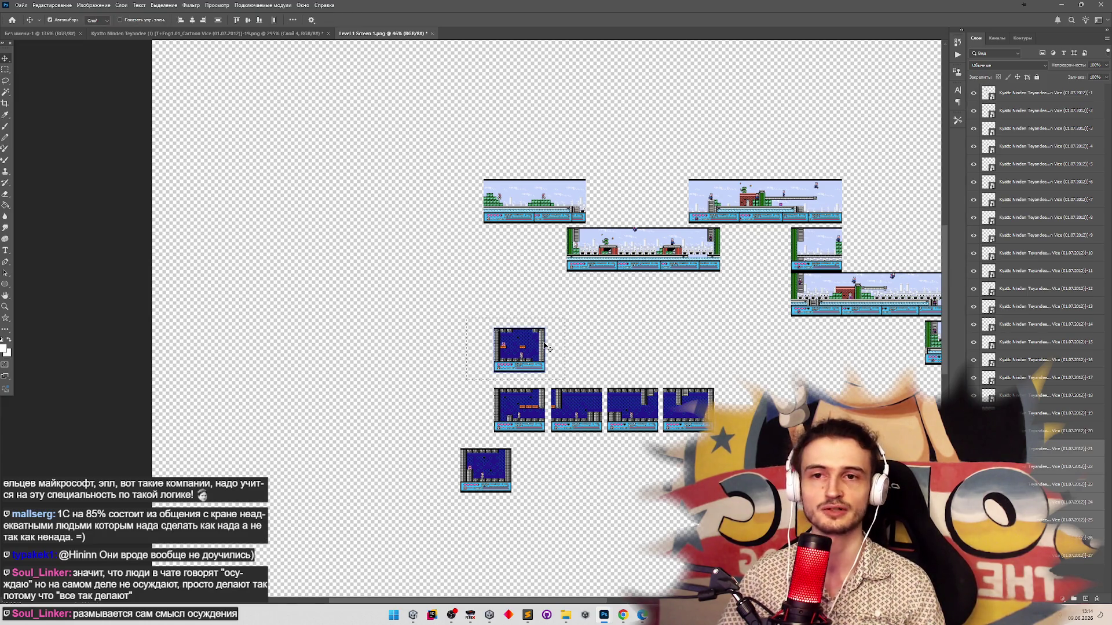
key("z")
mouse_move(548, 355)
left_mouse_down()
mouse_move(539, 356)
mouse_move(558, 358)
left_mouse_up()
key("v")
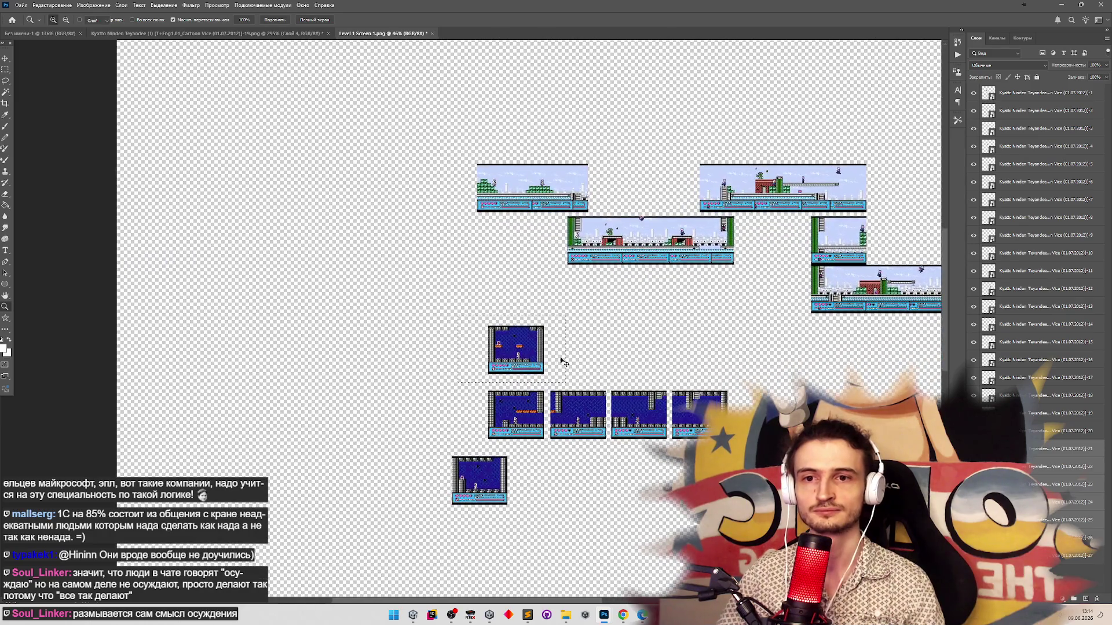
scroll(550, 405, "down", 2)
scroll(562, 440, "up", 3)
key("v")
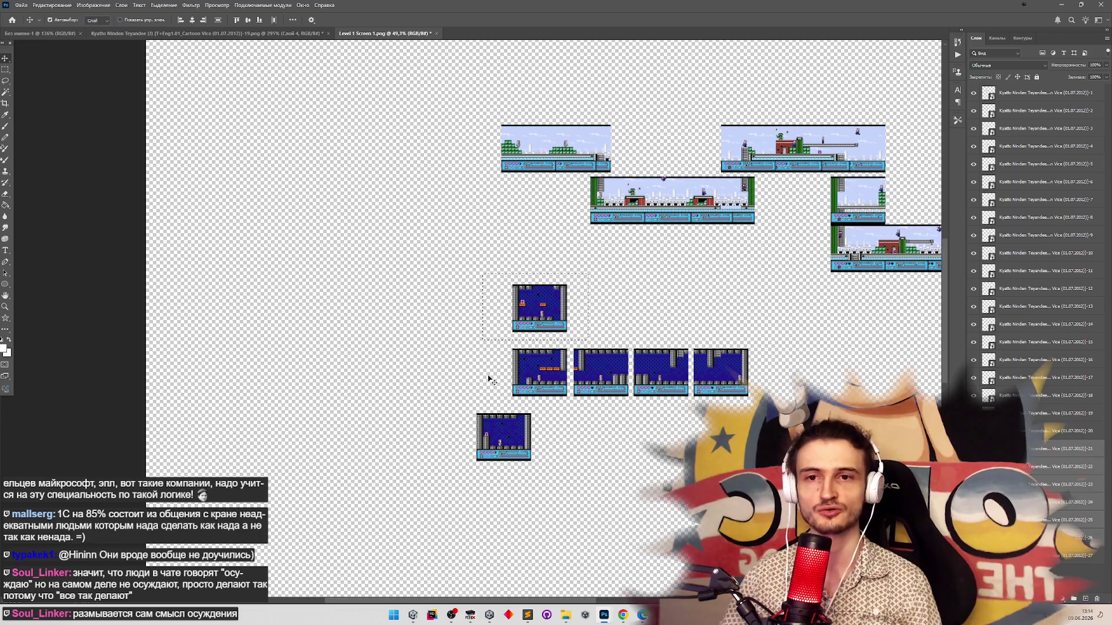
Draw a rectangular marquee around all the blue screens and zoom out to the whole document
key("m")
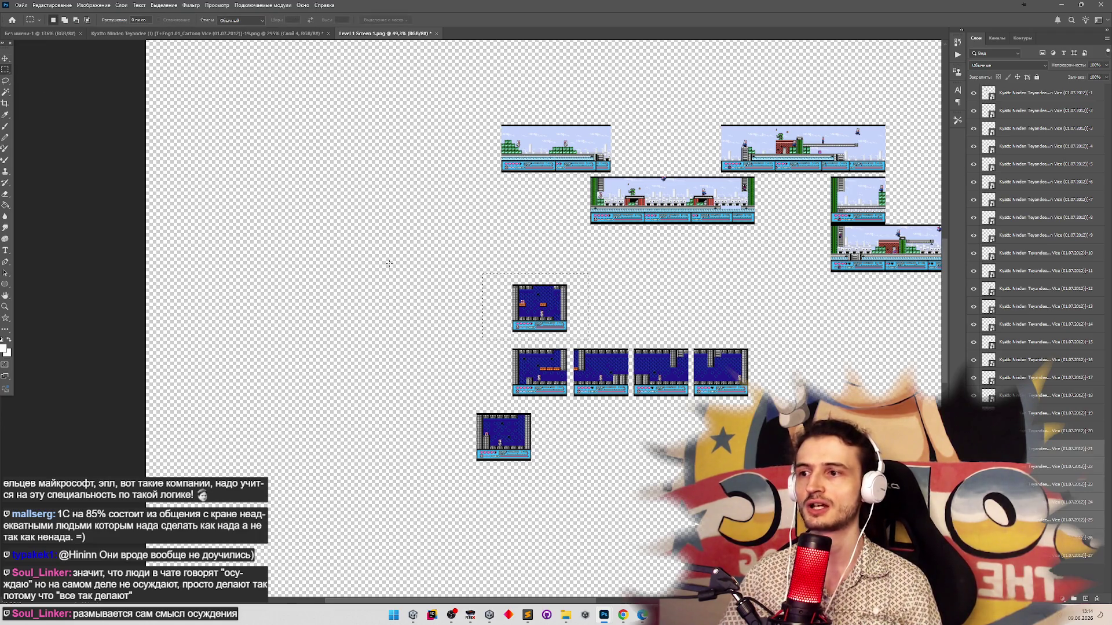
mouse_move(455, 299)
left_mouse_down()
mouse_move(472, 277)
mouse_move(750, 509)
left_mouse_up()
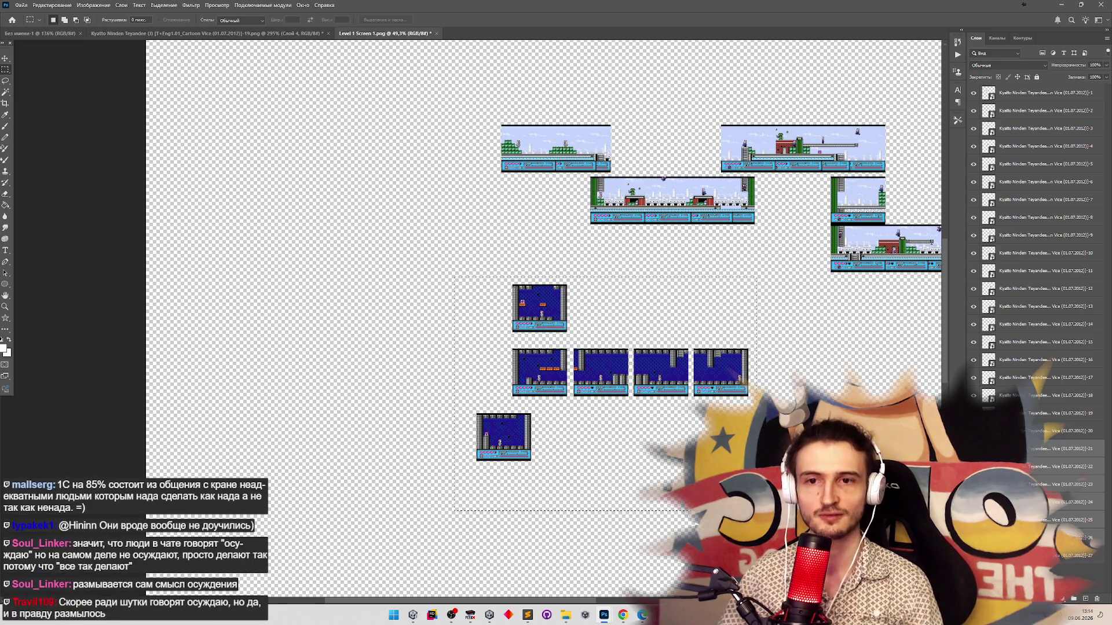
key("z")
left_click(591, 410, "alt")
scroll(666, 425, "up", 10)
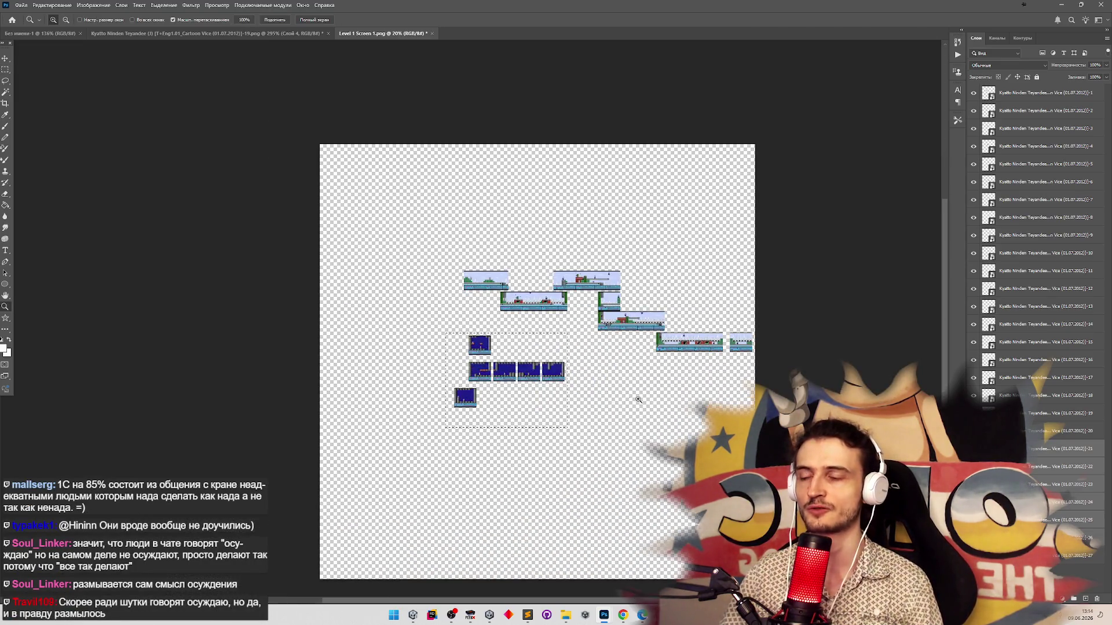
Reposition the marquee over the blue screens and drag their pixels down-right, then slightly left
key("m")
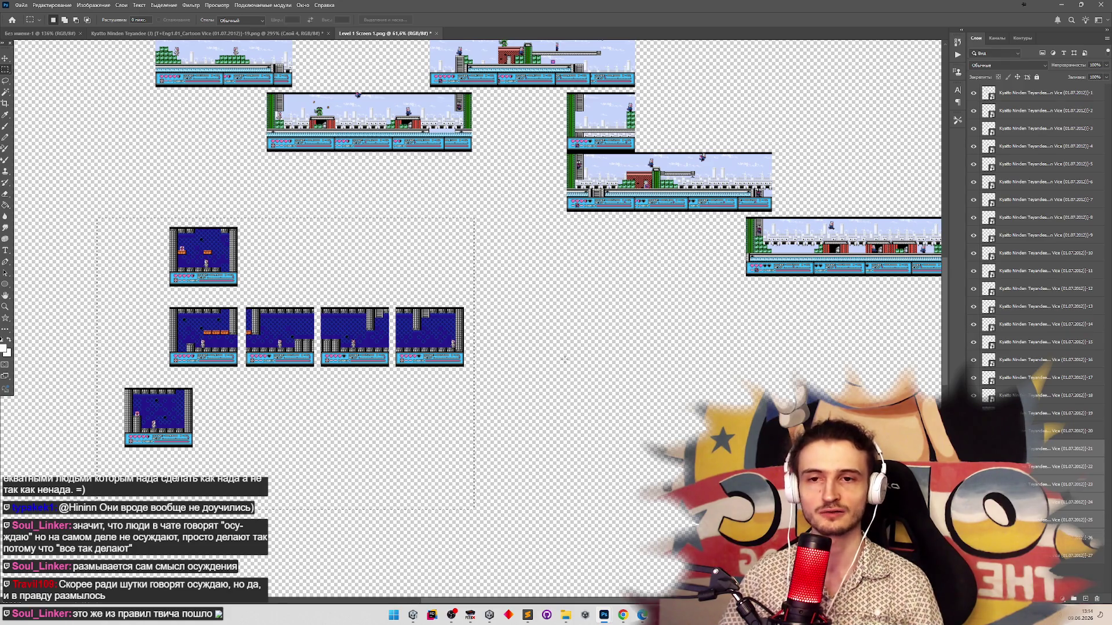
mouse_move(419, 331)
left_mouse_down()
mouse_move(462, 403)
mouse_move(426, 313)
left_mouse_up()
key("v")
mouse_move(310, 335)
left_mouse_down()
mouse_move(313, 355)
mouse_move(391, 416)
mouse_move(409, 400)
left_mouse_up()
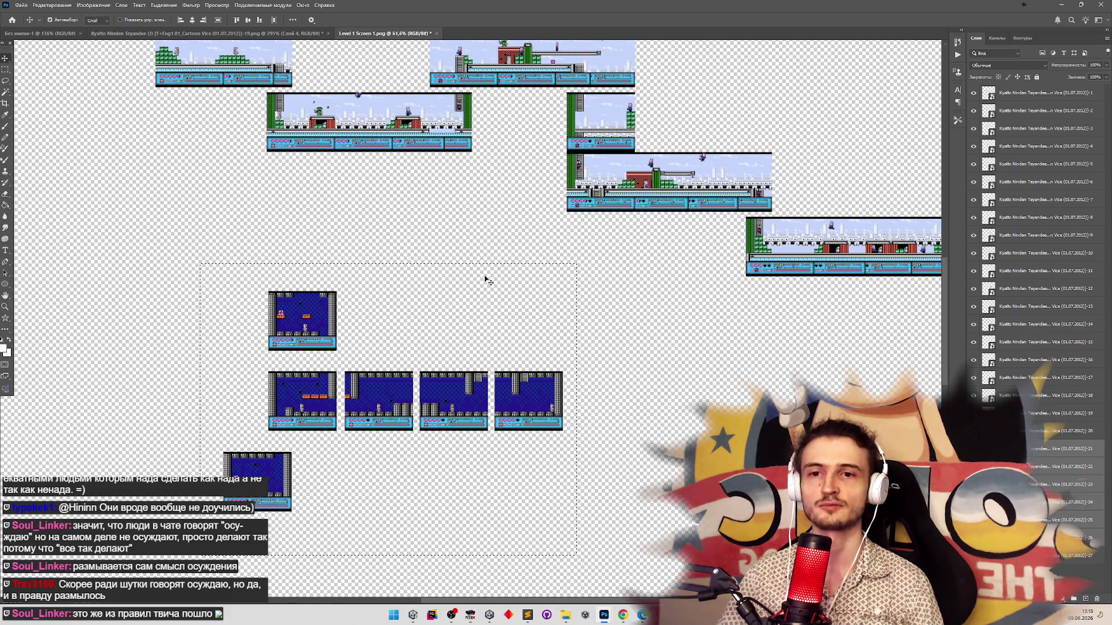
left_click_drag(409, 398, 379, 420)
key("m")
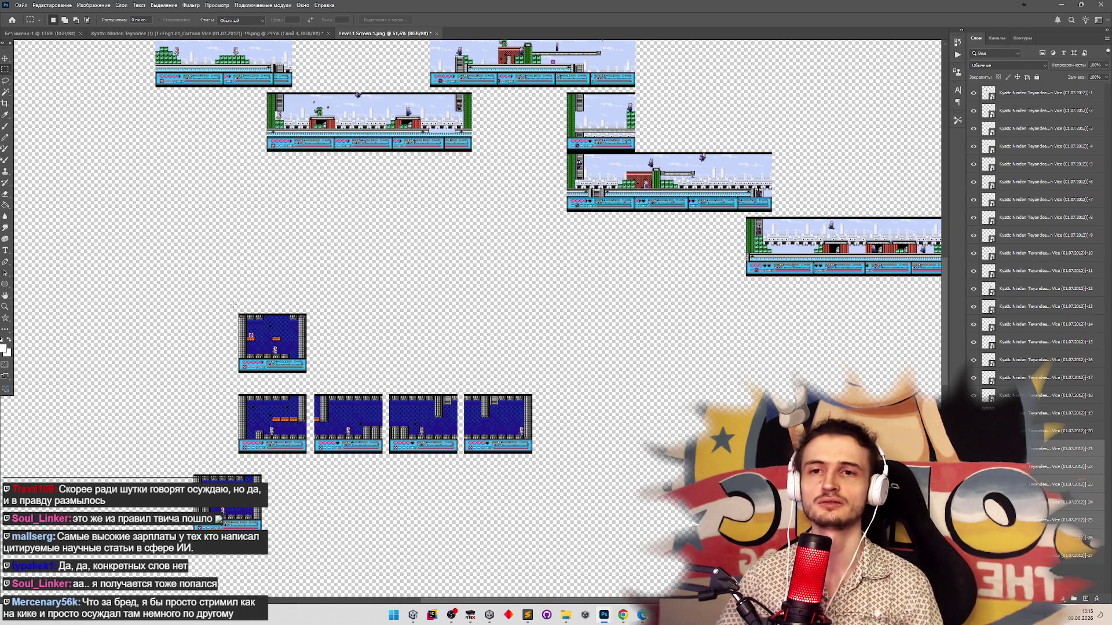
Move the blue screens up and to the right, undoing a misplaced move along the way
left_click_drag(217, 286, 314, 377)
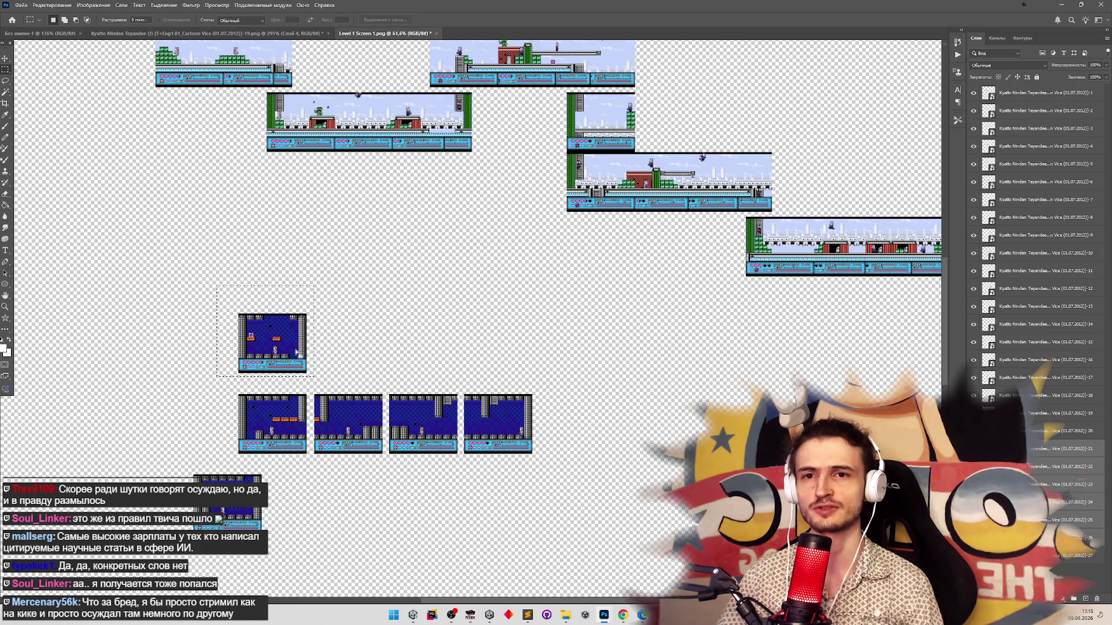
key("v")
left_click_drag(296, 353, 327, 345)
left_click(6, 69)
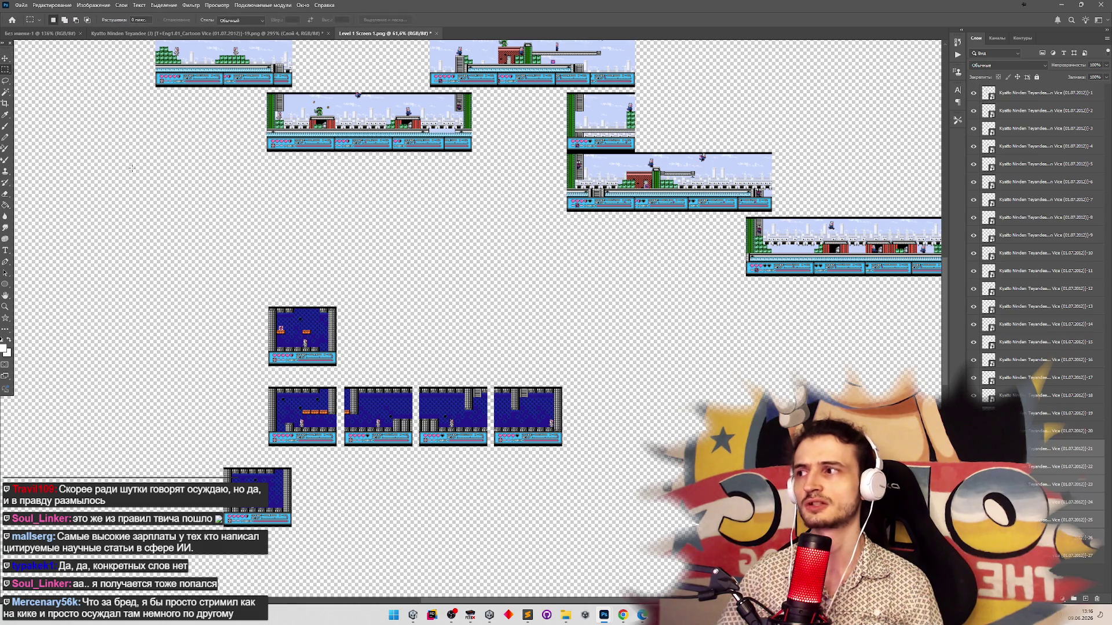
mouse_move(239, 298)
left_mouse_down()
mouse_move(341, 334)
mouse_move(354, 369)
mouse_move(425, 322)
left_mouse_up()
key("v")
key("ctrl+z")
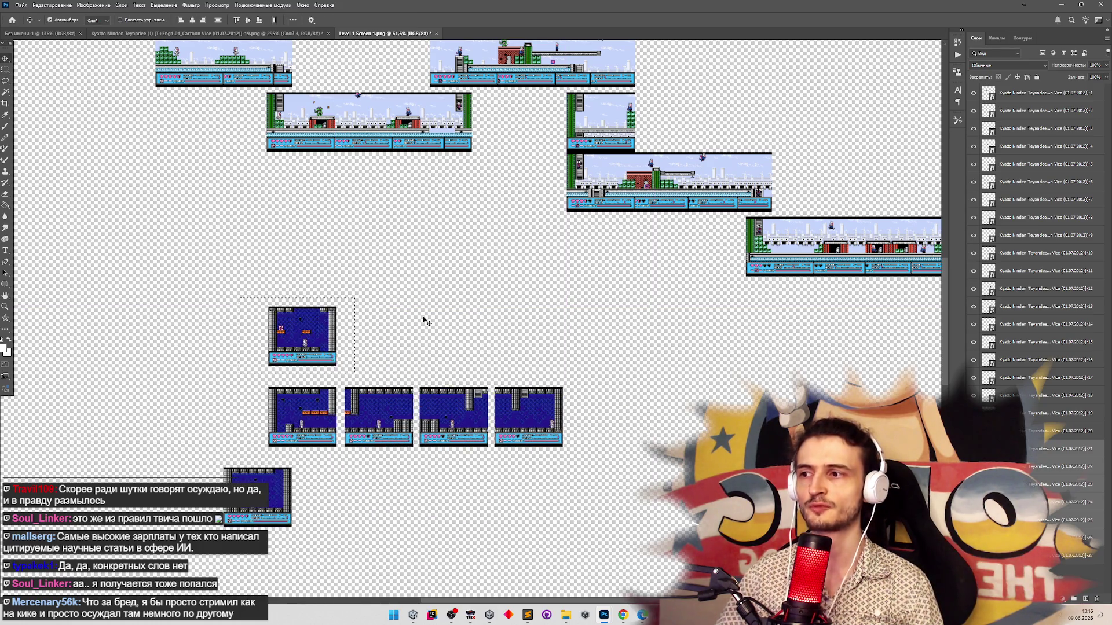
key("ctrl+shift+s")
key("Escape")
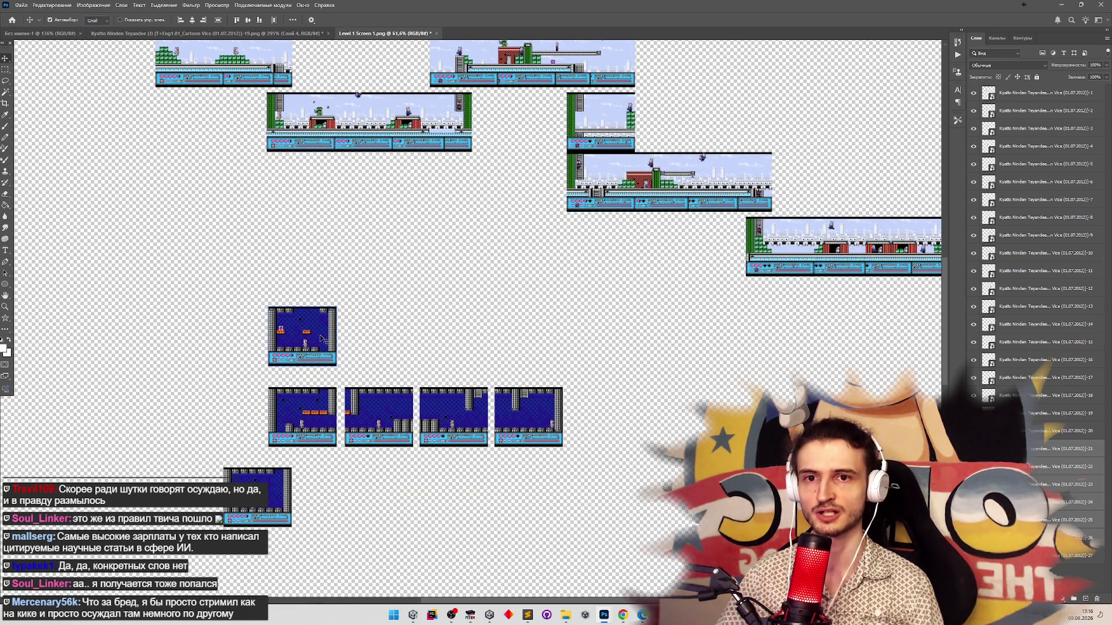
key("ctrl")
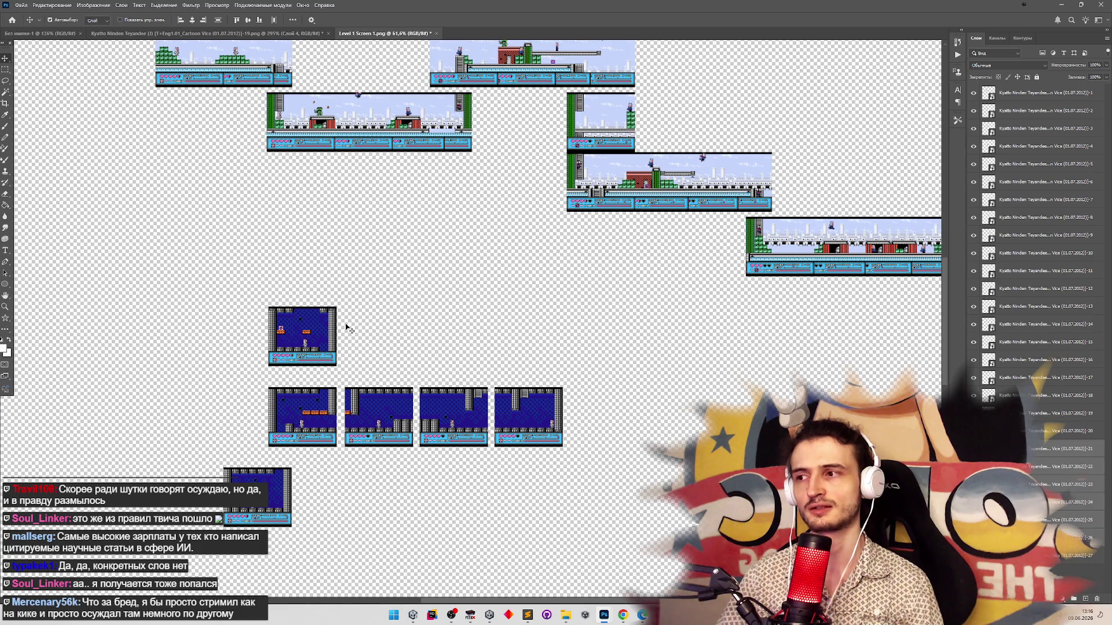
mouse_move(331, 332)
left_mouse_down()
mouse_move(388, 291)
mouse_move(410, 298)
mouse_move(389, 312)
left_mouse_up()
key("m")
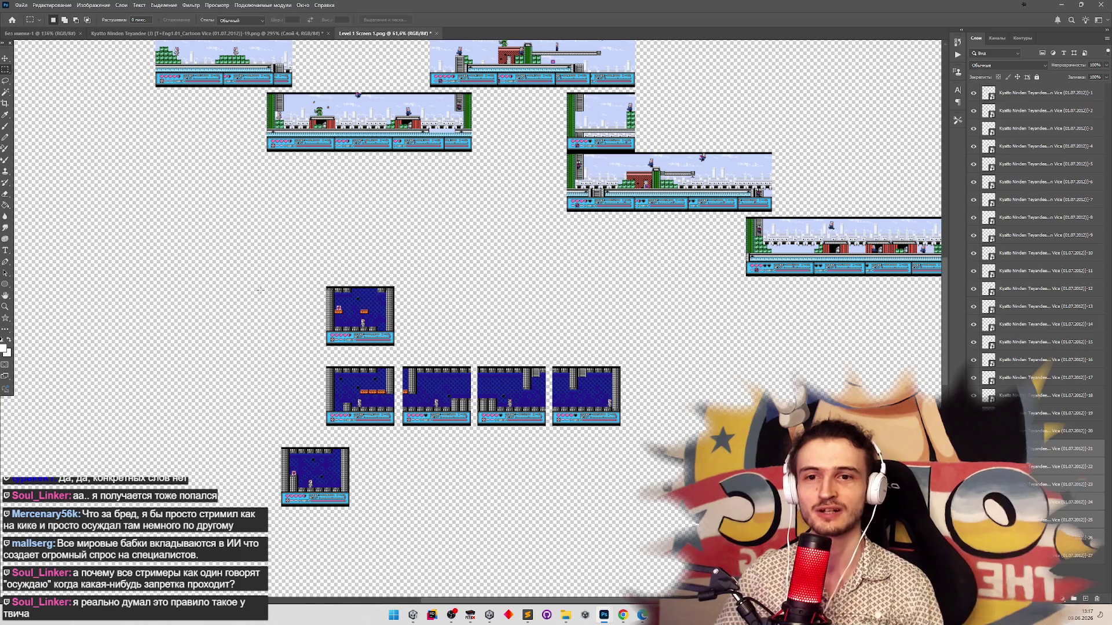
Cancel a rightward shift and instead move the blue screen group up and left
key("v")
mouse_move(298, 278)
left_mouse_down()
mouse_move(571, 283)
mouse_move(530, 290)
left_mouse_up()
key("ctrl+z")
key("z")
scroll(613, 278, "down", 3)
scroll(640, 276, "up", 2)
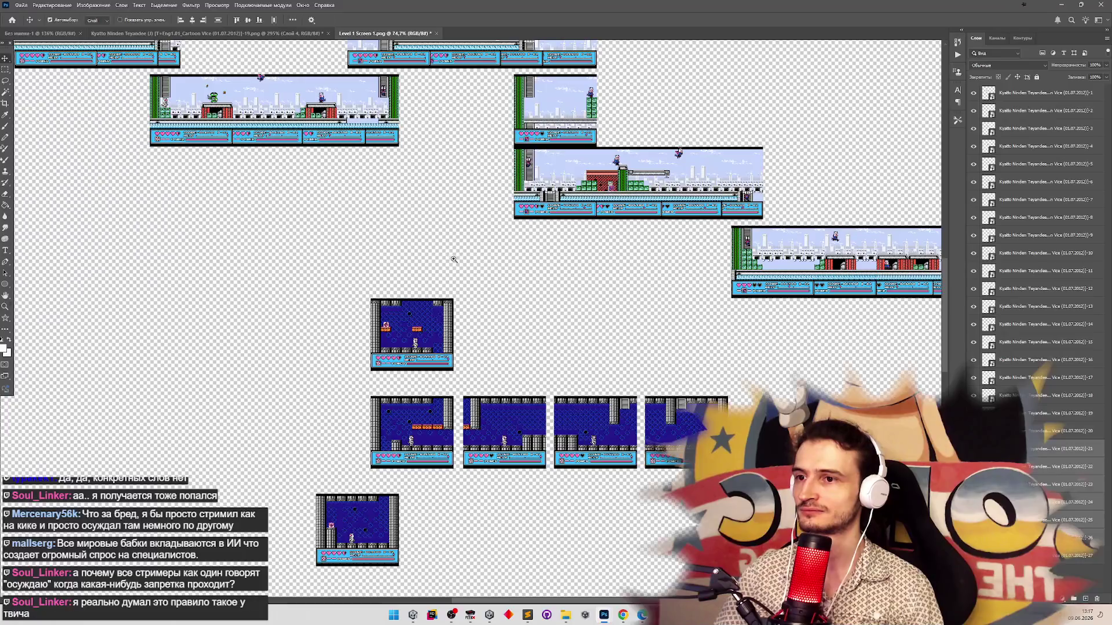
scroll(552, 278, "down", 1)
scroll(556, 277, "up", 3)
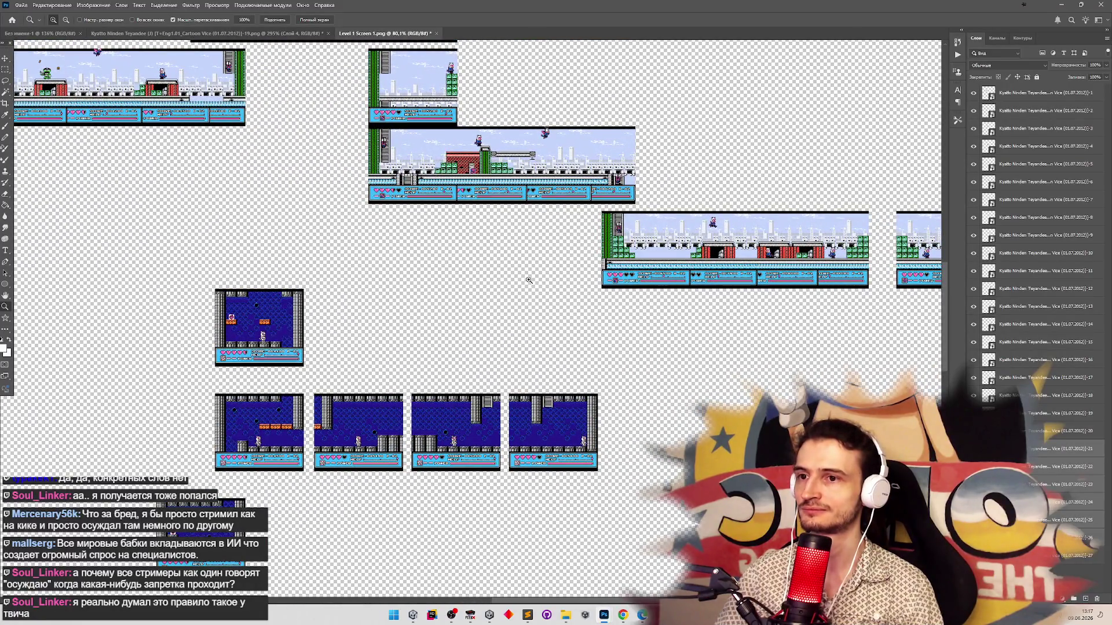
scroll(521, 280, "down", 3)
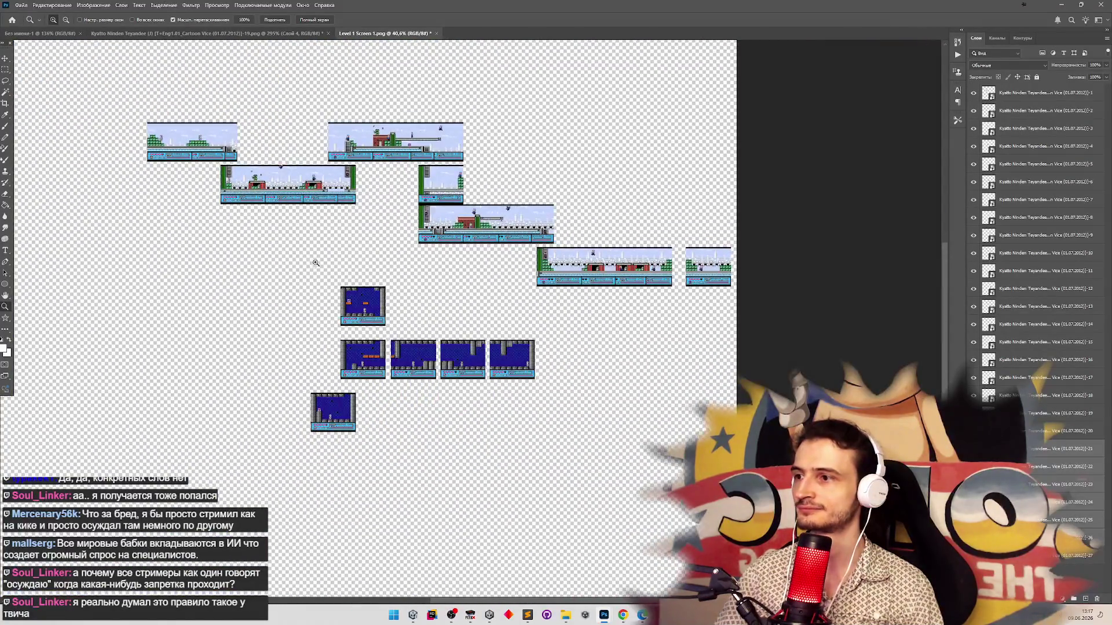
scroll(316, 262, "up", 2)
key("v")
scroll(396, 330, "down", 3)
scroll(397, 334, "up", 3)
mouse_move(397, 334)
left_mouse_down()
mouse_move(253, 263)
mouse_move(261, 251)
left_mouse_up()
Zoom in, settle the group slightly right, and move the single blue screen up and right
key("z")
left_click(328, 175)
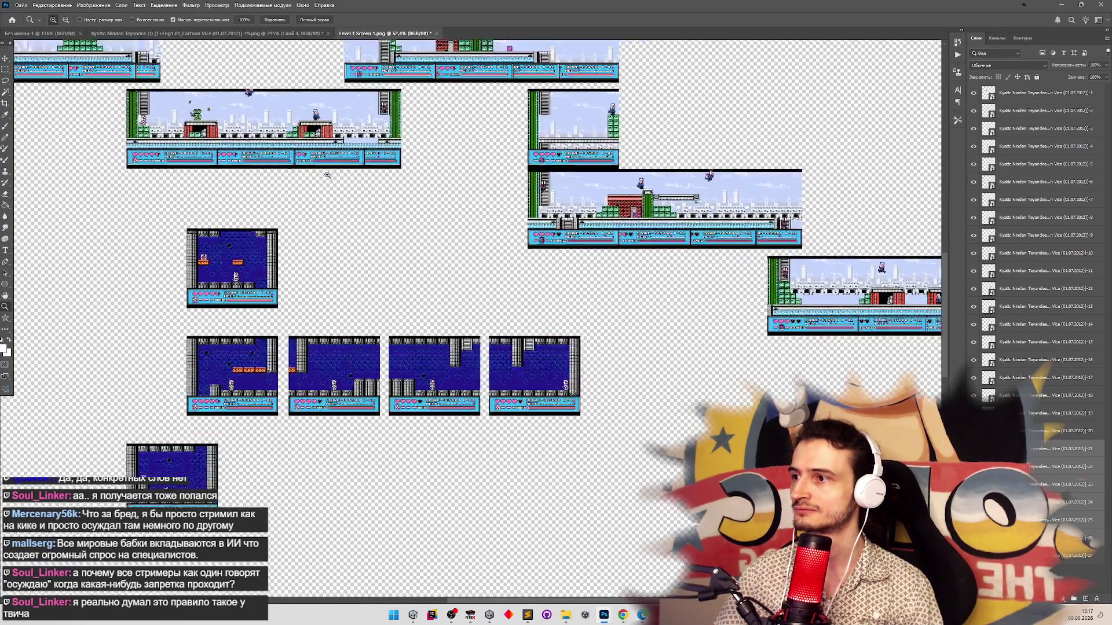
left_click(328, 175)
key("m")
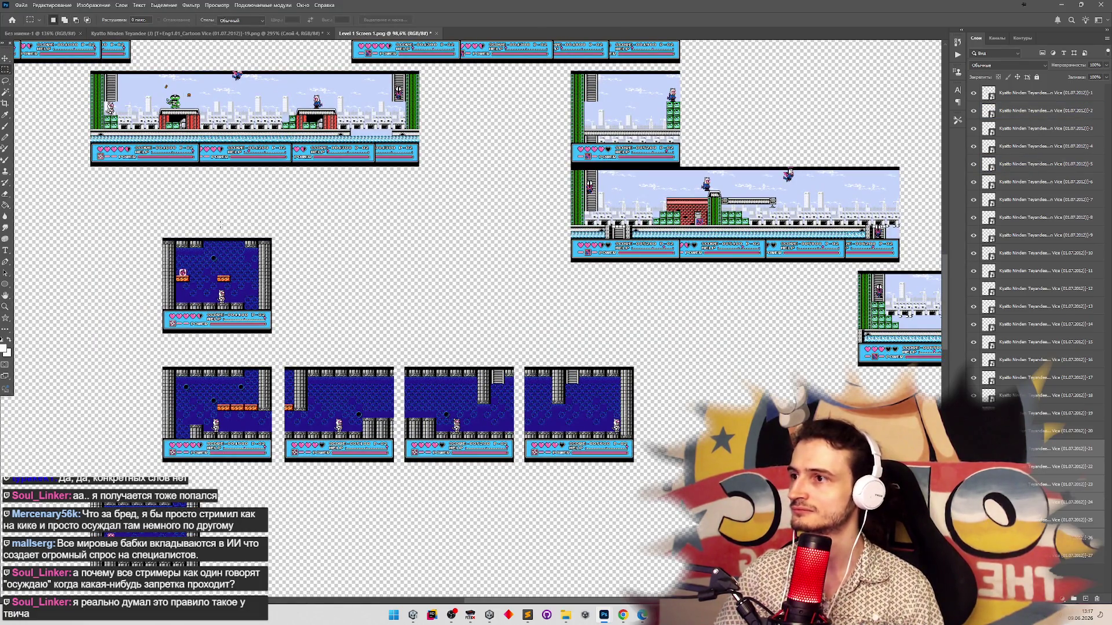
key("v")
left_click_drag(622, 351, 635, 344)
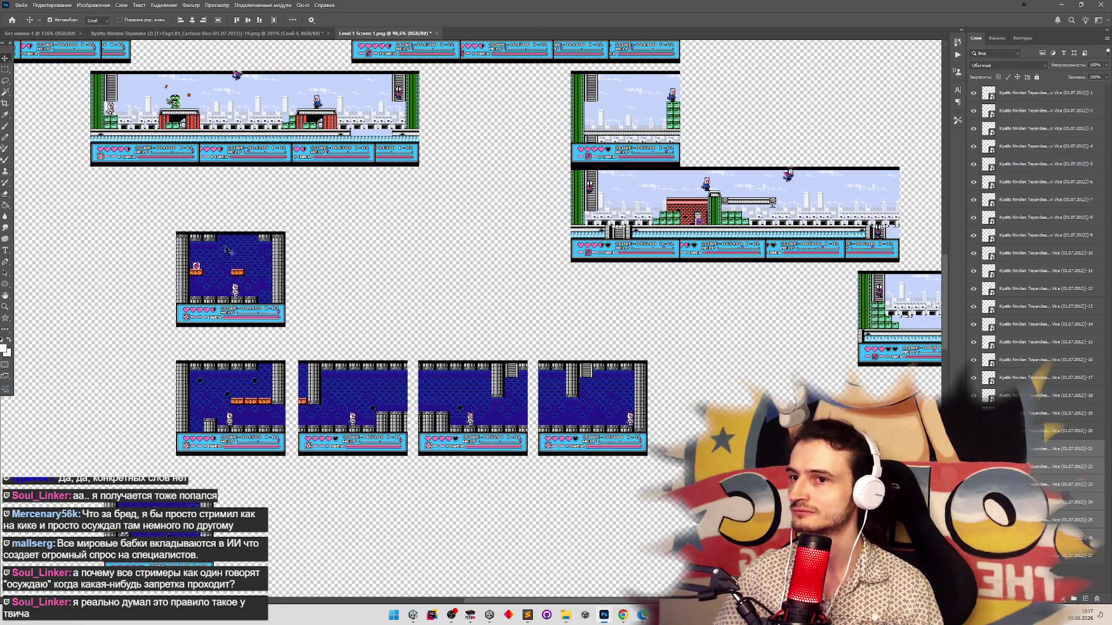
mouse_move(259, 292)
left_mouse_down()
mouse_move(391, 254)
mouse_move(388, 238)
left_mouse_up()
Bring a lower blue screen up beneath the single screen so the pair joins edge to edge
scroll(355, 302, "down", 3)
scroll(342, 305, "up", 2)
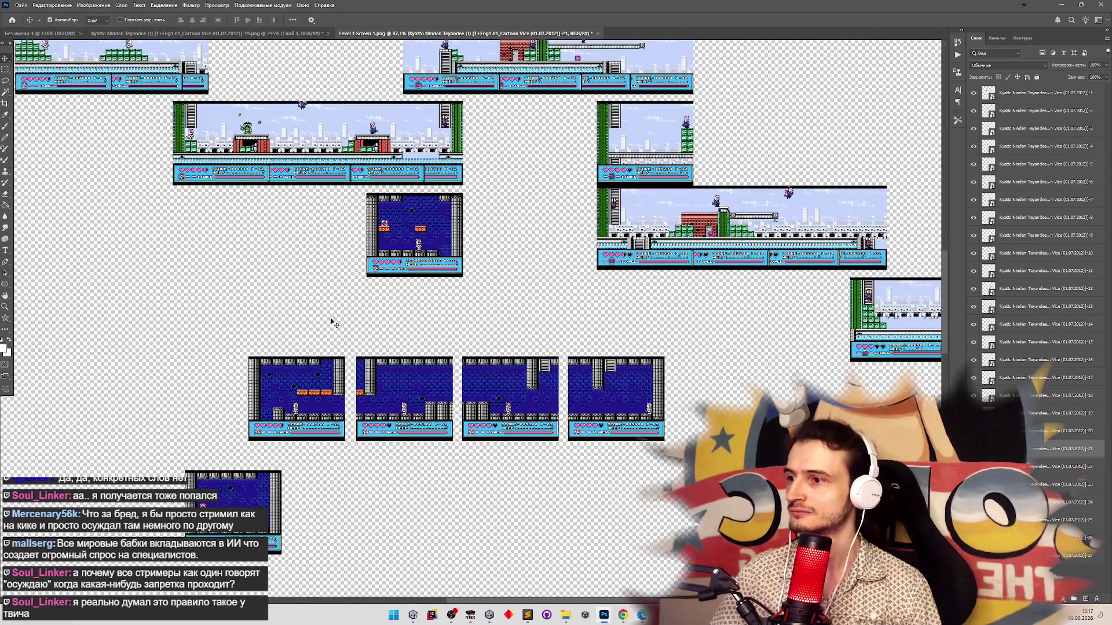
scroll(333, 322, "down", 2)
scroll(330, 349, "up", 1)
mouse_move(322, 376)
left_mouse_down()
mouse_move(366, 352)
mouse_move(382, 321)
mouse_move(312, 321)
mouse_move(407, 315)
mouse_move(416, 325)
left_mouse_up()
mouse_move(395, 403)
left_mouse_down()
mouse_move(400, 443)
mouse_move(512, 358)
mouse_move(520, 332)
mouse_move(449, 317)
left_mouse_up()
key("ctrl+z")
key("ctrl+z")
key("ctrl+z")
key("z")
left_click(483, 329)
key("v")
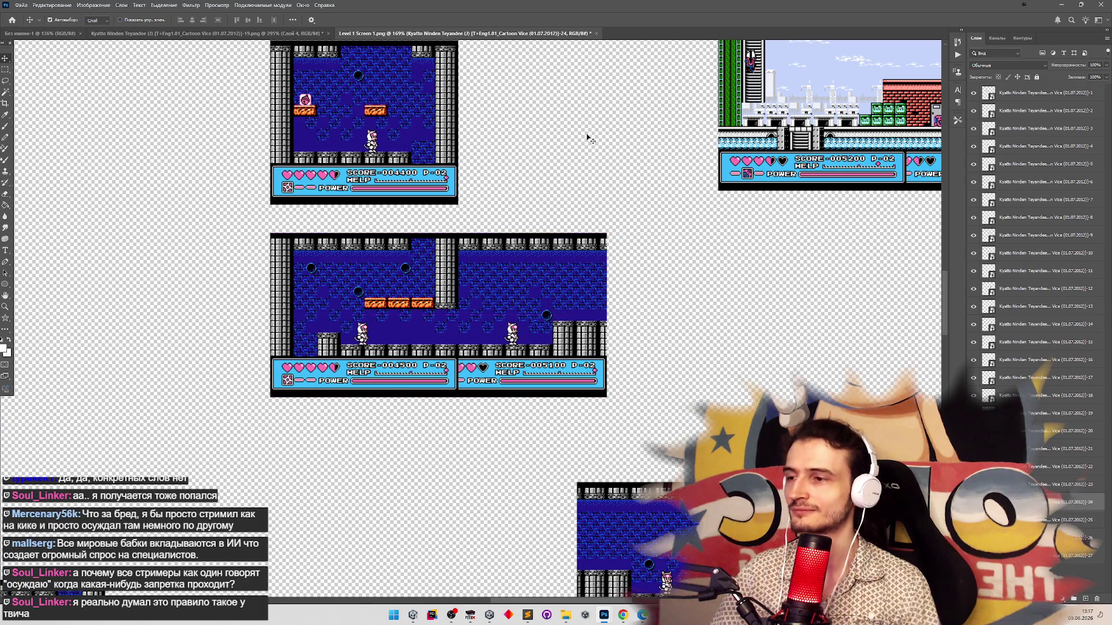
Nudge the right blue screen left and right by single pixels, then zoom deep into the seam
key("Right")
key("Left")
key("Left")
key("Left")
key("Right")
key("Right")
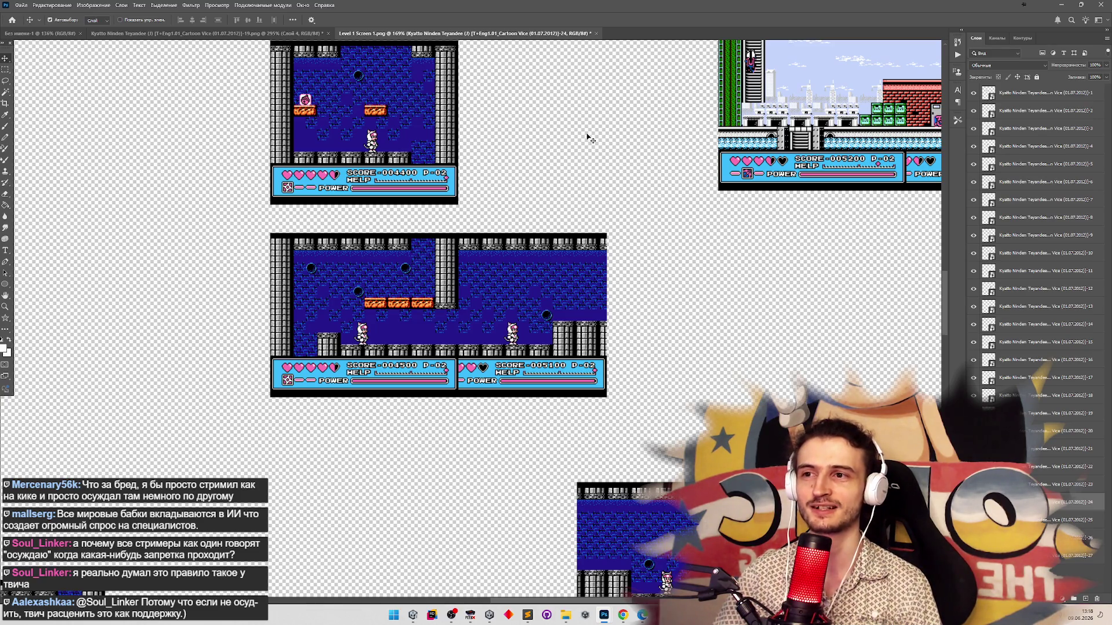
key("Left")
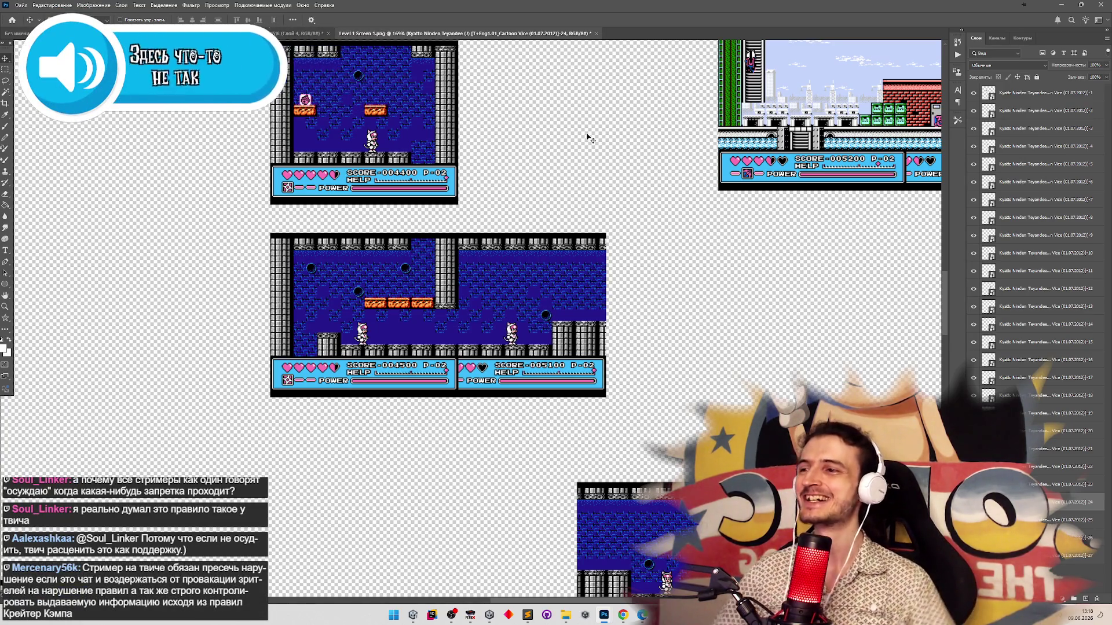
key("Right")
key("Left")
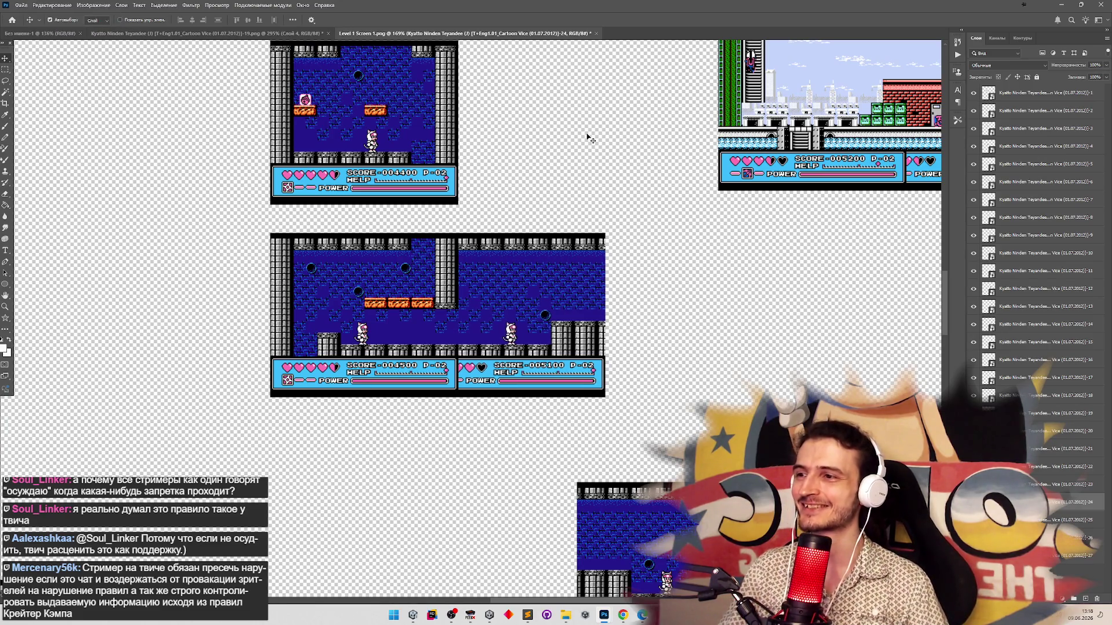
key("Right")
key("Left")
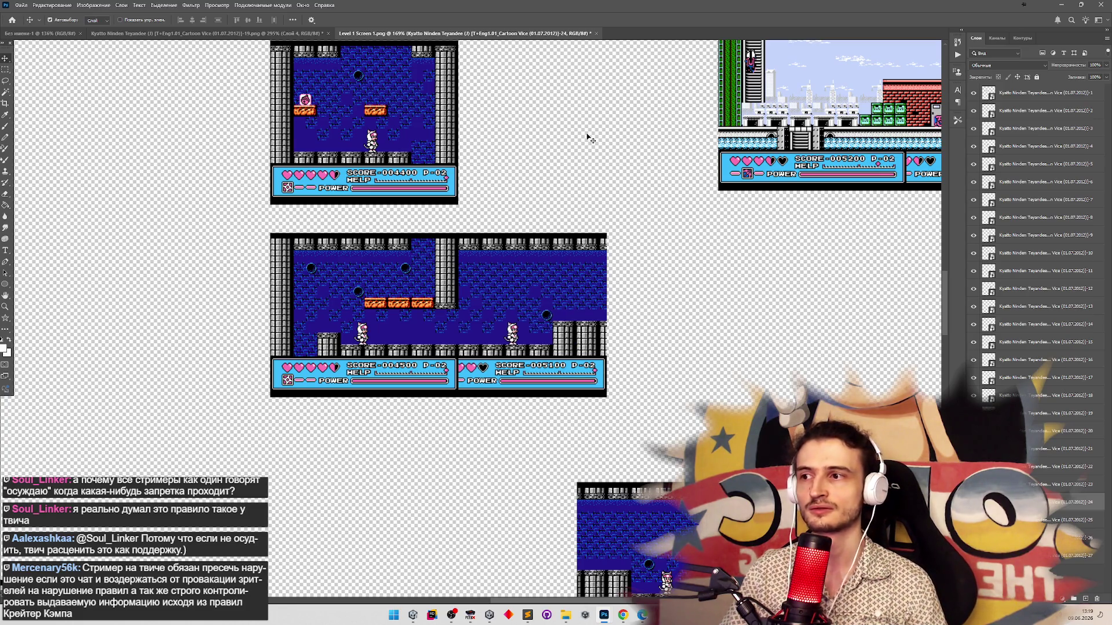
key("Left")
key("Right")
key("Left")
key("Left")
key("Right")
key("z")
mouse_move(514, 216)
left_mouse_down()
mouse_move(476, 253)
mouse_move(379, 279)
mouse_move(295, 324)
mouse_move(329, 340)
mouse_move(440, 344)
mouse_move(415, 348)
left_mouse_up()
Nudge the right blue screen until the brick pattern matches at the seam, then zoom out to the full canvas
key("v")
left_click(415, 347)
key("Right")
key("Right")
key("Right")
key("Right")
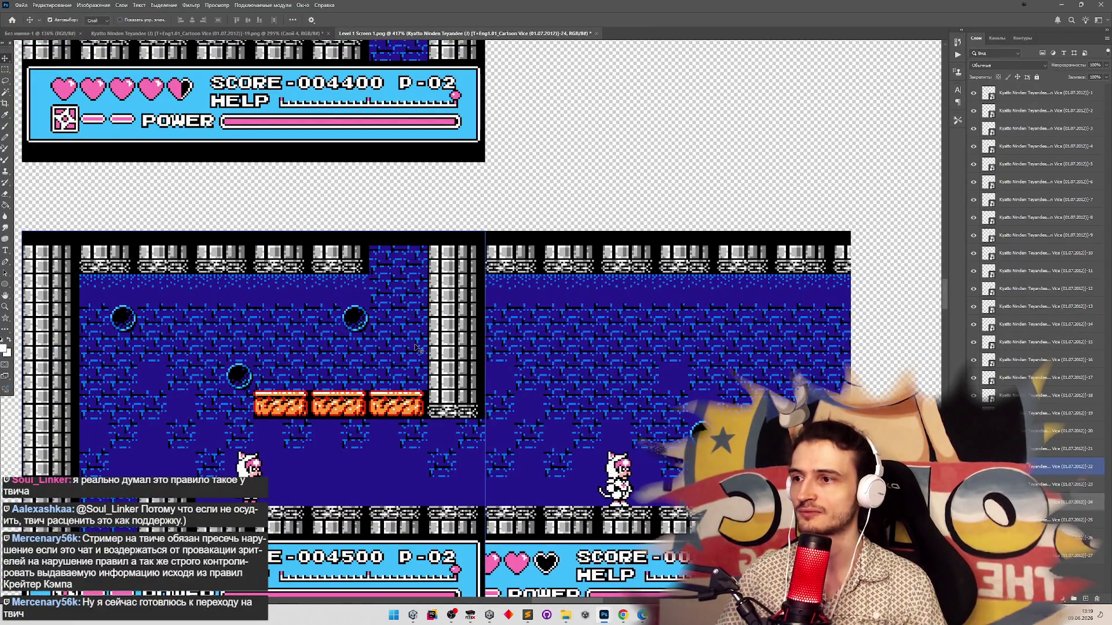
key("Right")
key("Right")
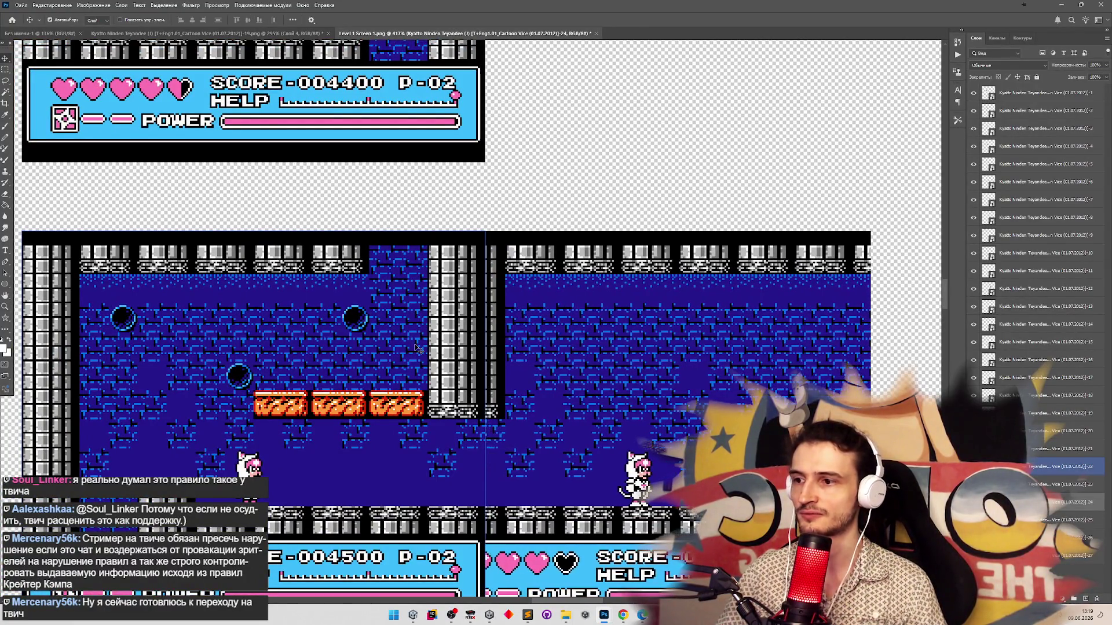
left_click_drag(414, 348, 550, 342)
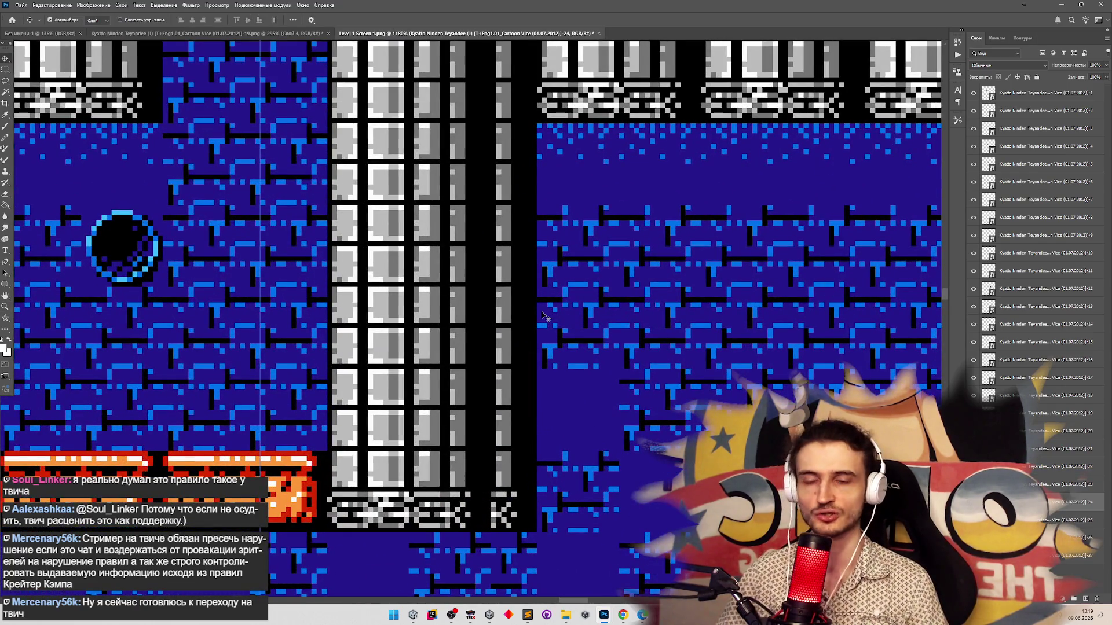
key("Left")
key("Left")
key("Left")
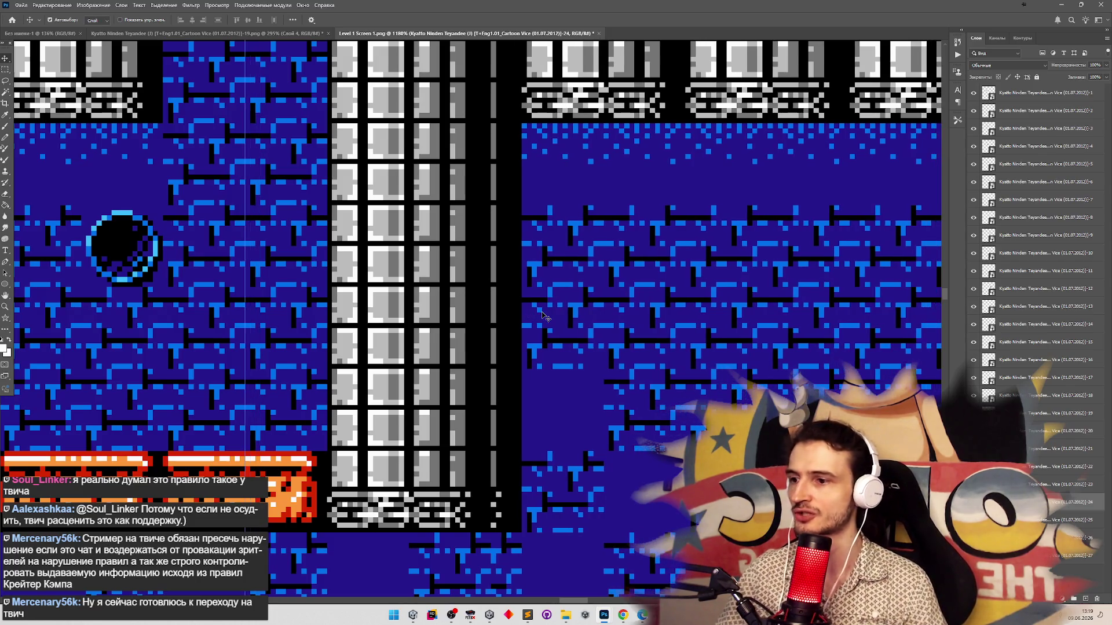
key("Left")
key("Left")
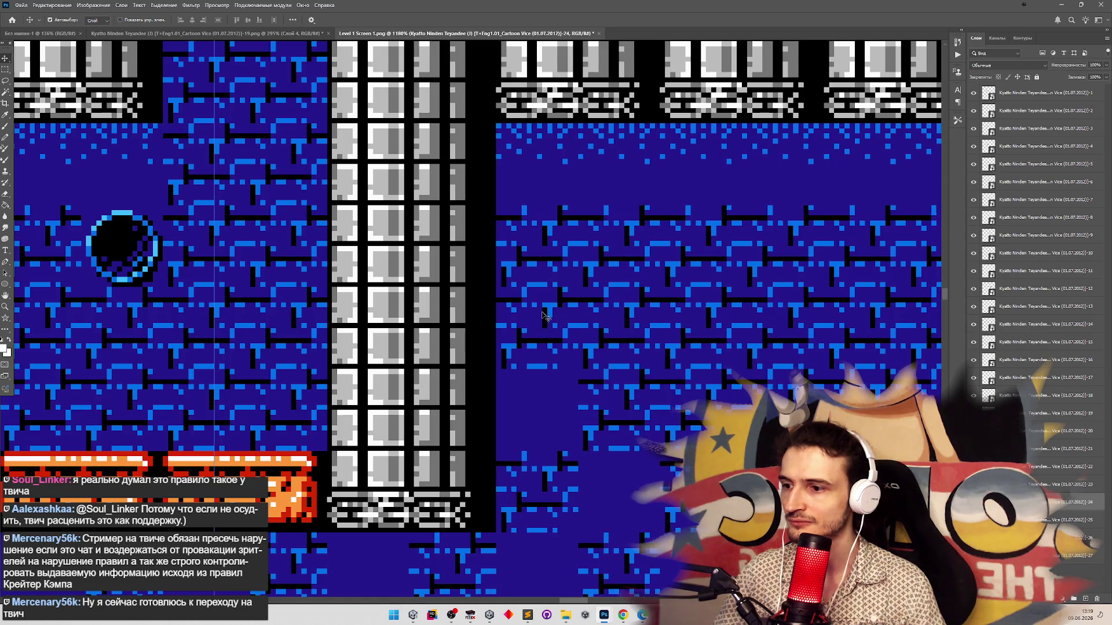
key("Right")
key("Right")
key("Left")
key("Left")
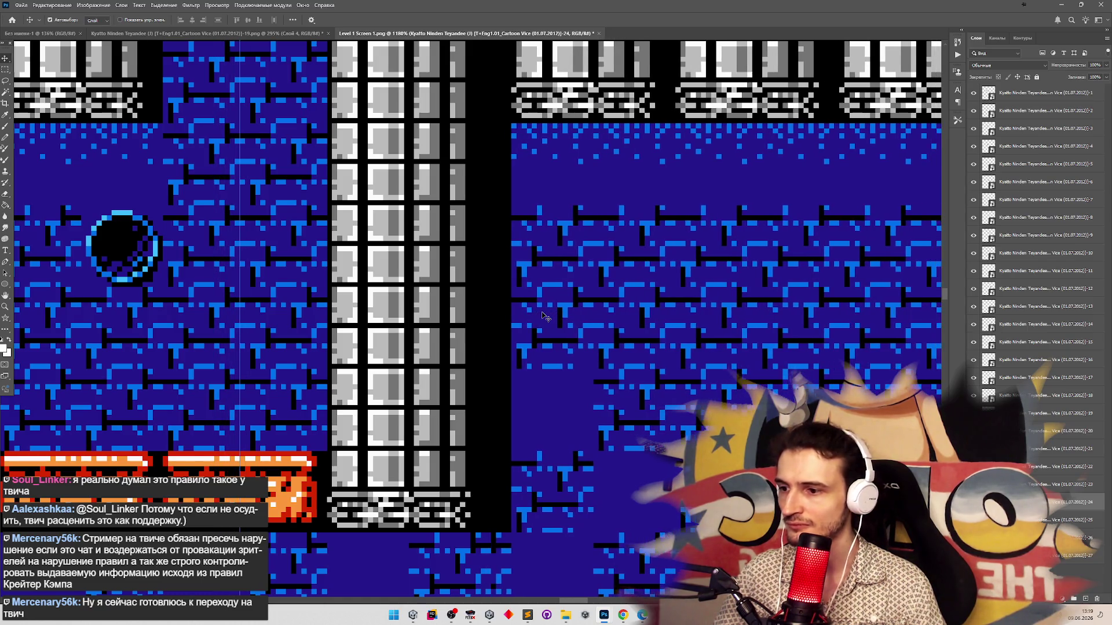
key("Left")
key("Left")
key("Left")
key("Left")
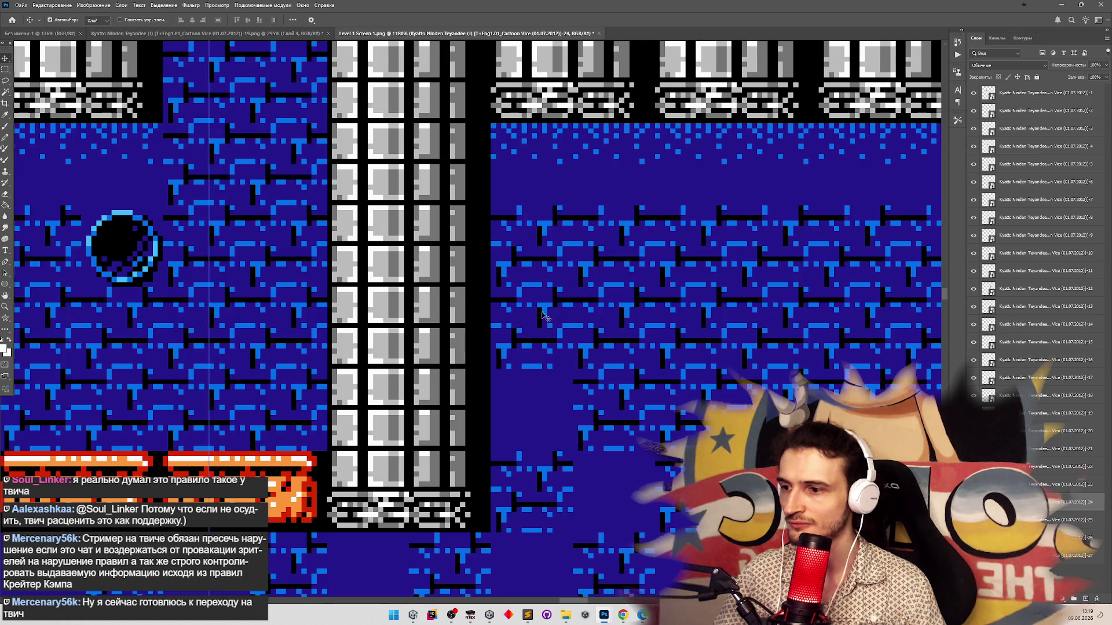
key("z")
mouse_move(542, 316)
left_mouse_down()
mouse_move(516, 376)
mouse_move(549, 409)
left_mouse_up()
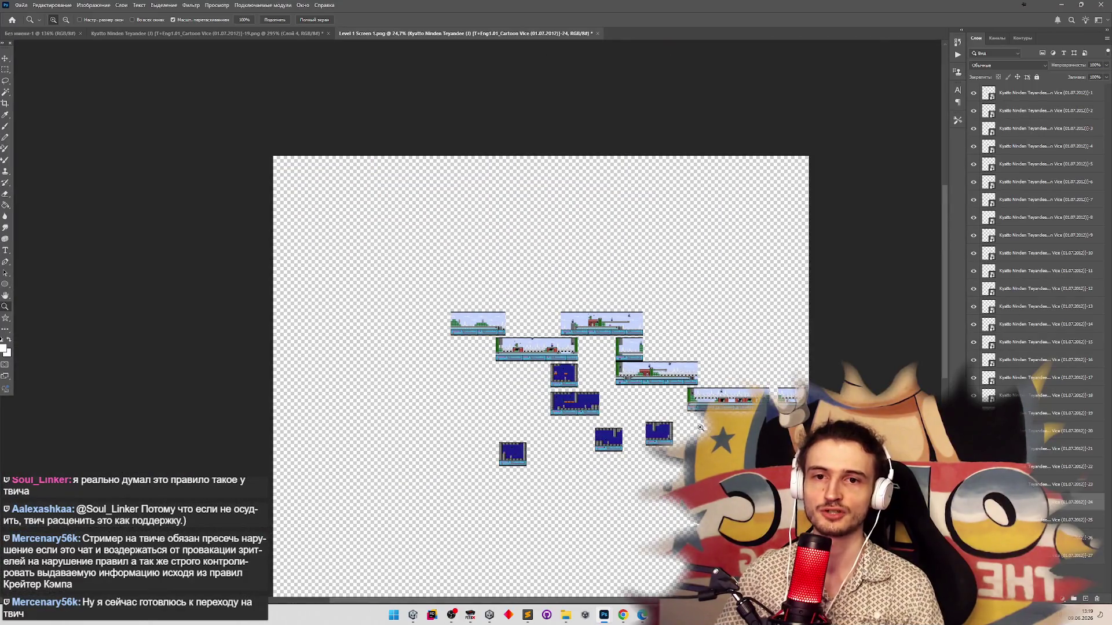
left_click_drag(700, 427, 723, 427)
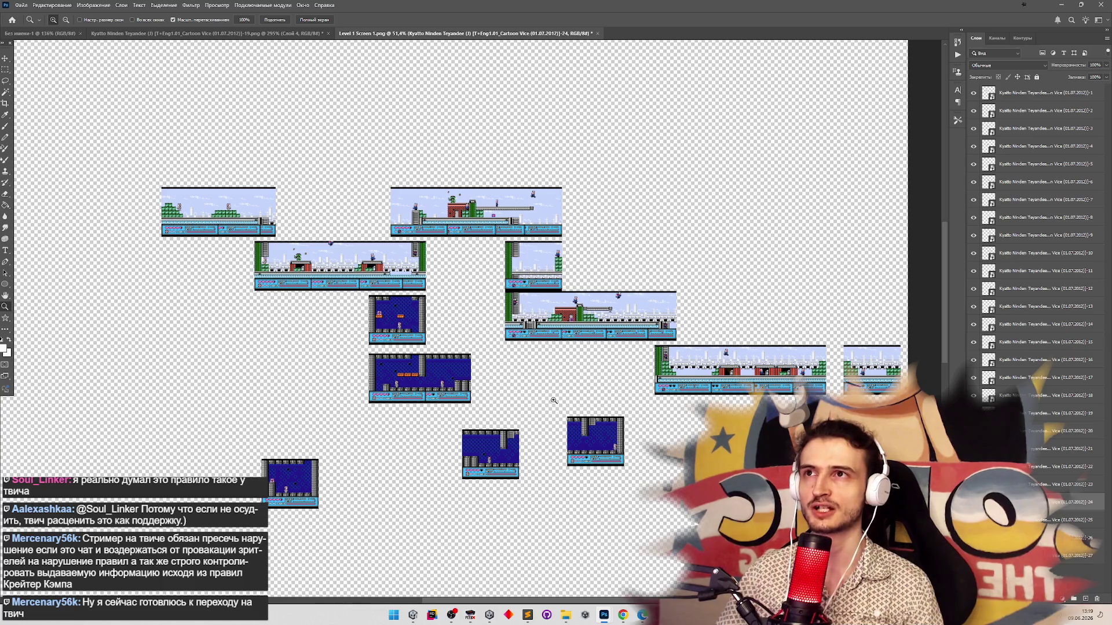
key("v")
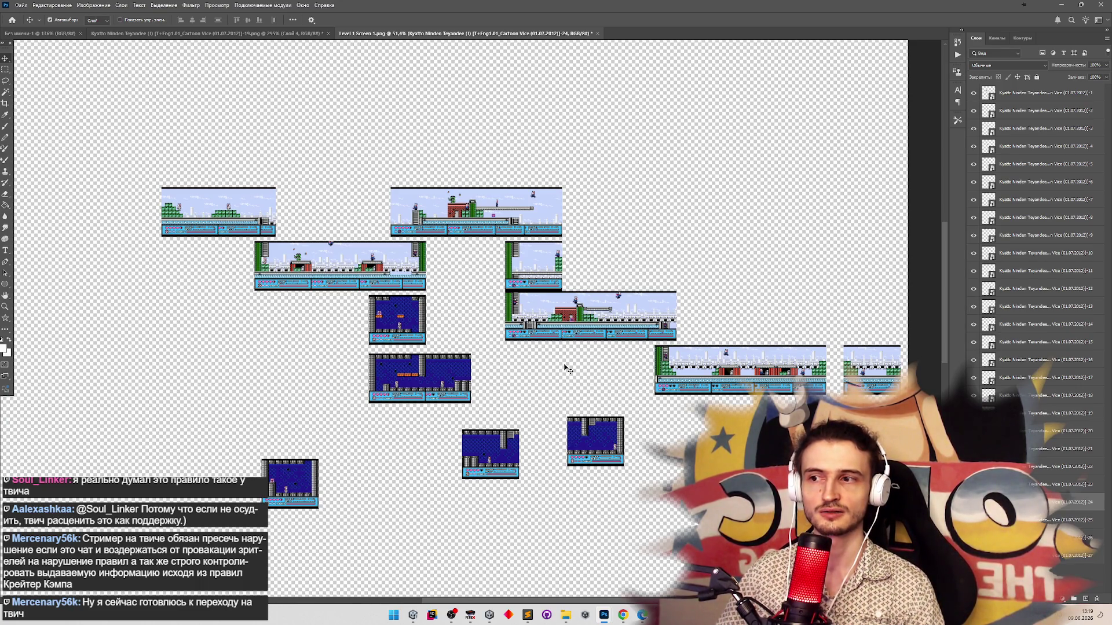
key("z")
mouse_move(475, 410)
left_mouse_down()
mouse_move(506, 421)
mouse_move(471, 452)
mouse_move(518, 425)
mouse_move(440, 428)
mouse_move(595, 407)
mouse_move(574, 425)
left_mouse_up()
left_click(522, 426)
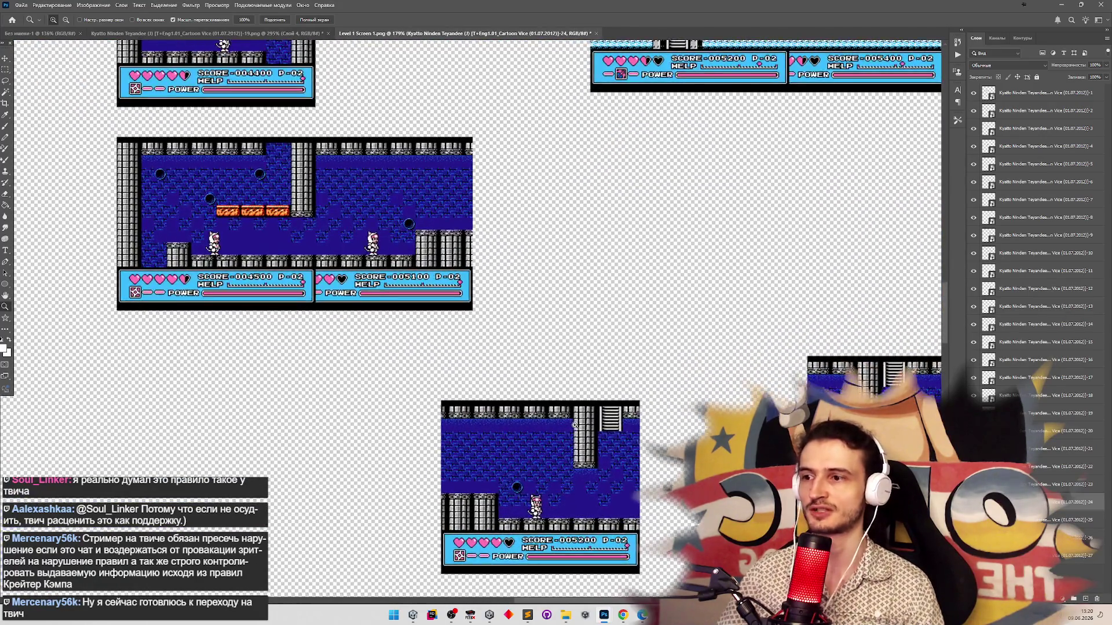
Move the lower and right blue screens up beside the joined cave pair
key("v")
mouse_move(431, 520)
left_mouse_down()
mouse_move(481, 347)
mouse_move(451, 355)
mouse_move(492, 280)
mouse_move(509, 273)
left_mouse_up()
key("z")
key("v")
mouse_move(615, 441)
left_mouse_down()
mouse_move(579, 294)
mouse_move(606, 292)
left_mouse_up()
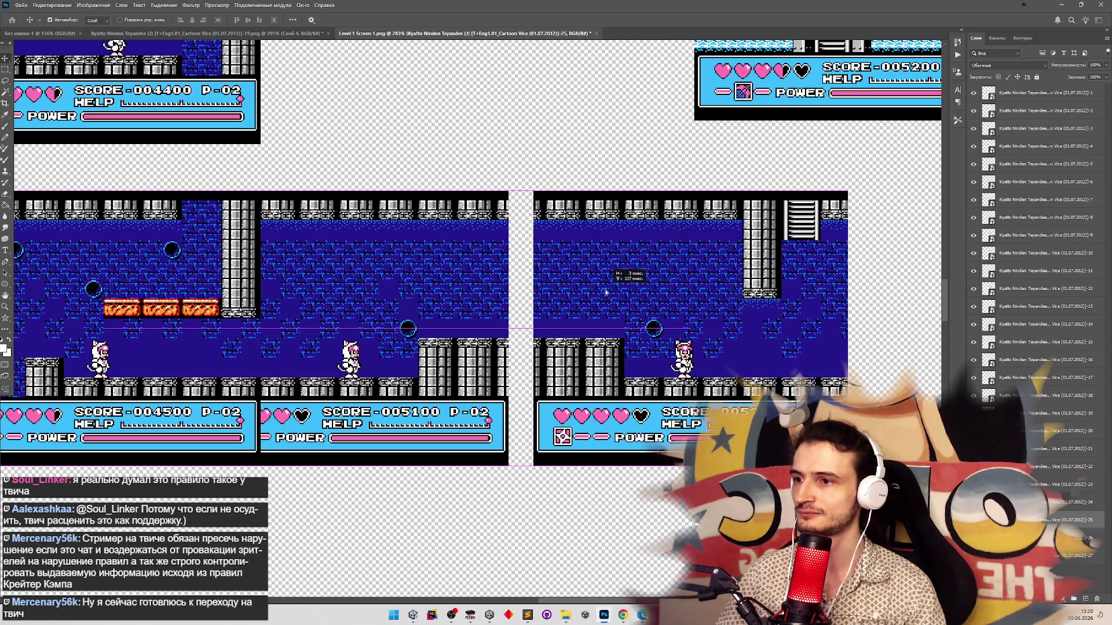
Zoom in on the gap and slide the right blue screen about 17 px left to close it
key("z")
left_click(499, 309)
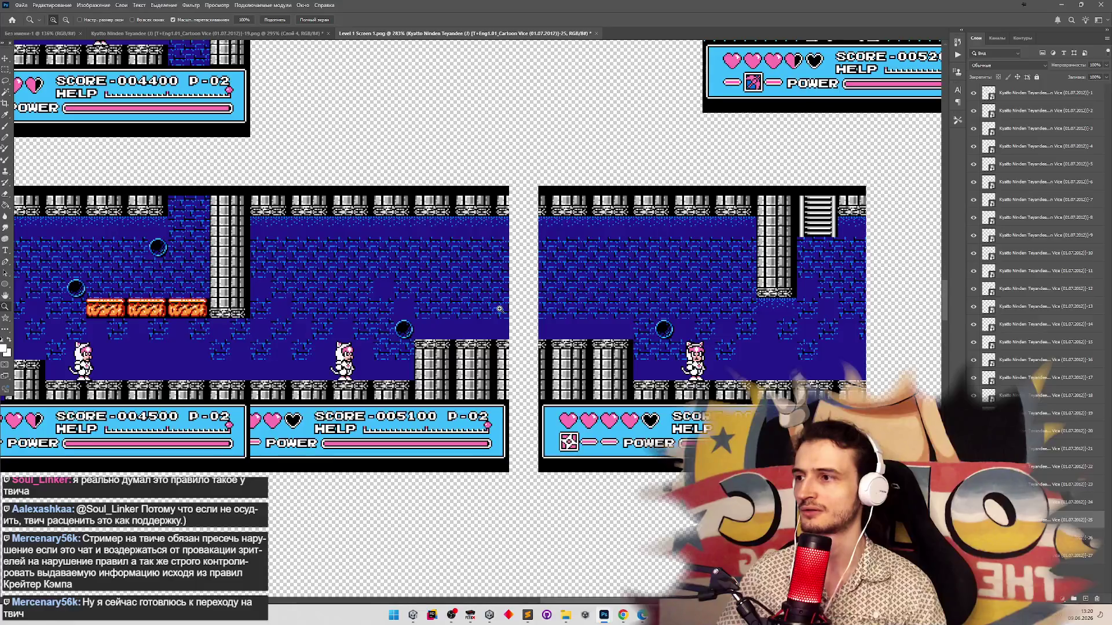
left_click(499, 309, "alt")
left_click_drag(497, 309, 496, 315)
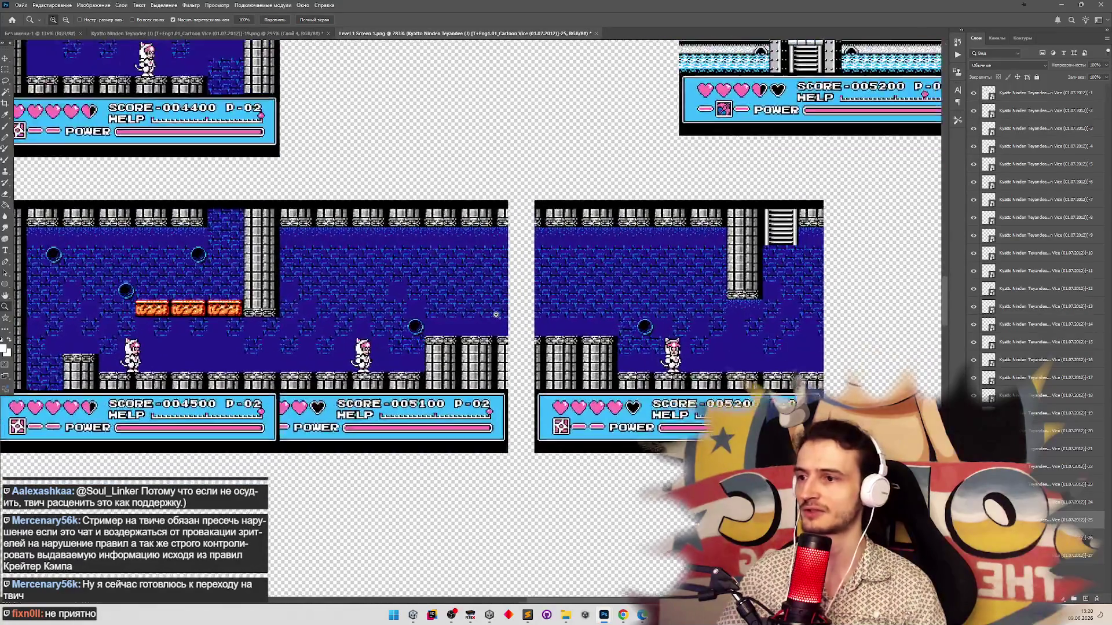
left_click(496, 314)
left_click(550, 328, "alt")
left_click(549, 327)
left_click(550, 328)
key("v")
left_click_drag(619, 324, 571, 328)
left_click_drag(580, 327, 582, 326)
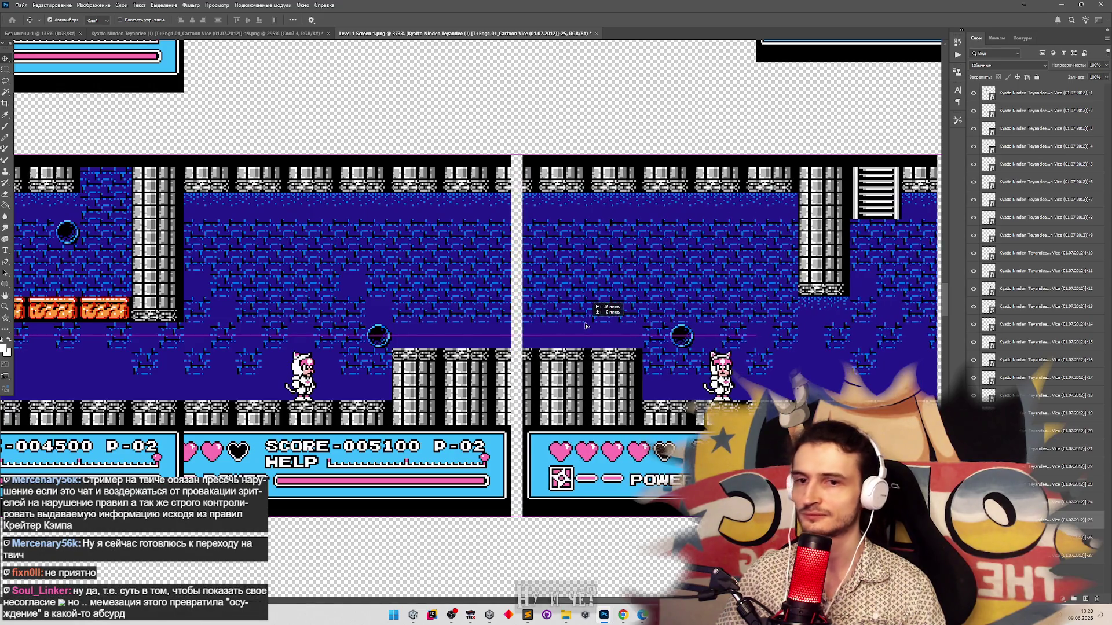
Try sliding the right screenshot against the middle one, then undo to restore it rightward
key("z")
left_click(577, 335, "alt")
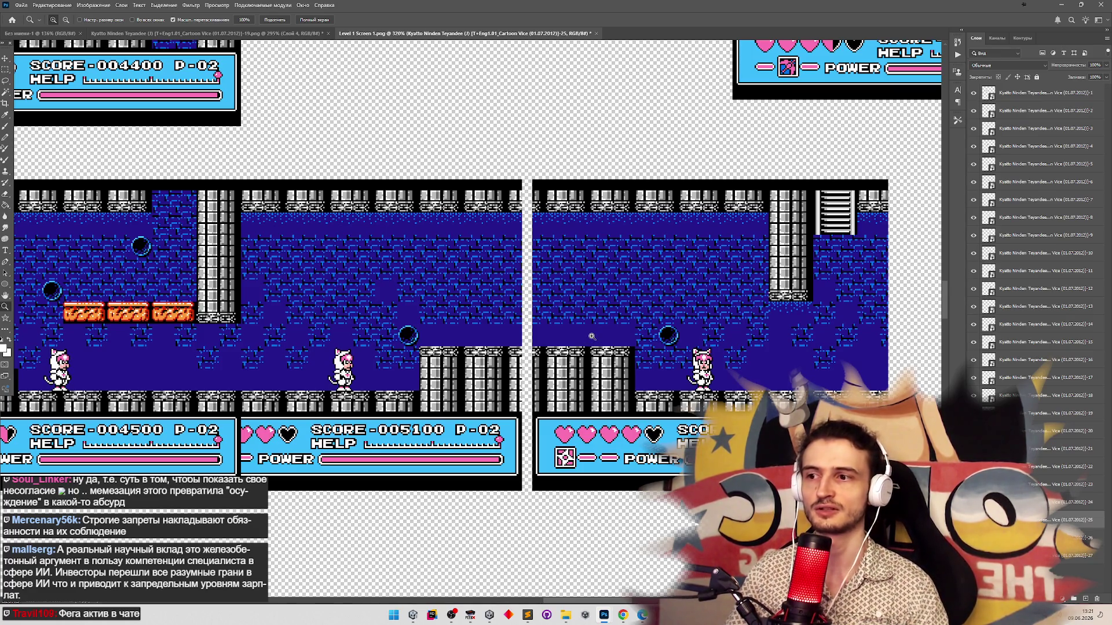
key("v")
left_click_drag(599, 339, 589, 342)
key("ctrl+z")
key("ctrl+z")
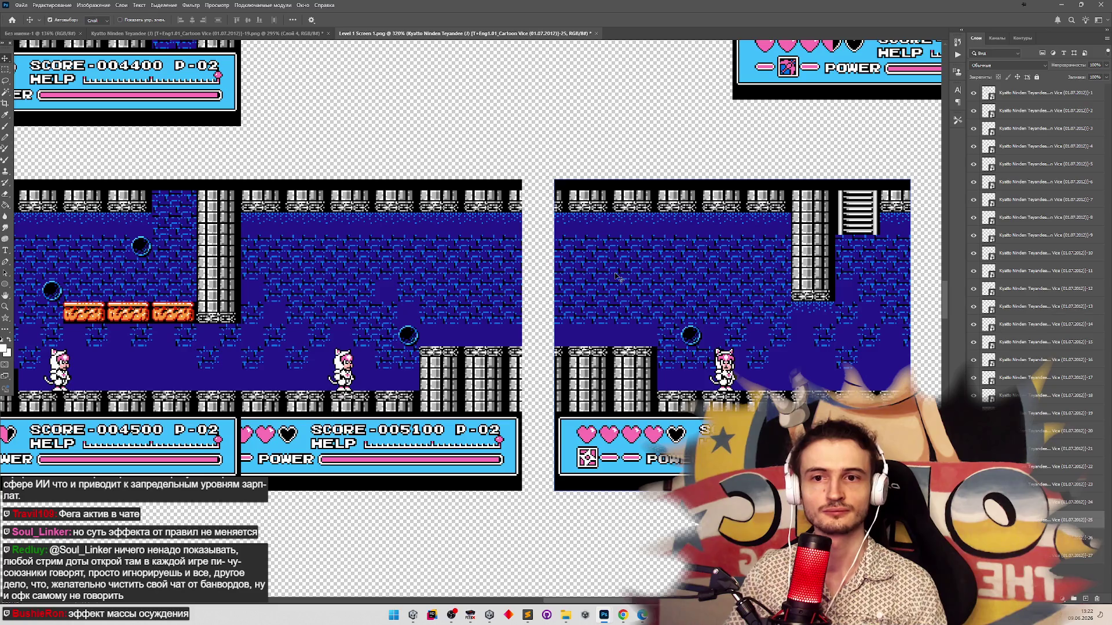
Zoom out to show more screenshots and bring the FCEUX emulator window to the front
key("z")
mouse_move(761, 305)
left_mouse_down()
mouse_move(736, 303)
mouse_move(828, 343)
mouse_move(794, 318)
mouse_move(855, 305)
left_mouse_up()
mouse_move(738, 287)
left_mouse_down()
mouse_move(579, 255)
mouse_move(611, 249)
mouse_move(588, 260)
mouse_move(610, 259)
left_mouse_up()
key("v")
scroll(590, 257, "up", 3)
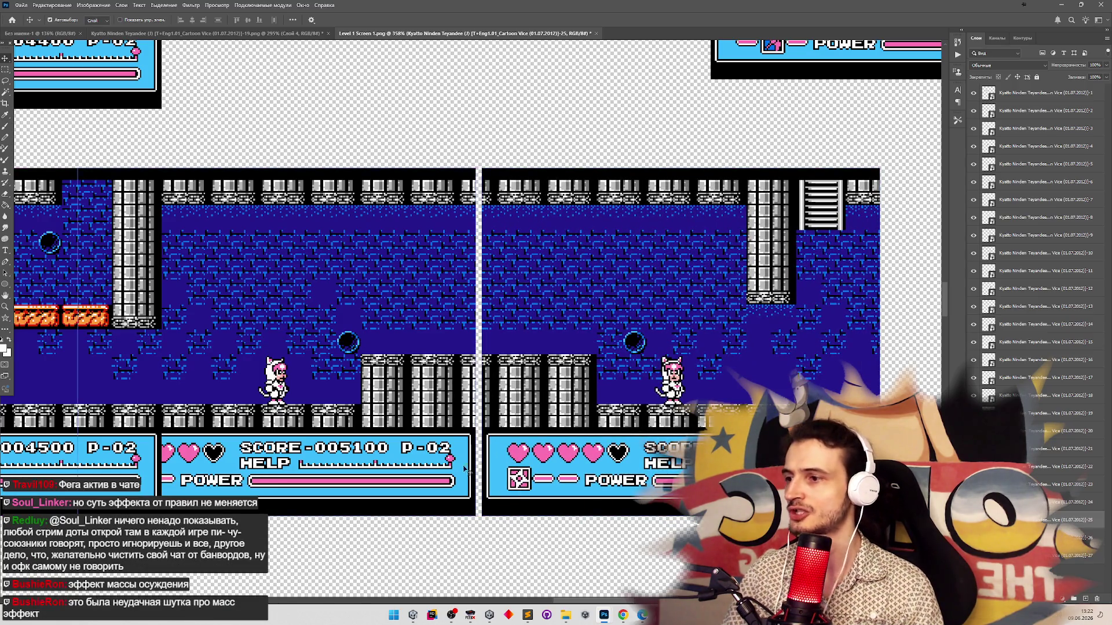
left_click(470, 614)
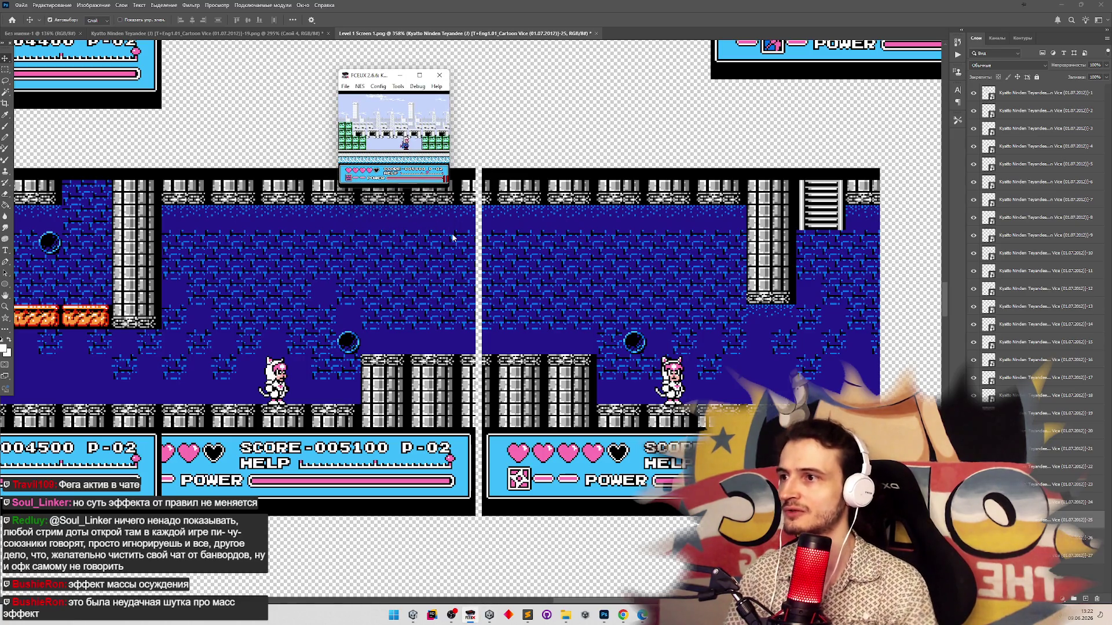
Load save state 2 in FCEUX for reference, then shift Photoshop's right screenshot left against its neighbour
key("F7")
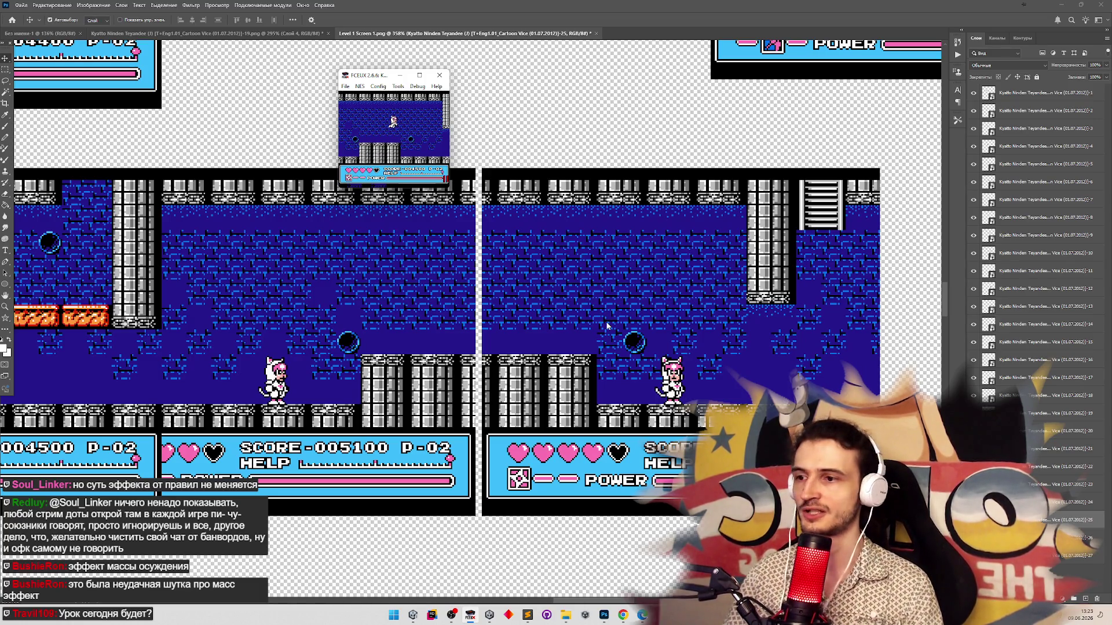
left_click(474, 247)
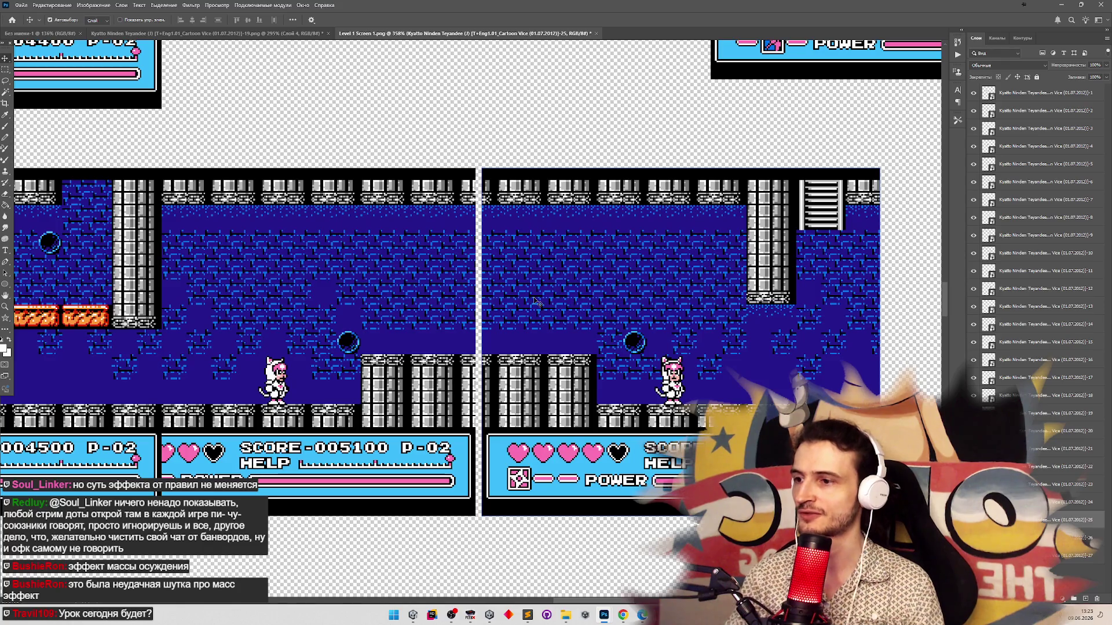
mouse_move(521, 313)
left_mouse_down()
mouse_move(457, 314)
mouse_move(477, 312)
mouse_move(485, 371)
mouse_move(437, 374)
left_mouse_up()
Nudge the right castle screenshot a few pixels left to match walls and floor, then zoom out
scroll(479, 341, "up", 5)
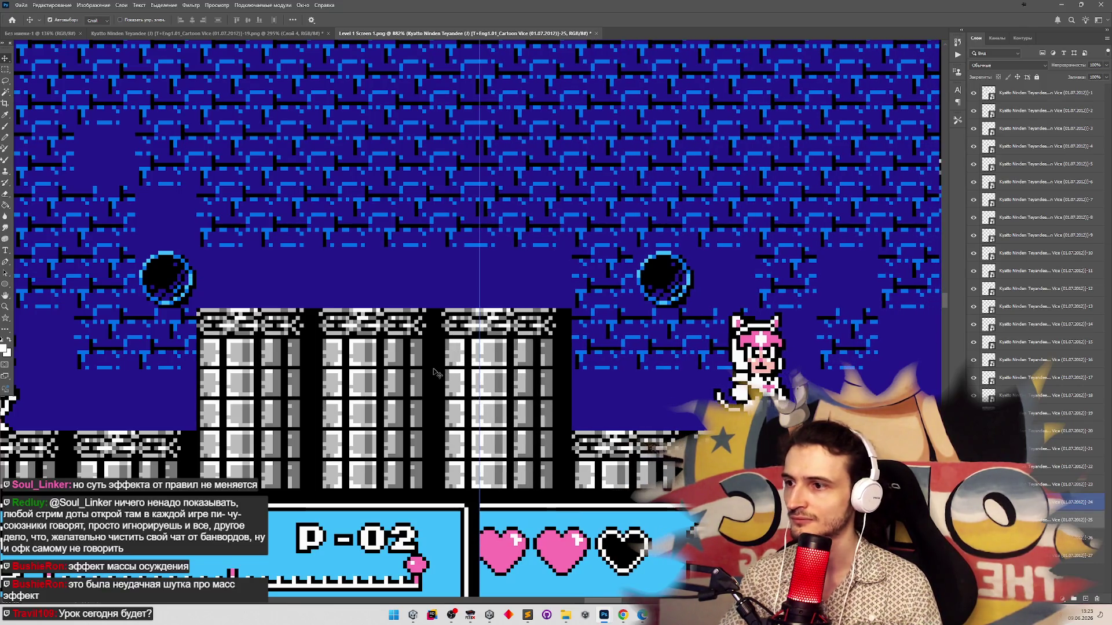
key("Left")
key("Left")
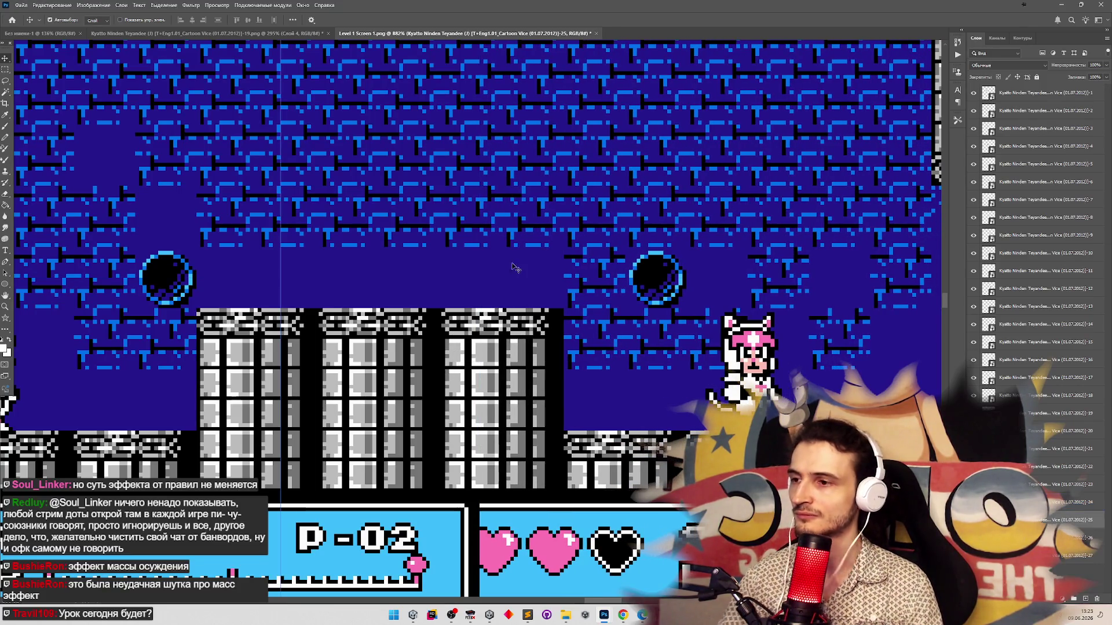
key("z")
left_click_drag(519, 264, 475, 268)
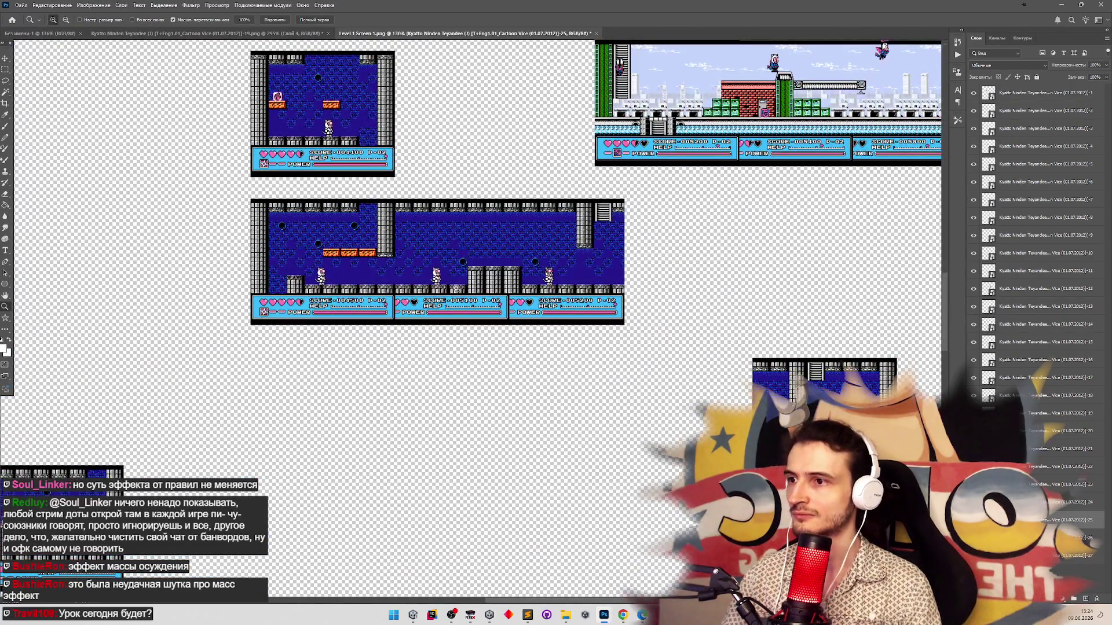
Place the small blue tile just right of the three-screen cave strip and zoom in on its join
scroll(457, 288, "down", 5)
scroll(445, 218, "up", 4)
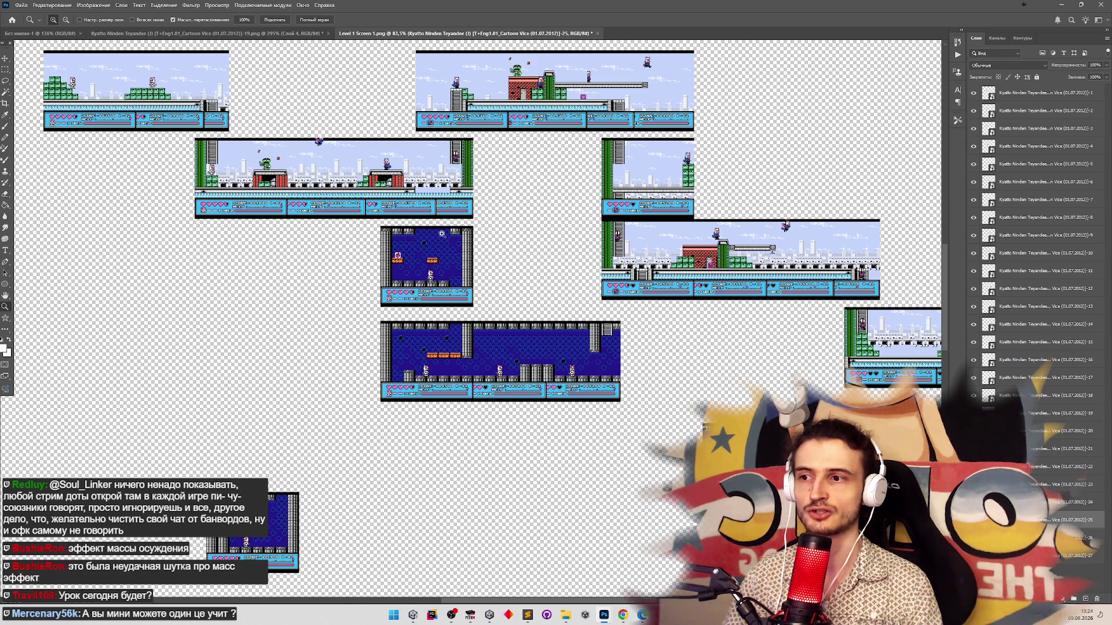
scroll(442, 233, "down", 3)
scroll(432, 237, "up", 2)
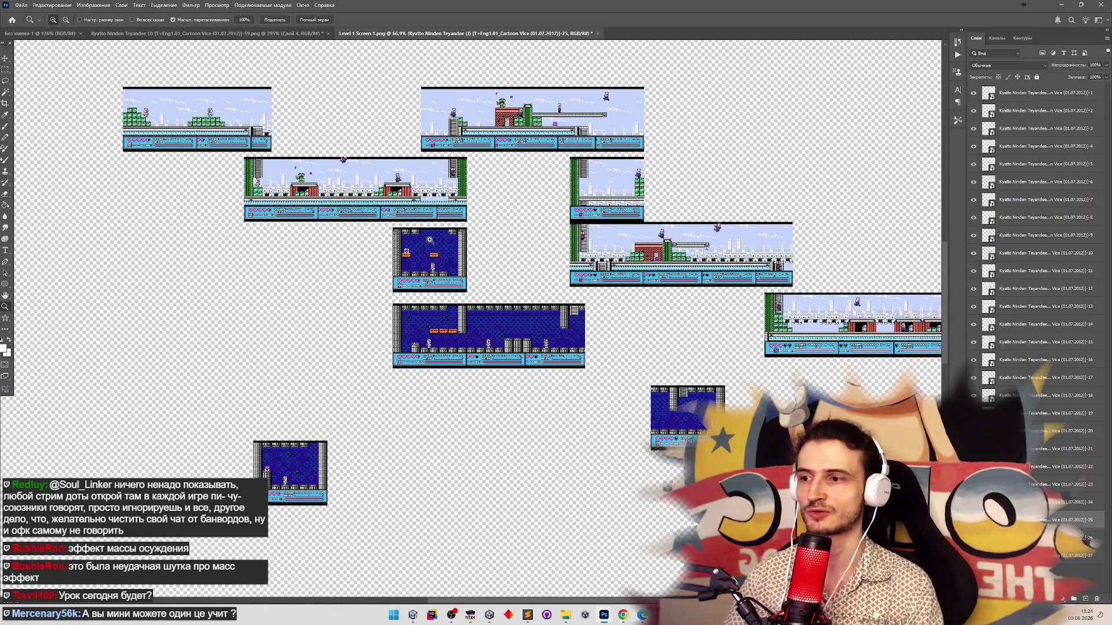
key("v")
mouse_move(681, 417)
left_mouse_down()
mouse_move(658, 357)
mouse_move(627, 336)
left_mouse_up()
key("z")
left_click(643, 316)
left_click(538, 286)
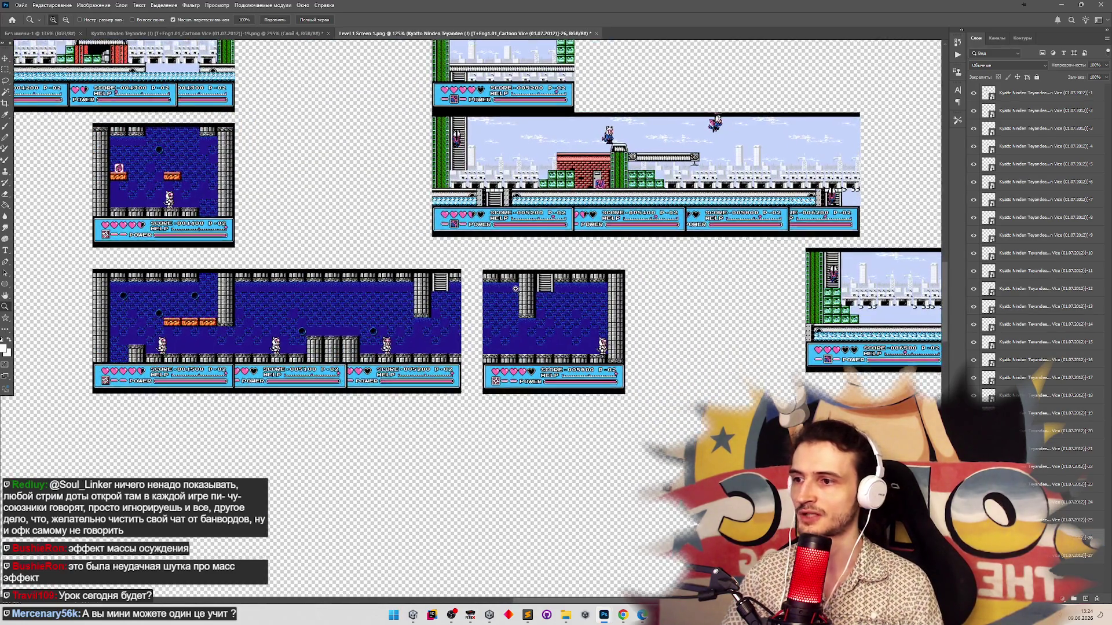
left_click(538, 286)
key("v")
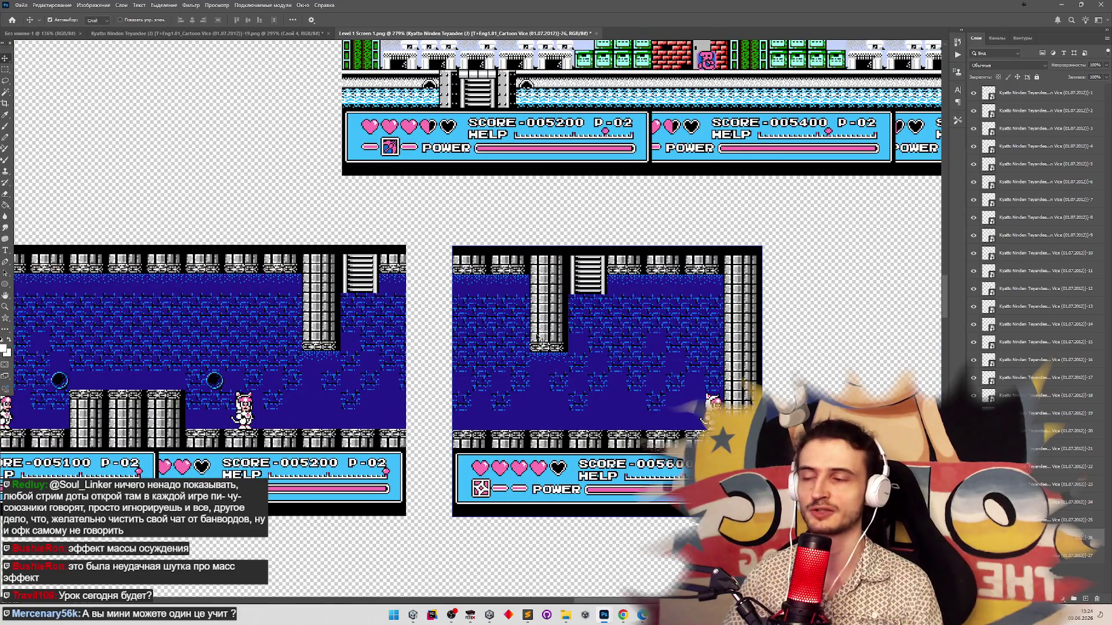
Slide the score 005600 tile against the castle strip's end, lowering its Fill and nudging it left to align
left_click_drag(537, 338, 325, 327)
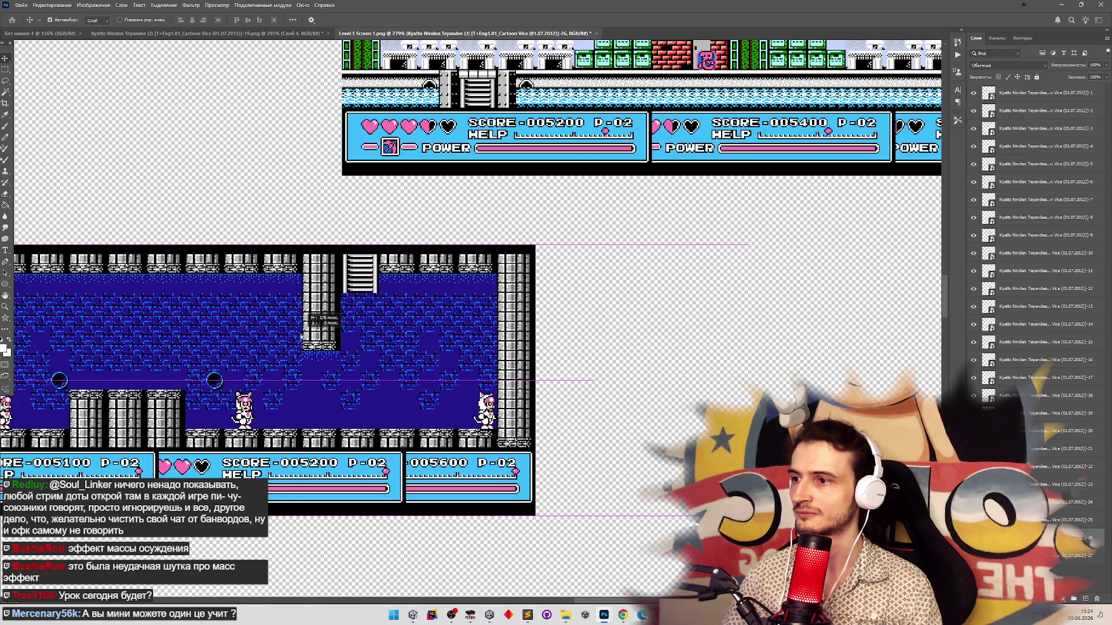
left_click(253, 333)
left_click(1082, 92)
left_click(1105, 76)
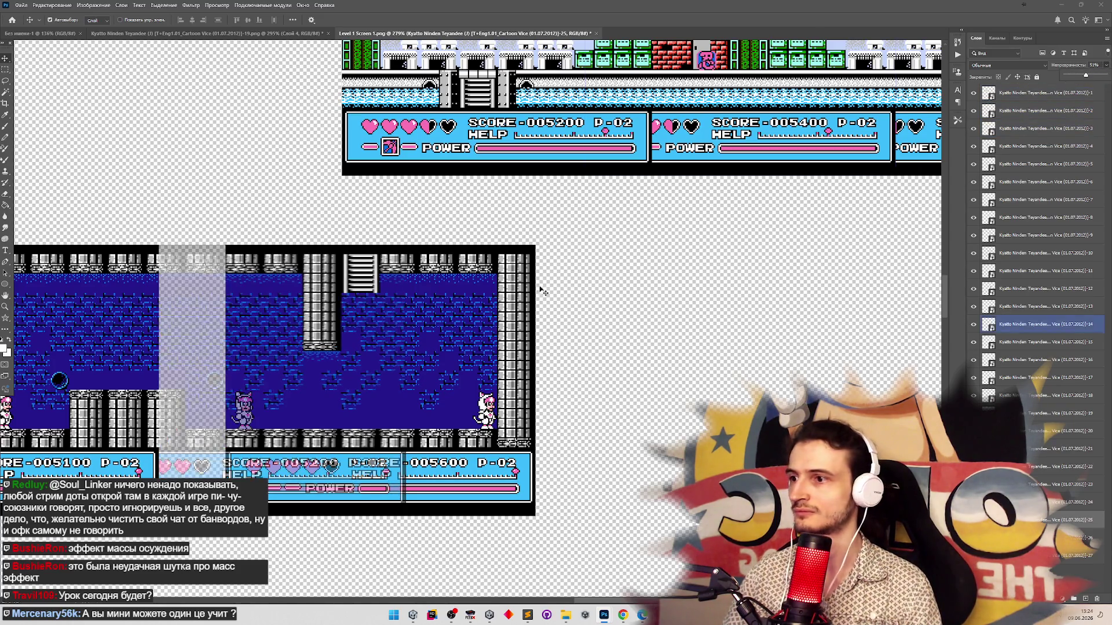
left_click(452, 318)
key("Left")
key("Left")
key("Left")
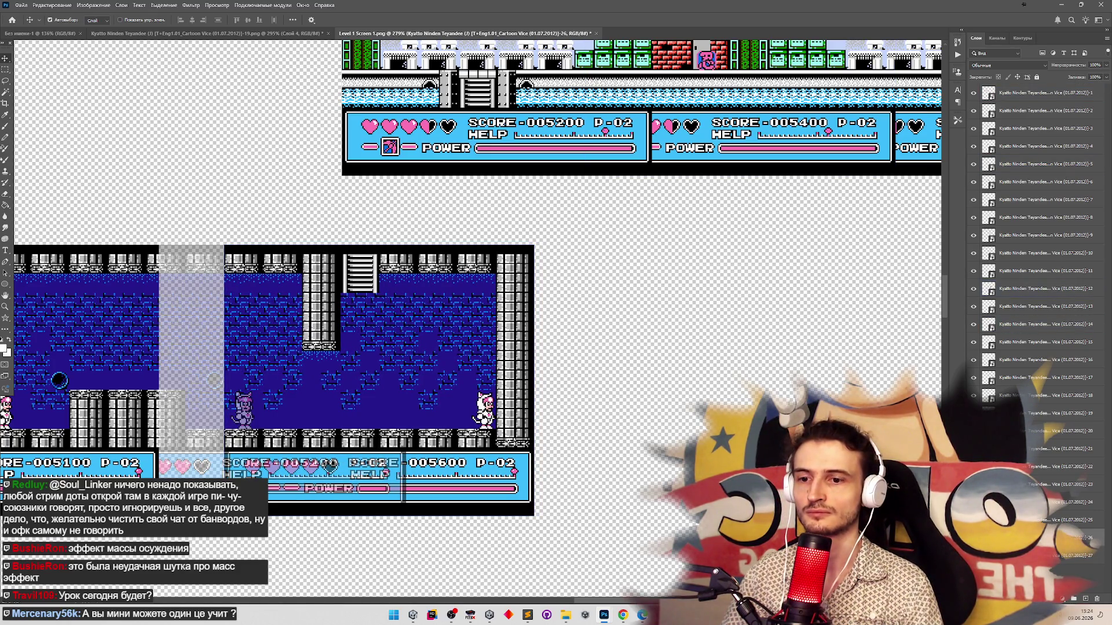
Zoom out and back in, paste an opaque copy, and toggle the faded tile to compare the join
key("z")
left_click_drag(535, 381, 465, 413)
left_click(465, 412)
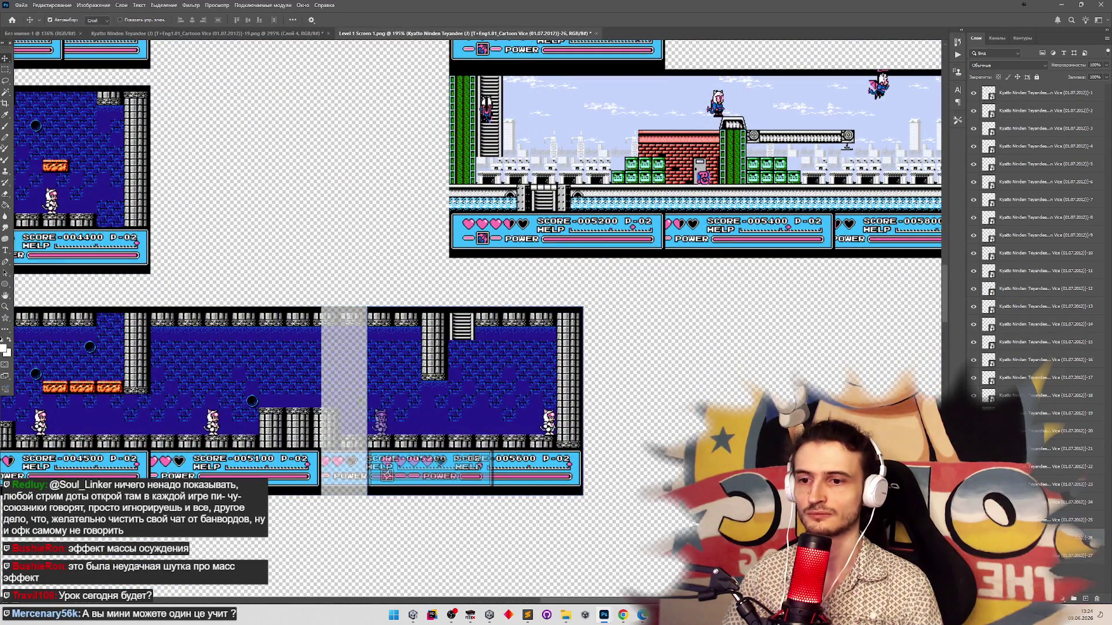
key("v")
key("ctrl+v")
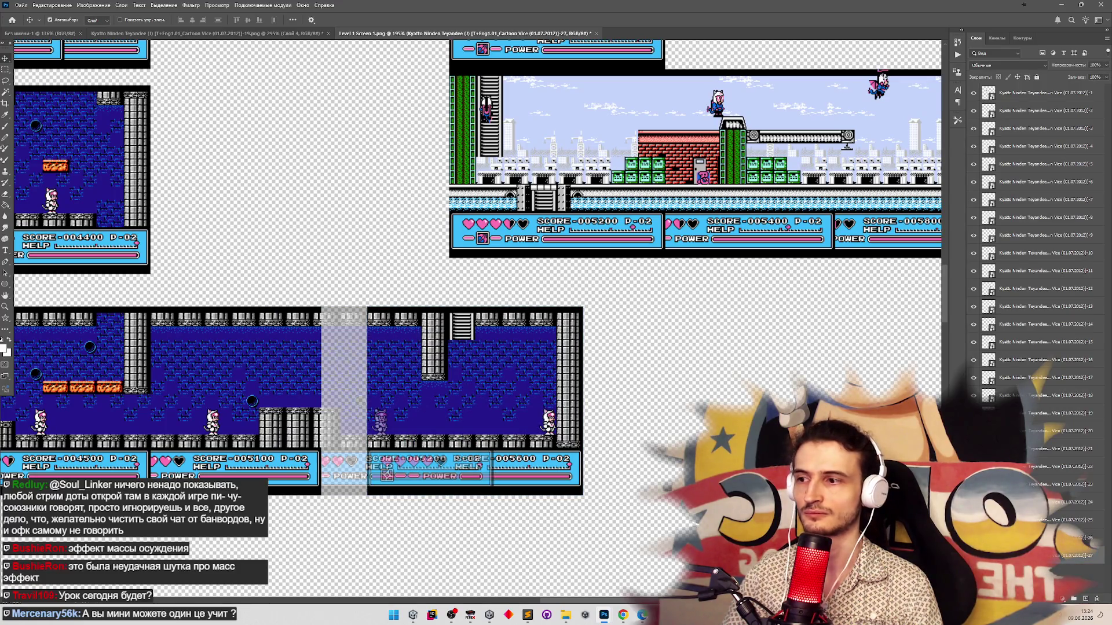
left_click(973, 519)
left_click(974, 520)
left_click(974, 519)
left_click(973, 520)
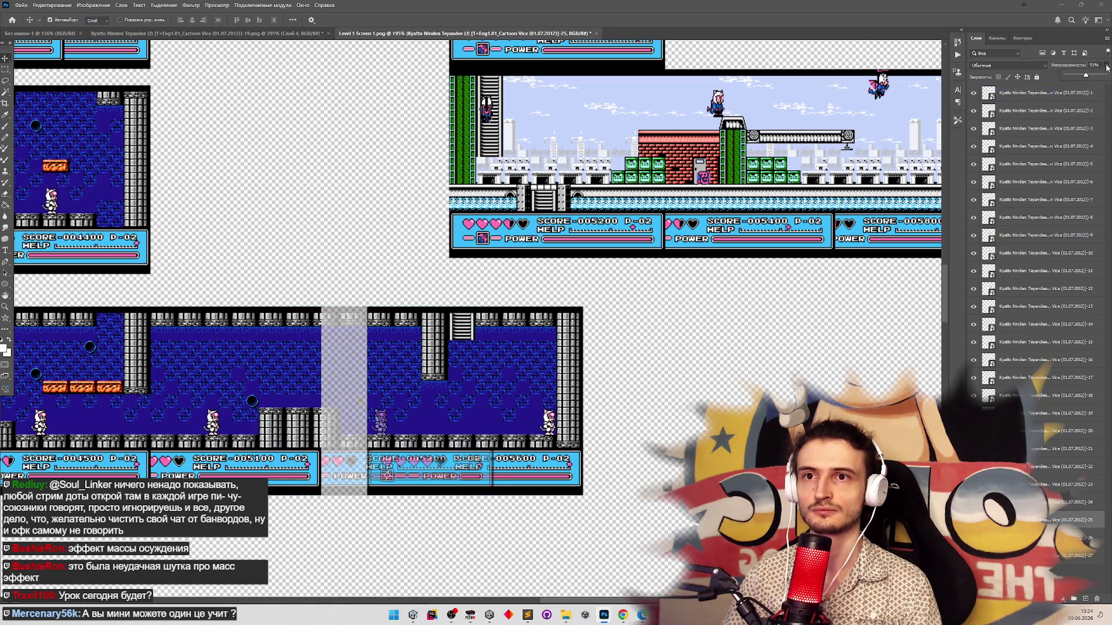
Select the upper middle screenshot's layer, then deselect and bring FCEUX to the front
left_click(808, 242)
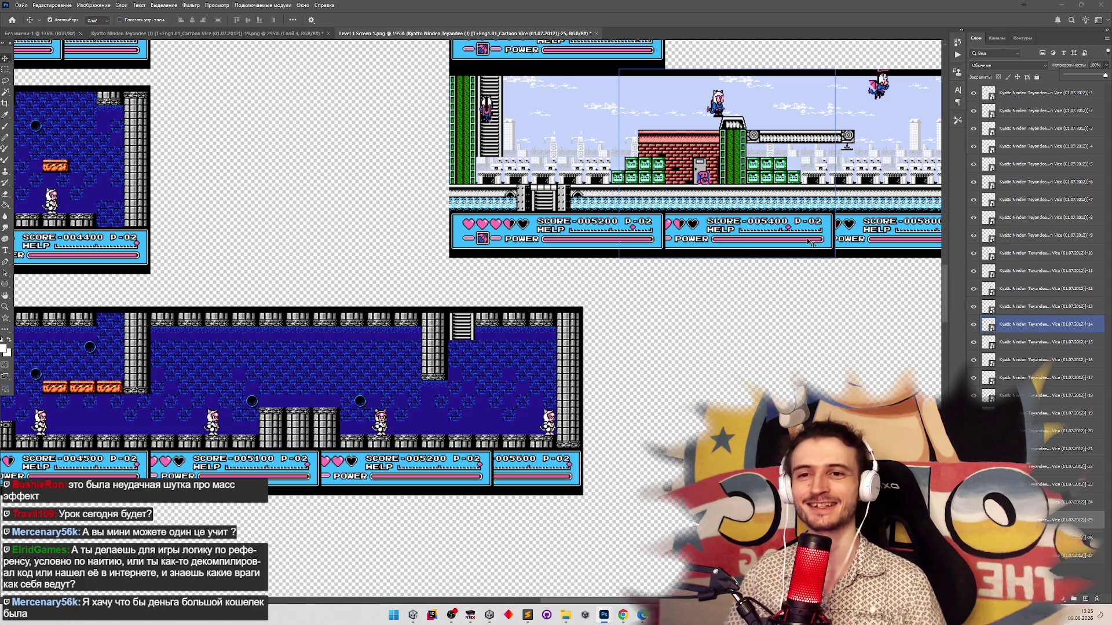
left_click(755, 340)
left_click(469, 615)
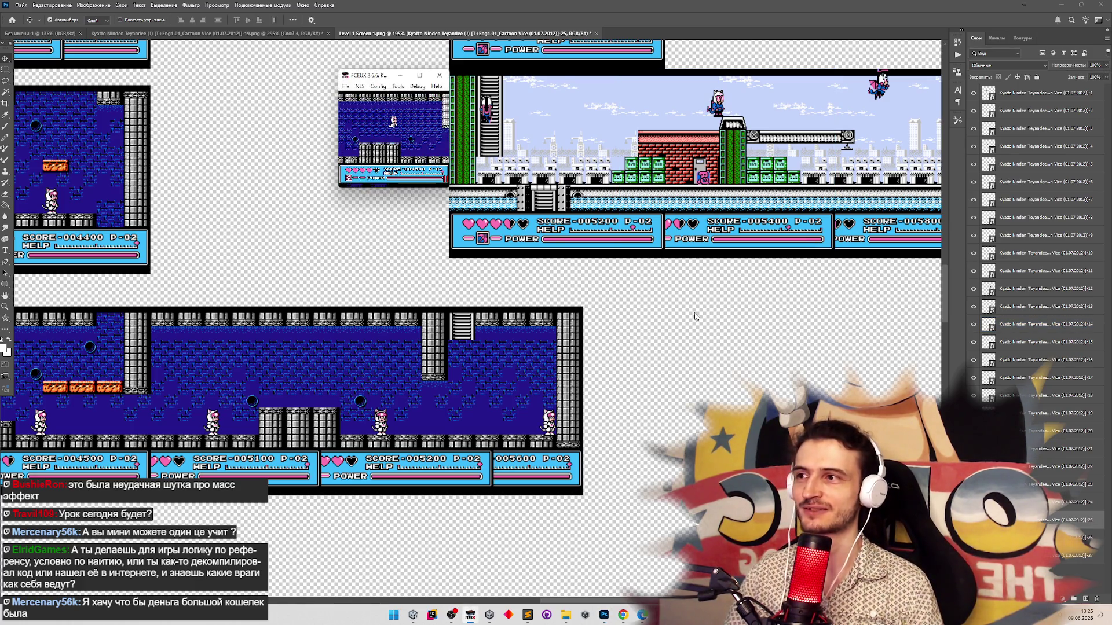
Enlarge the game and run and jump right, then back left, to the stone pillars
key("Right")
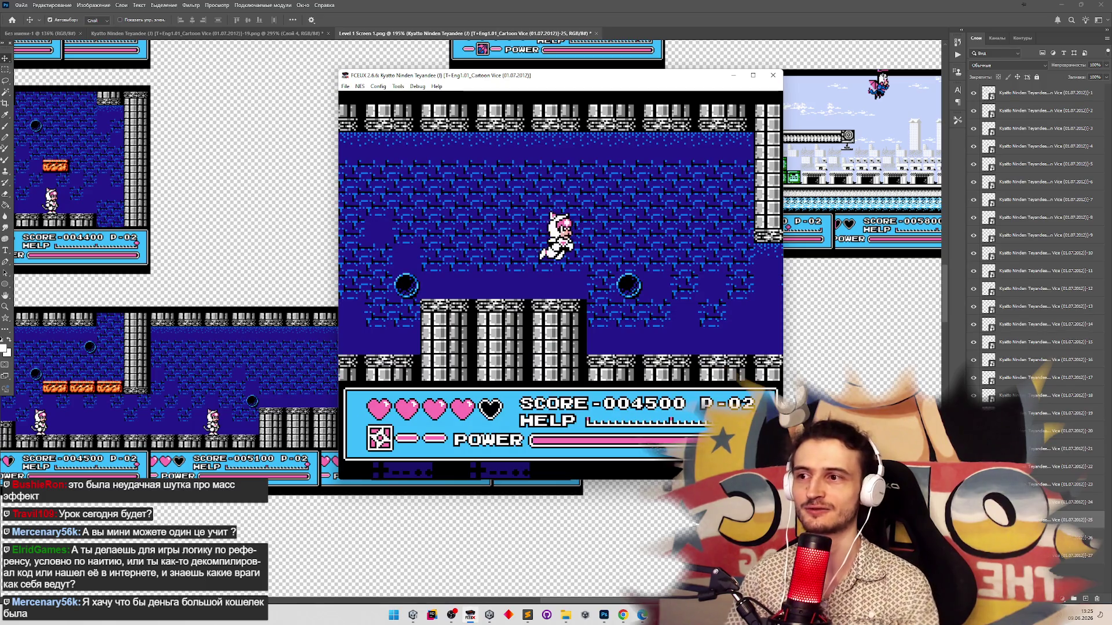
key("Left")
key("f")
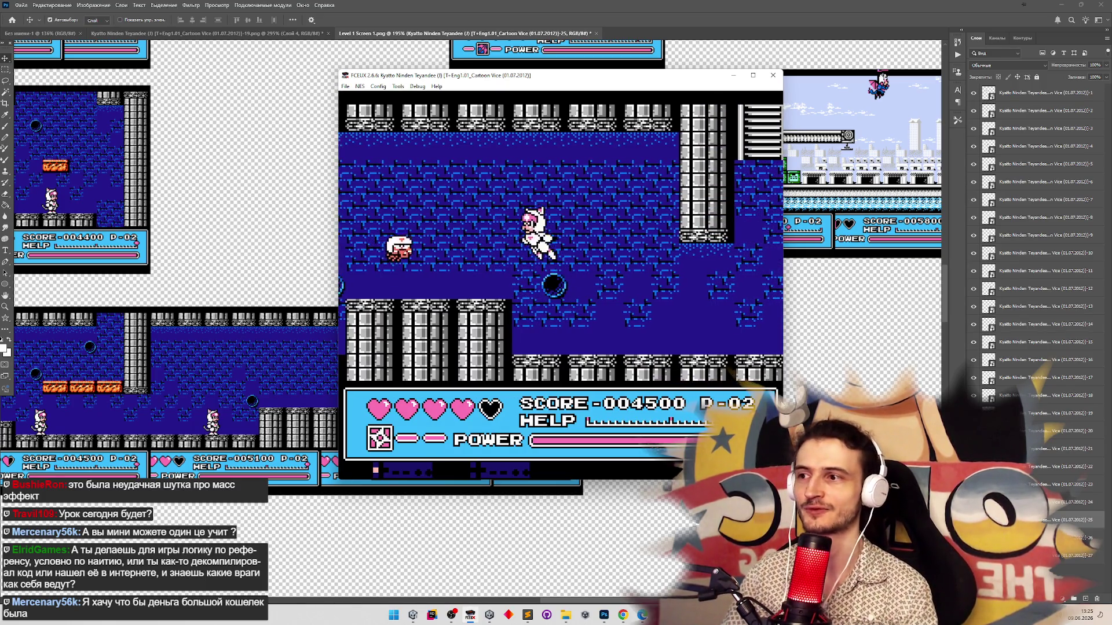
key("Right")
key("f")
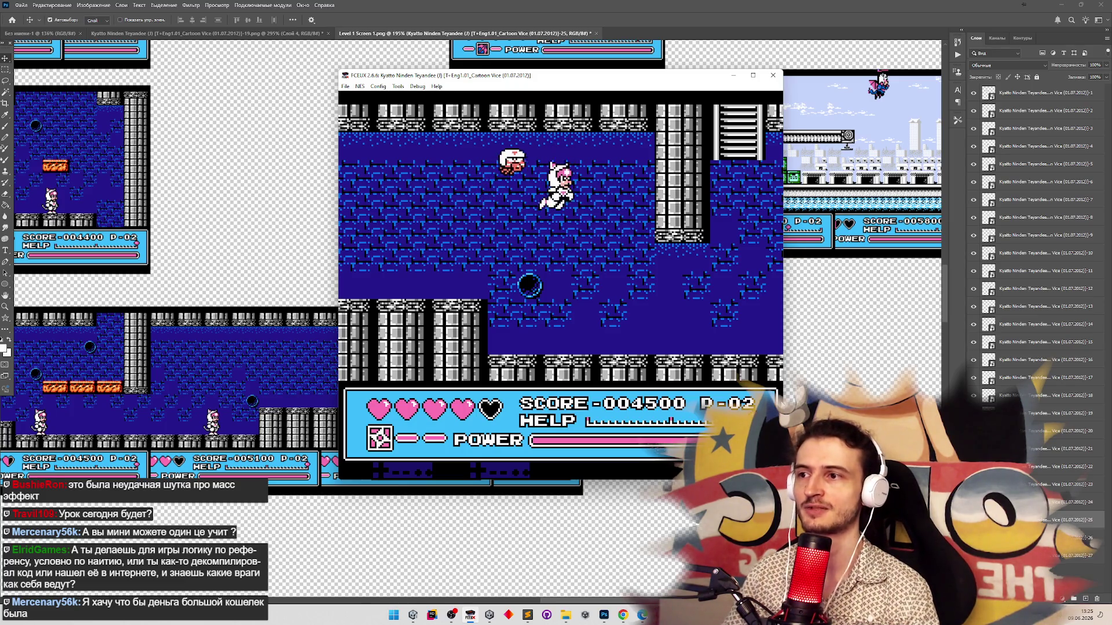
key("Left")
key("f")
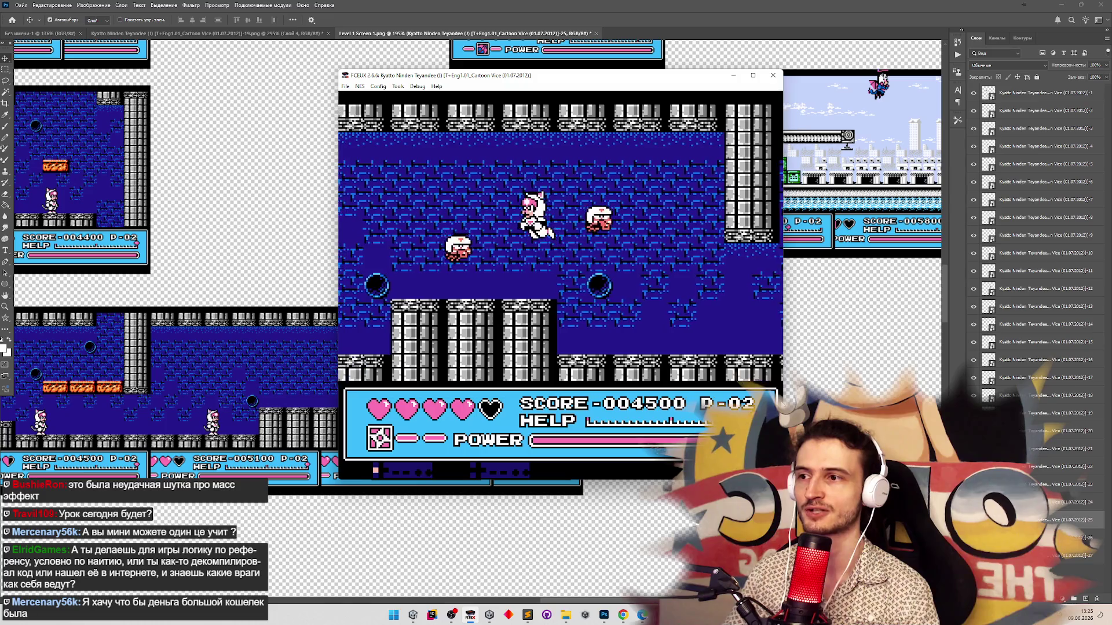
key("Left")
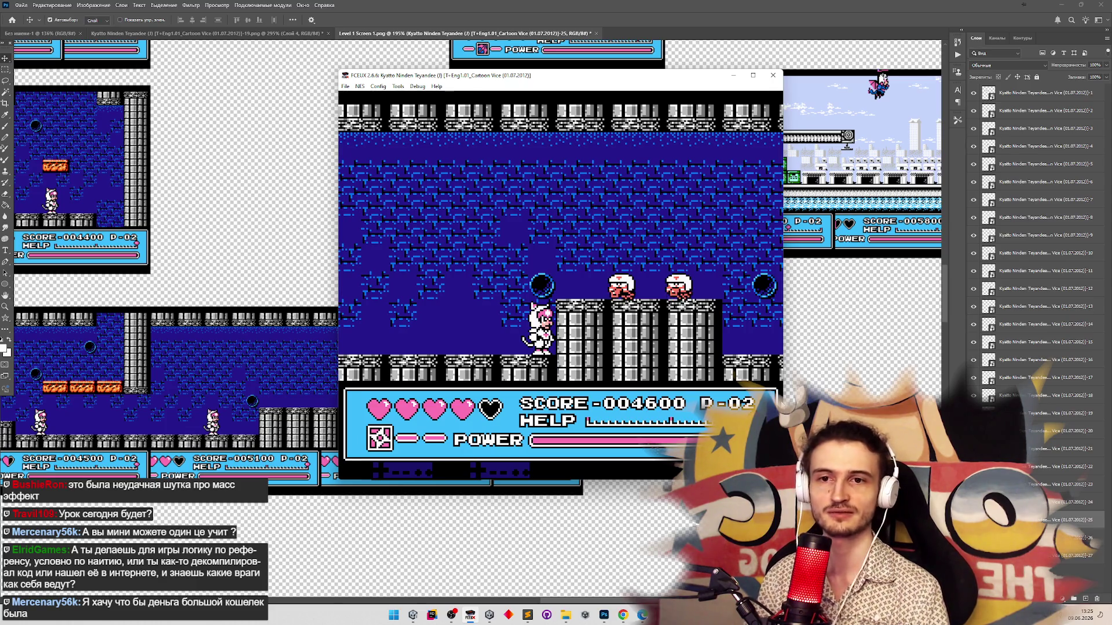
Load the boss save state with F7 and move the cat back and forth to evade the penguin boss
key("F7")
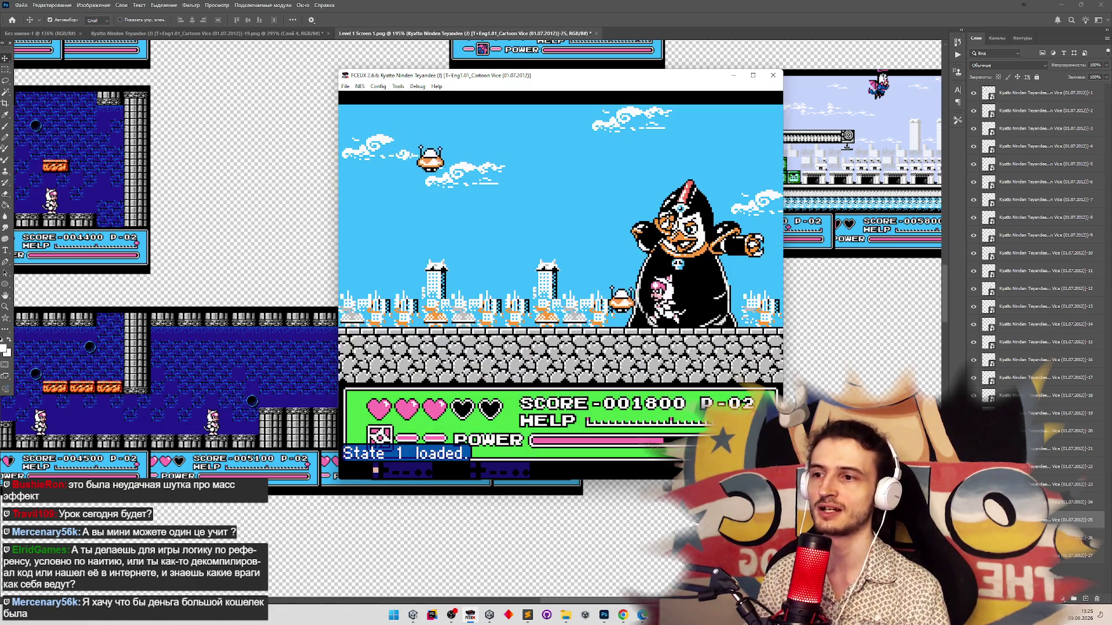
key("Left")
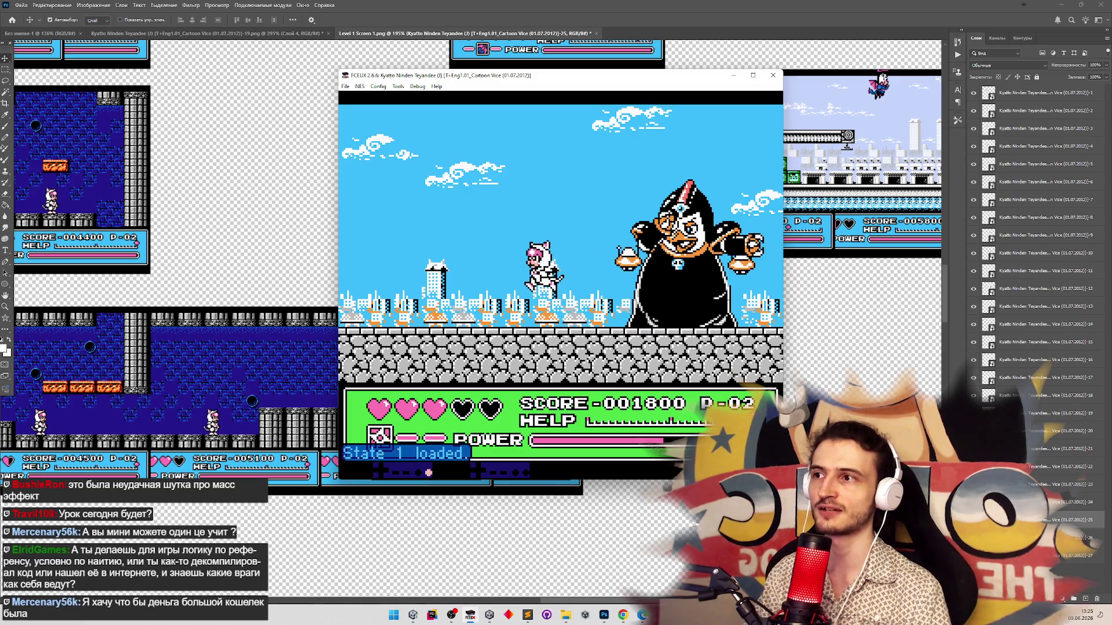
key("Left")
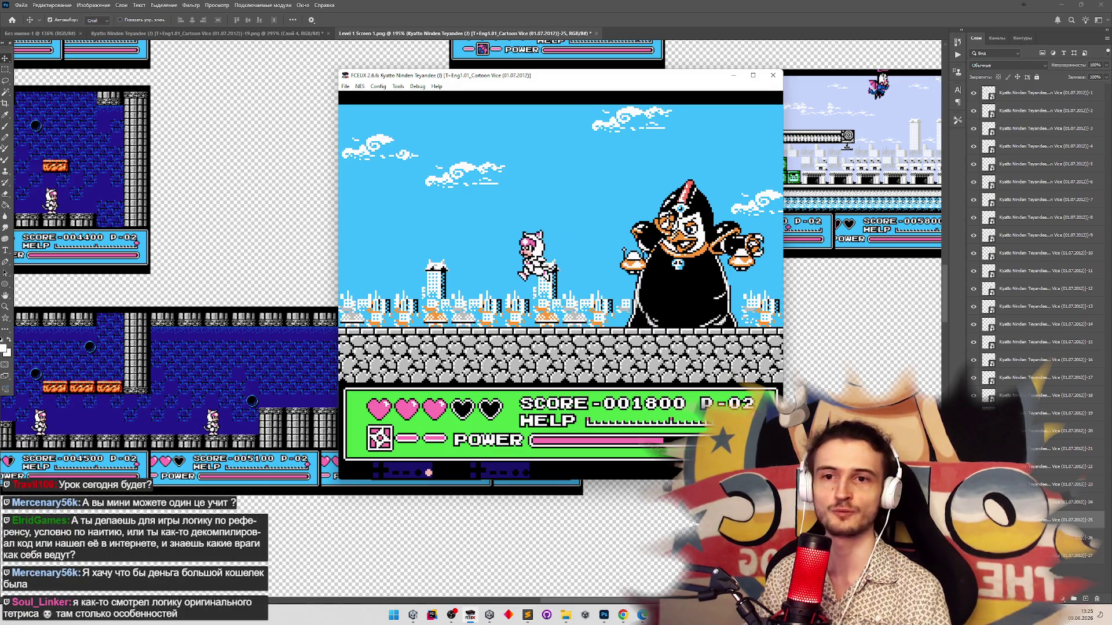
key("Left")
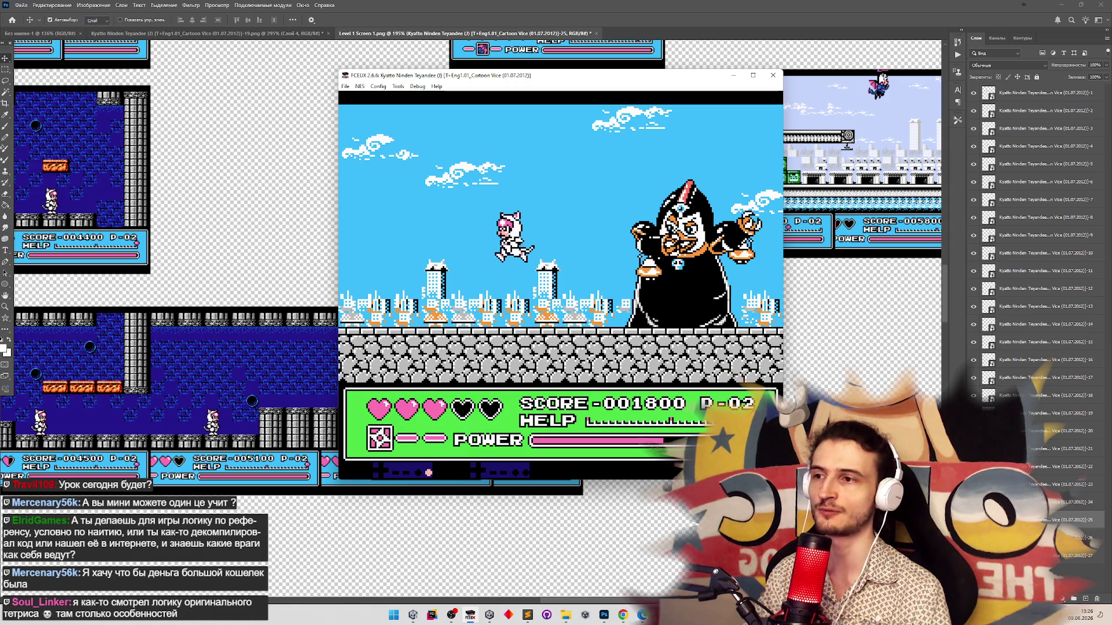
key("Left")
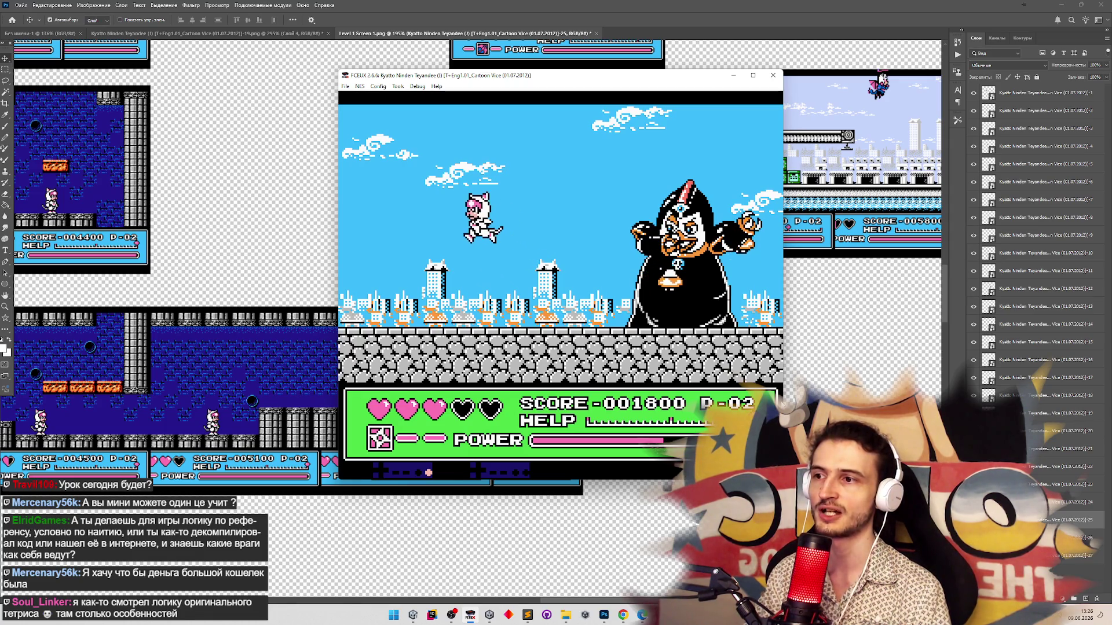
key("Left")
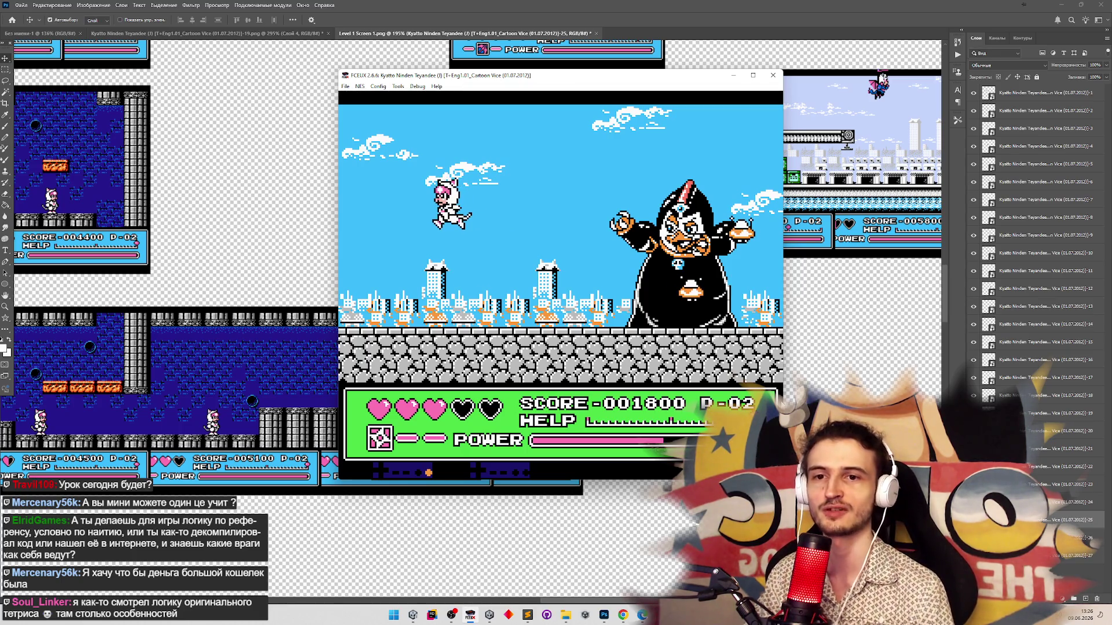
key("Right")
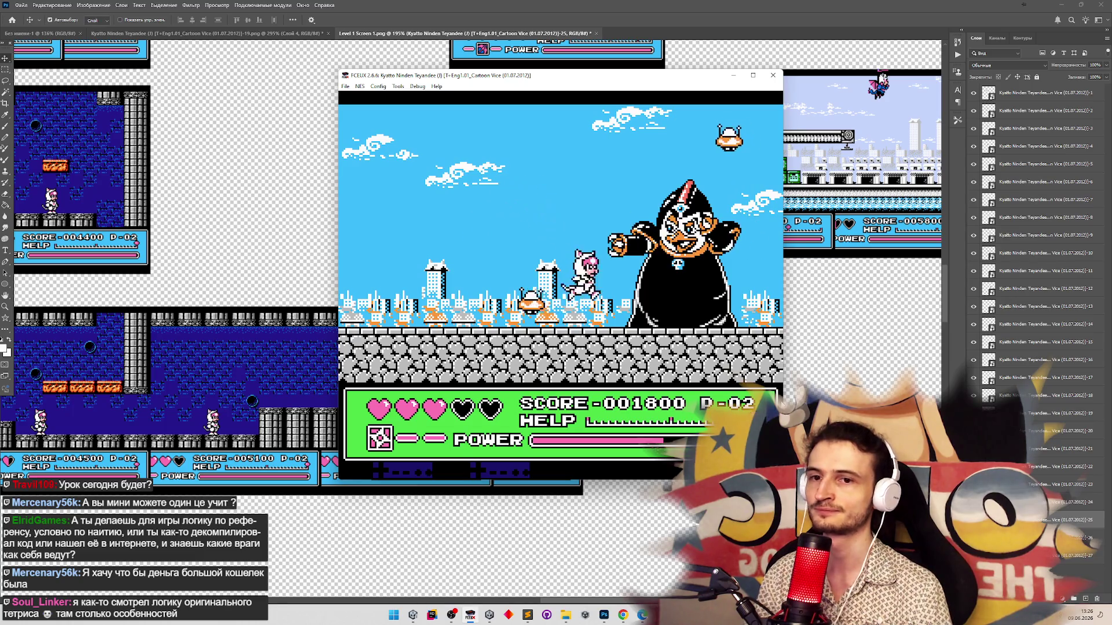
key("Right")
key("Left")
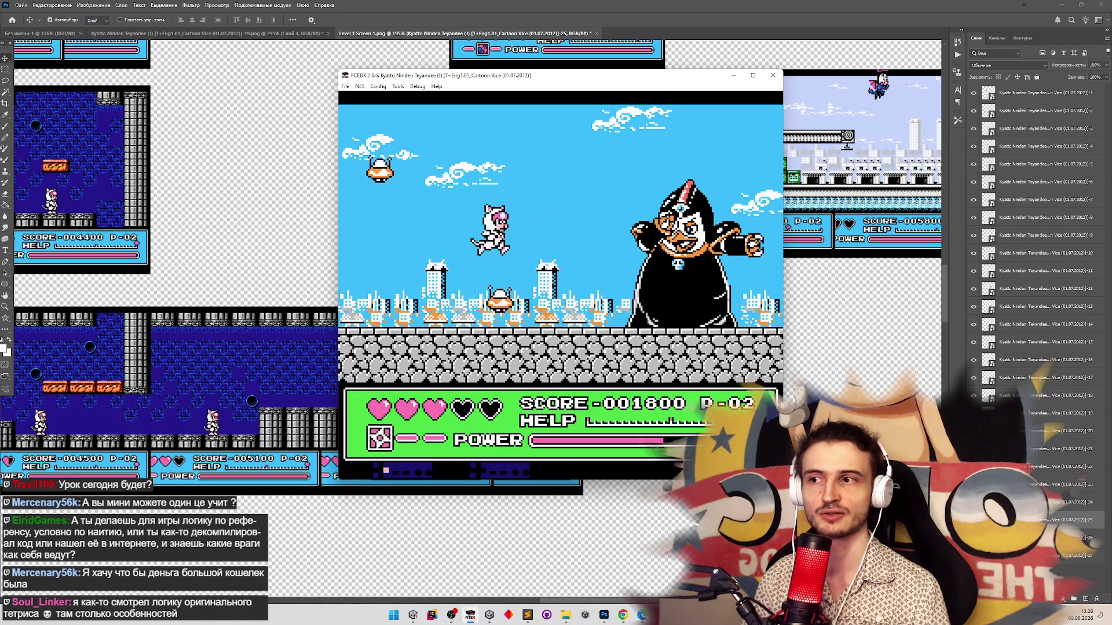
Jump to destroy the flying enemies, raising the score to 2600, then minimize FCEUX
key("Left")
key("Right")
key("Left")
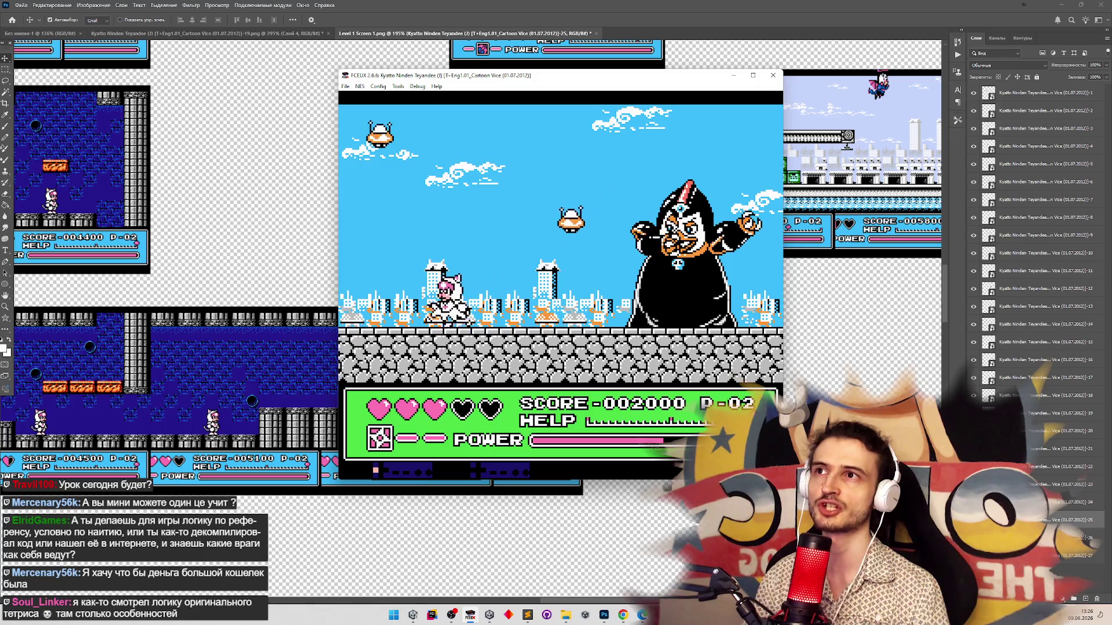
key("Right")
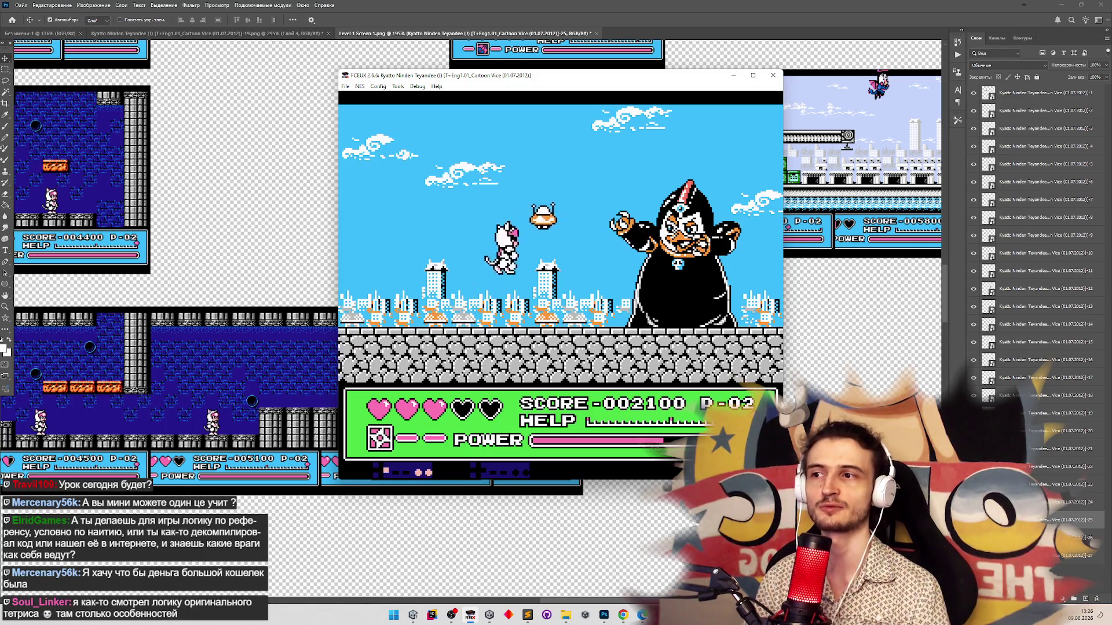
key("Left")
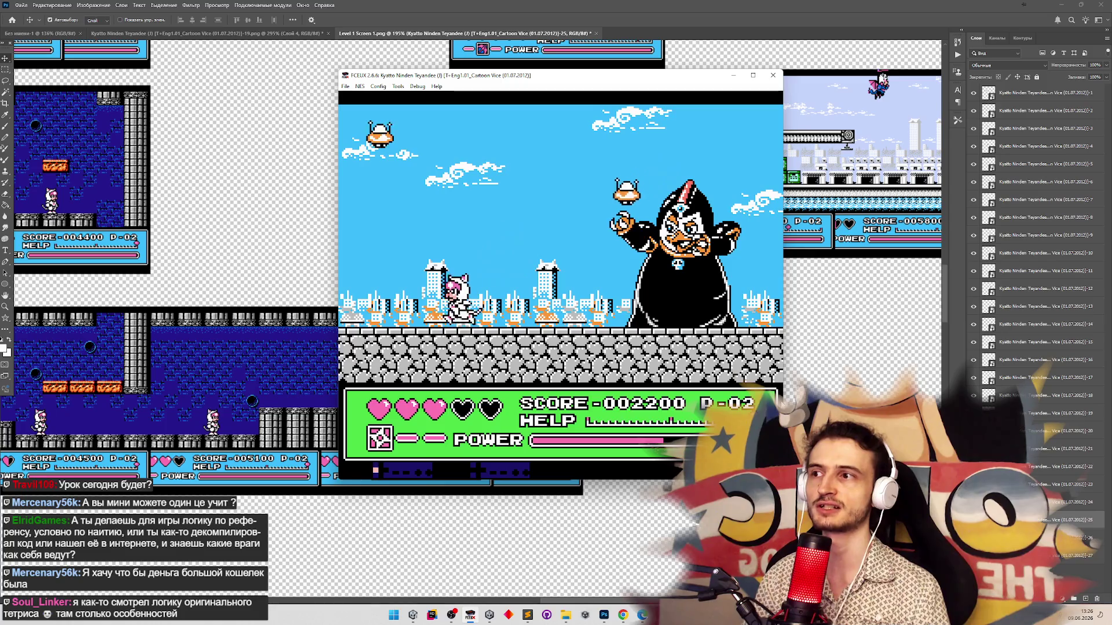
key("Right")
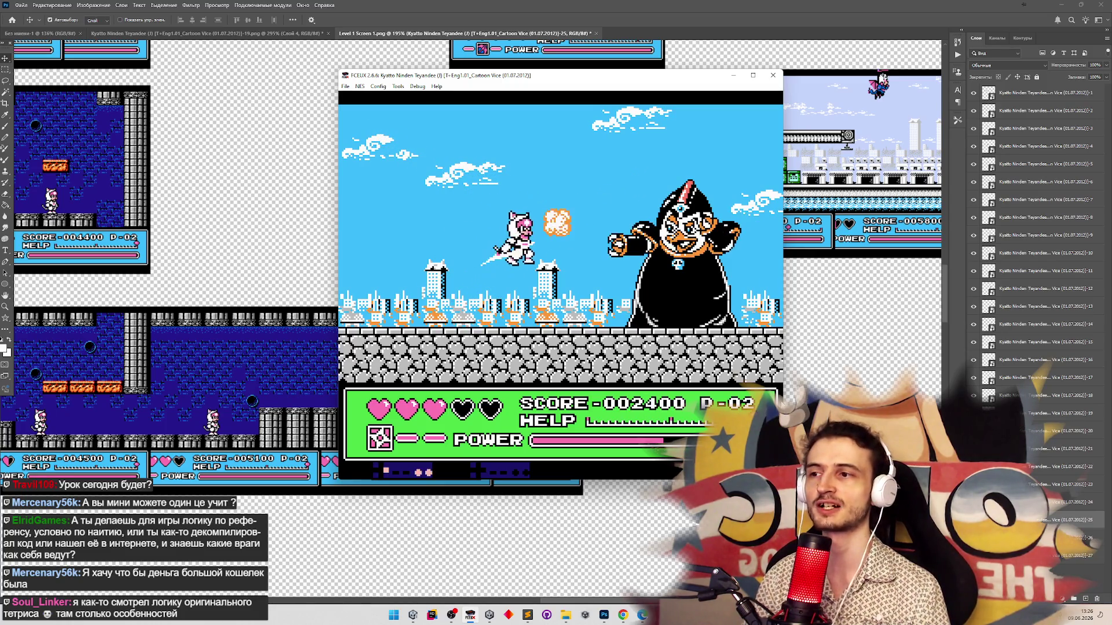
key("Left")
key("Right")
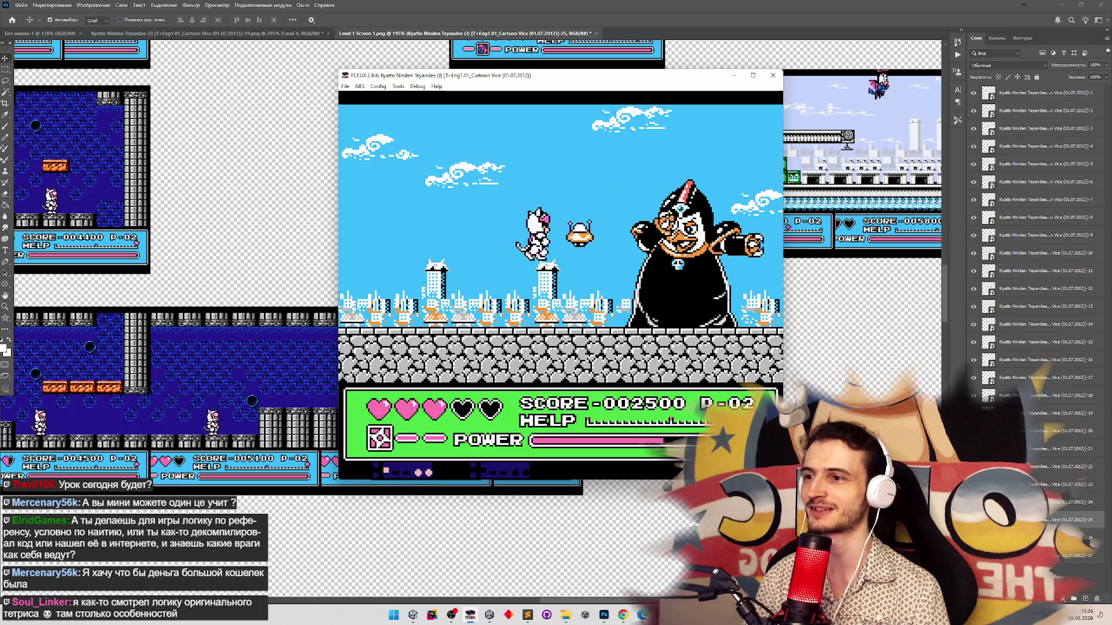
key("Right")
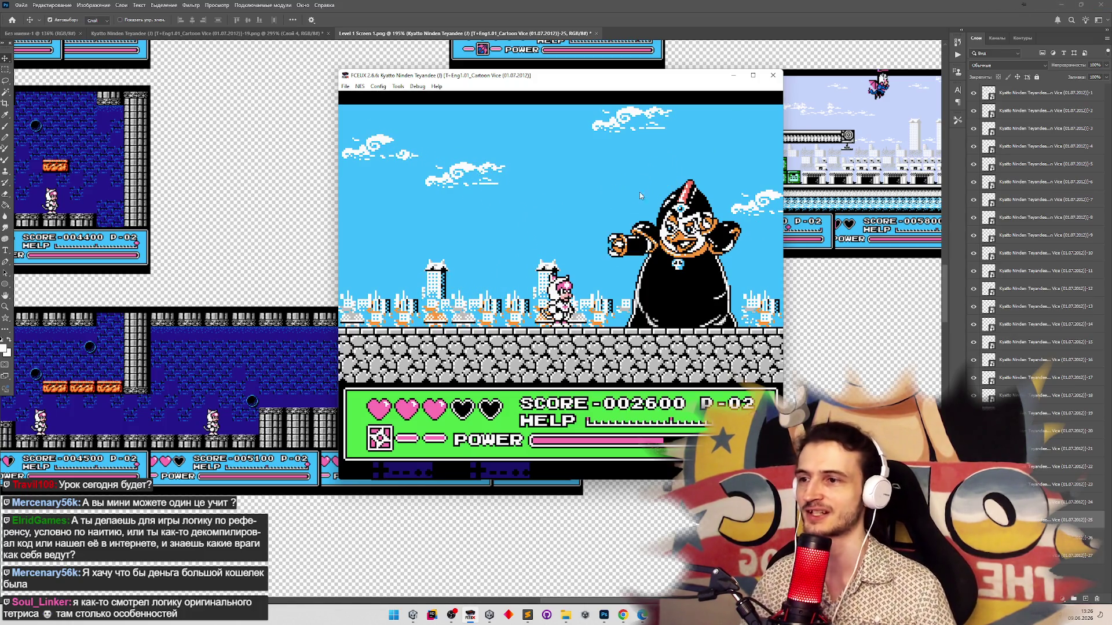
left_click(733, 75)
Zoom the map and drag the small blue underground screen up beneath the long blue stretch
key("z")
scroll(441, 299, "down", 5)
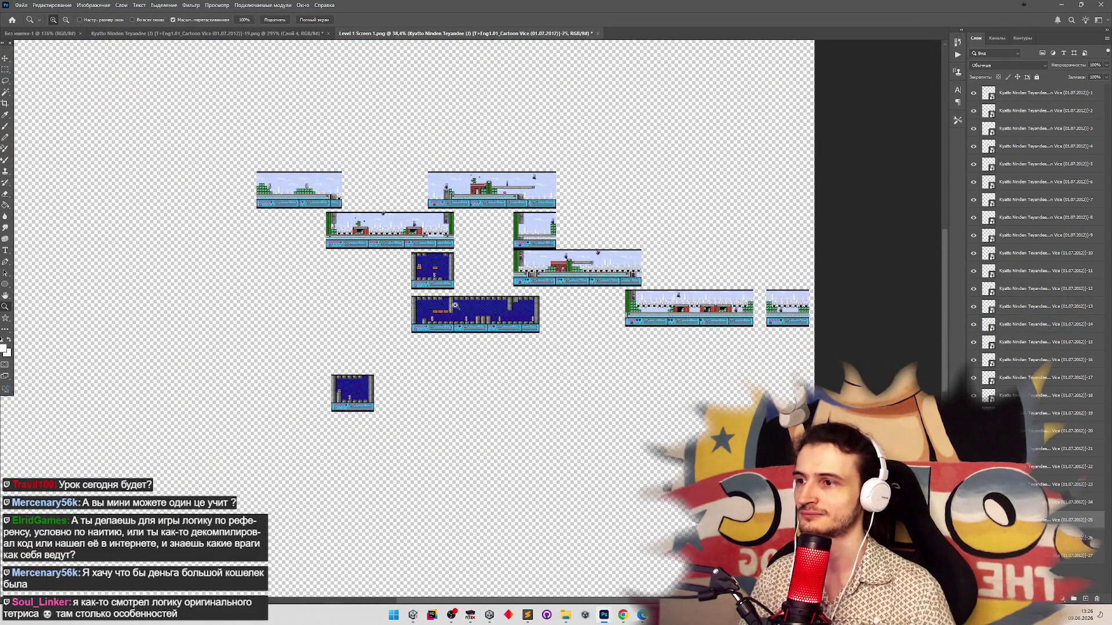
scroll(456, 305, "up", 4)
scroll(530, 284, "down", 1)
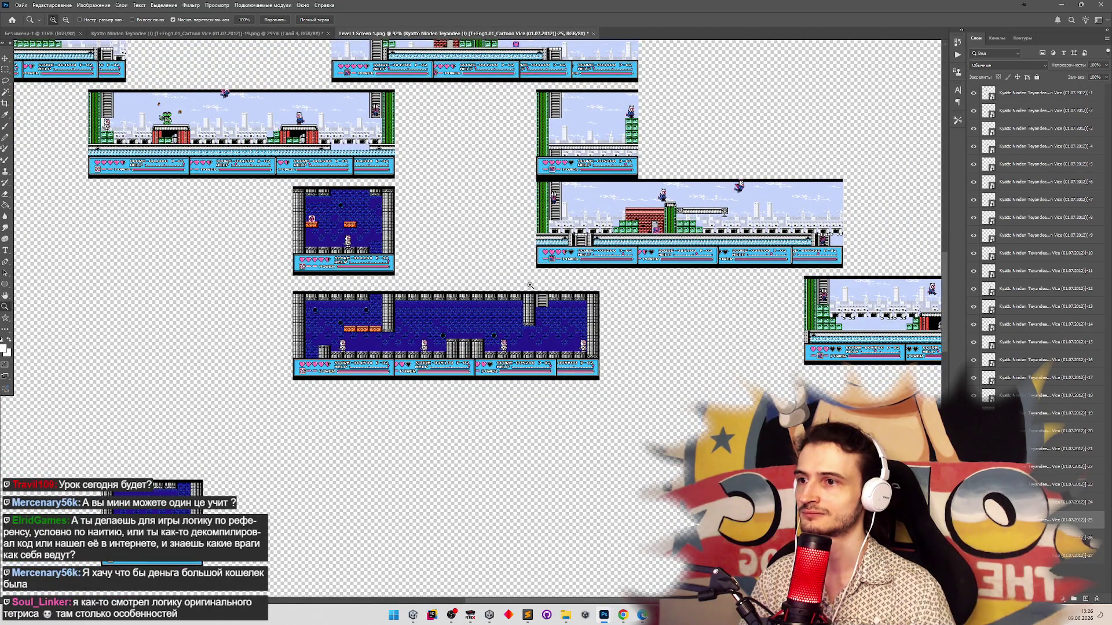
scroll(524, 284, "down", 4)
scroll(504, 280, "up", 3)
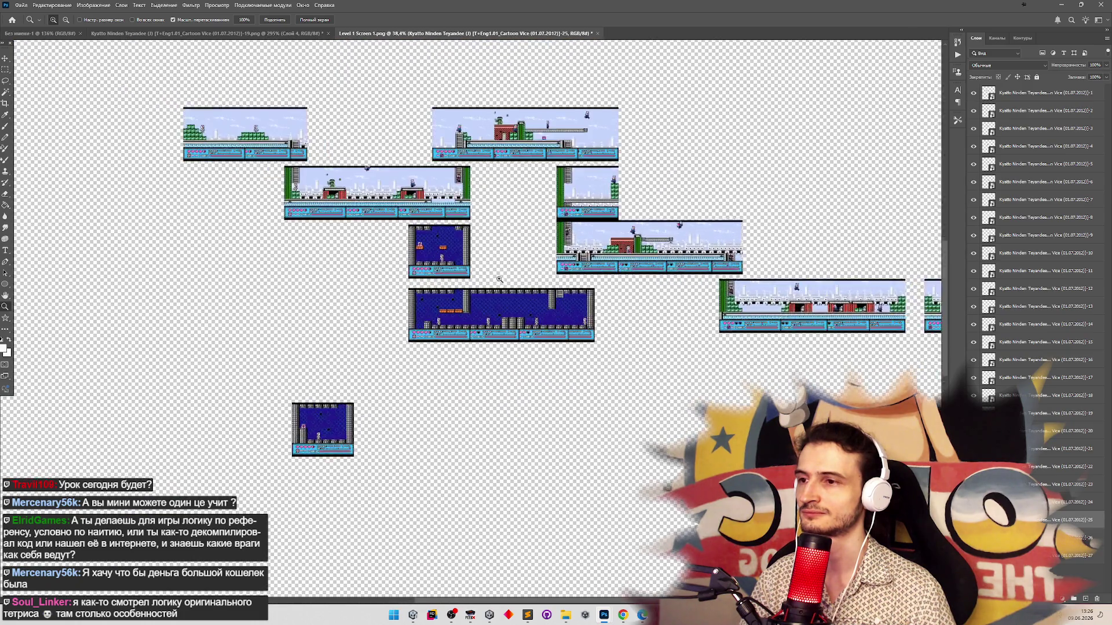
scroll(494, 278, "down", 1)
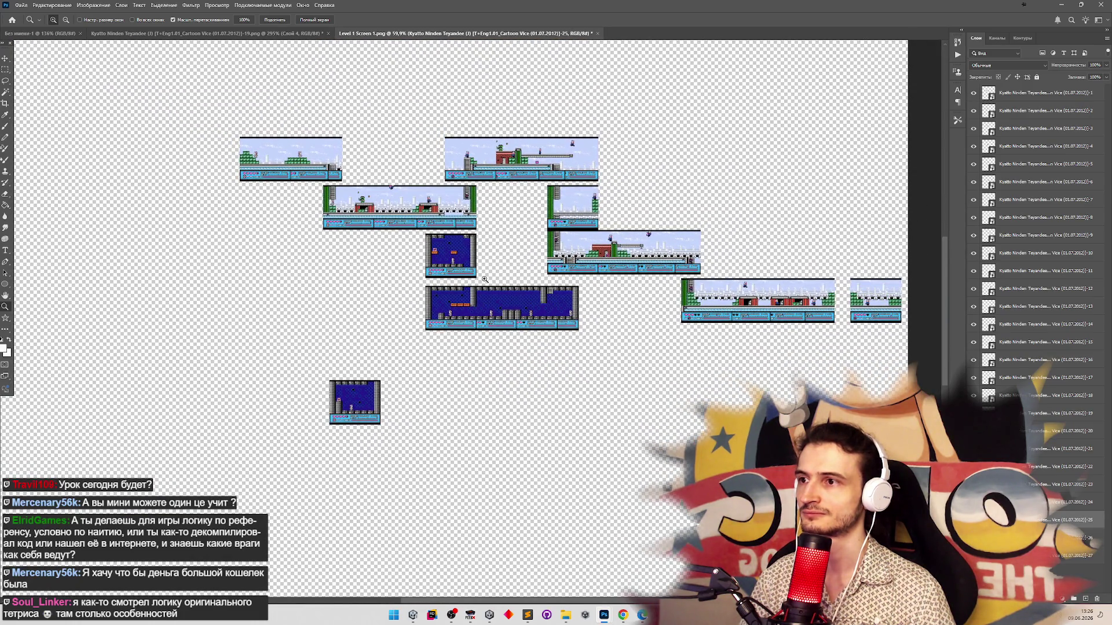
scroll(484, 279, "down", 2)
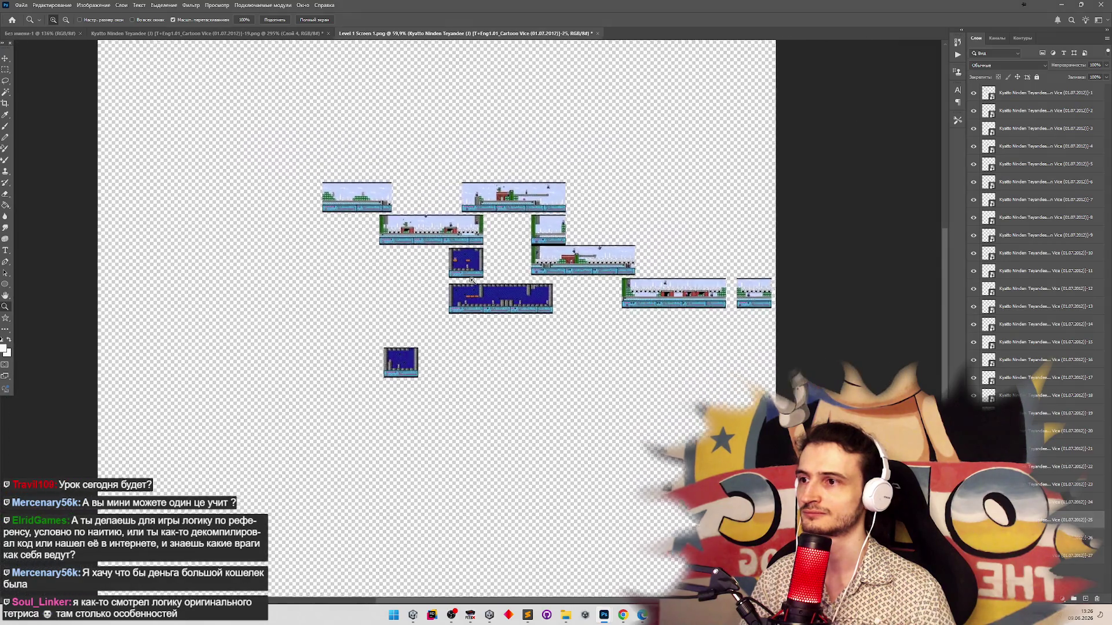
scroll(475, 281, "up", 4)
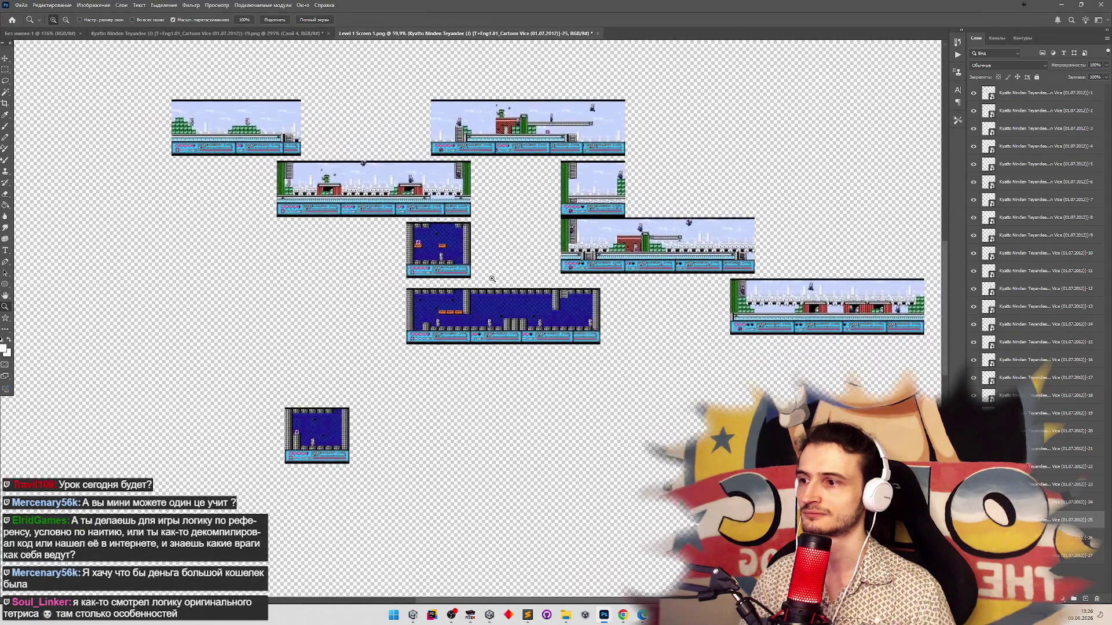
key("v")
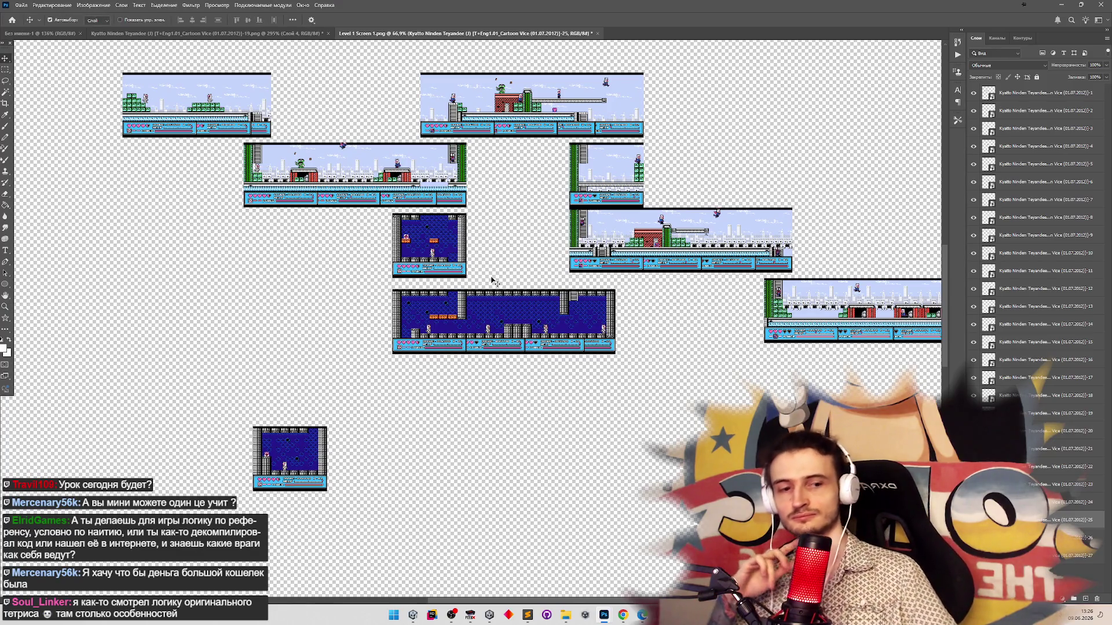
mouse_move(306, 452)
left_mouse_down()
mouse_move(404, 412)
mouse_move(407, 390)
mouse_move(396, 391)
left_mouse_up()
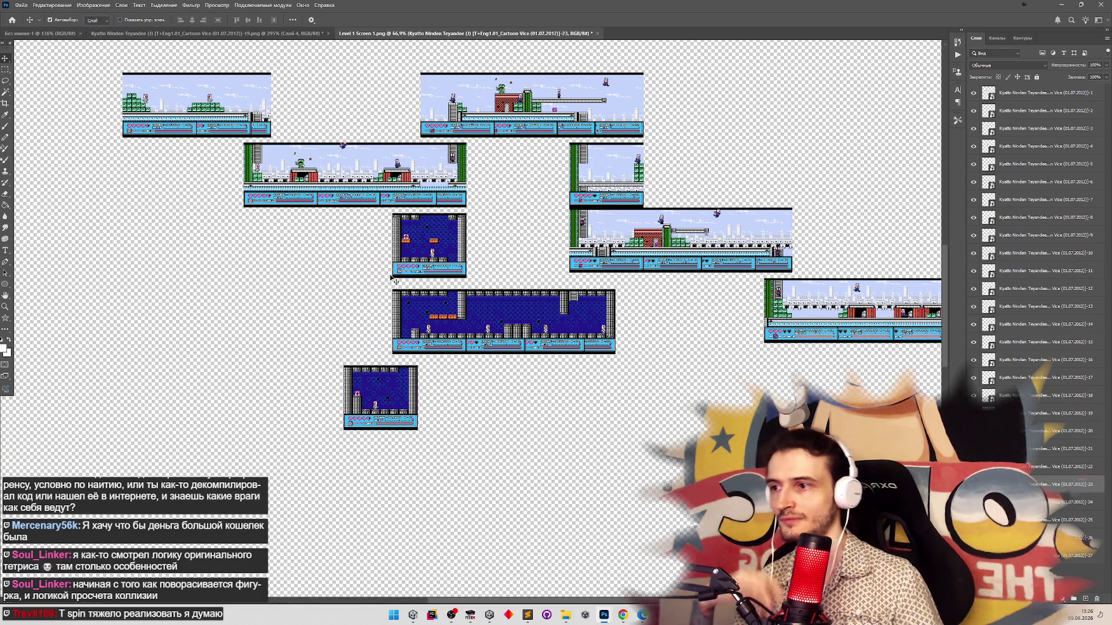
Adjust the map zoom, then launch Paint from the Windows search
key("z")
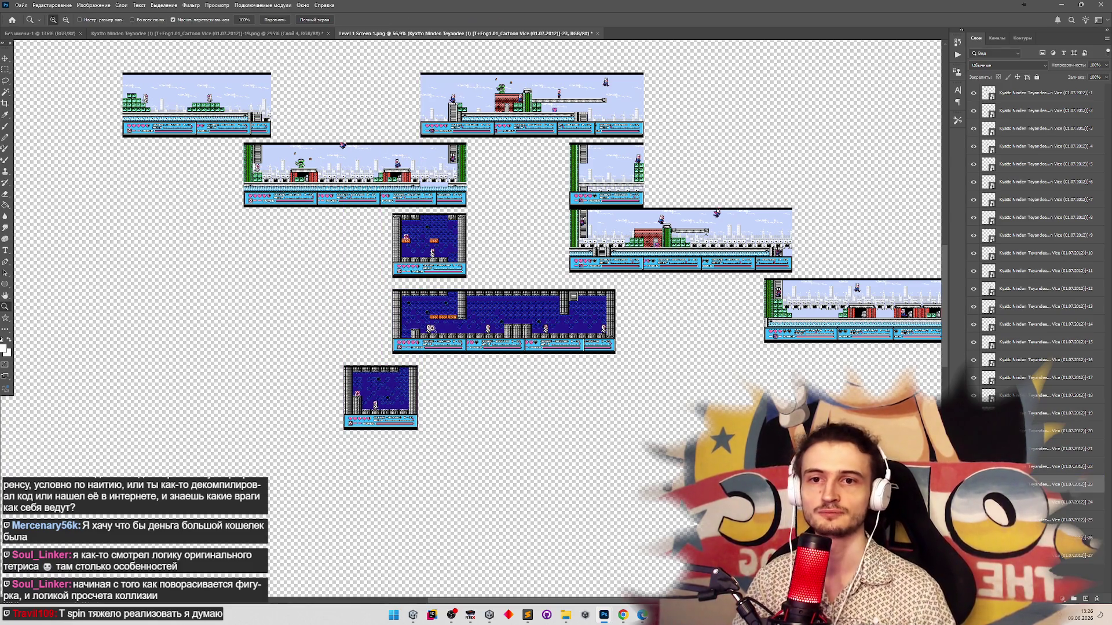
scroll(477, 327, "down", 5)
scroll(478, 327, "up", 5)
key("a")
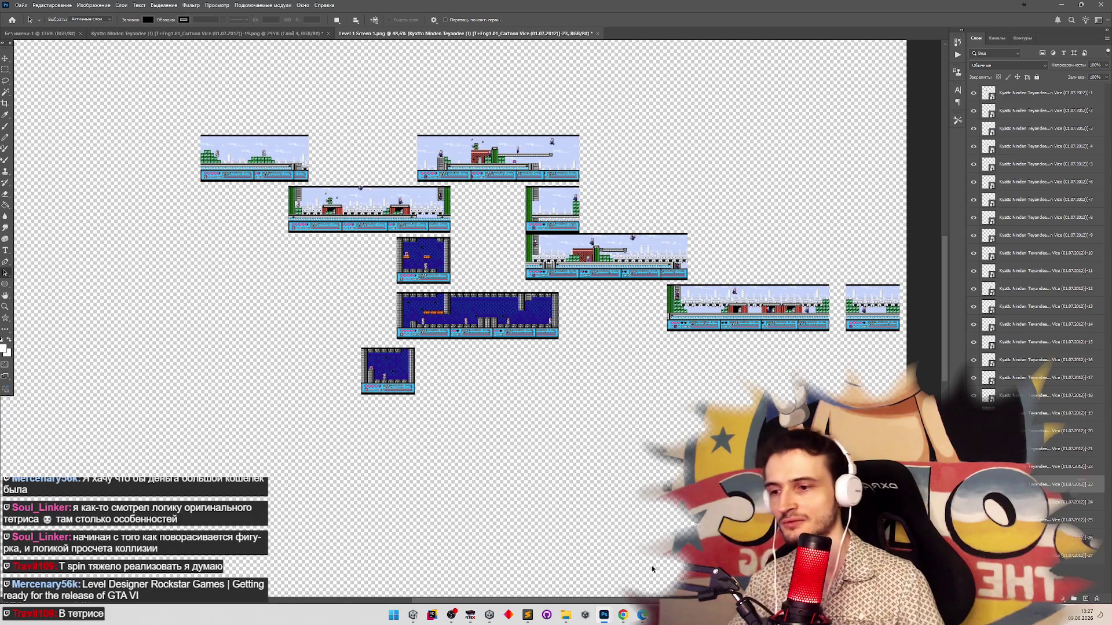
left_click(394, 618)
type("зф")
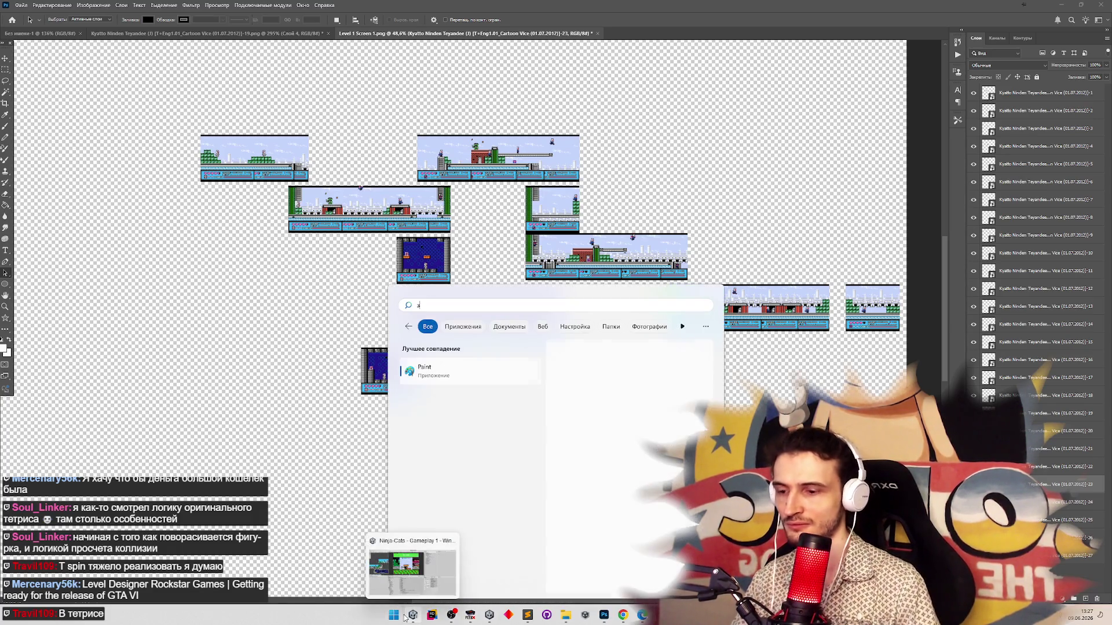
left_click(449, 377)
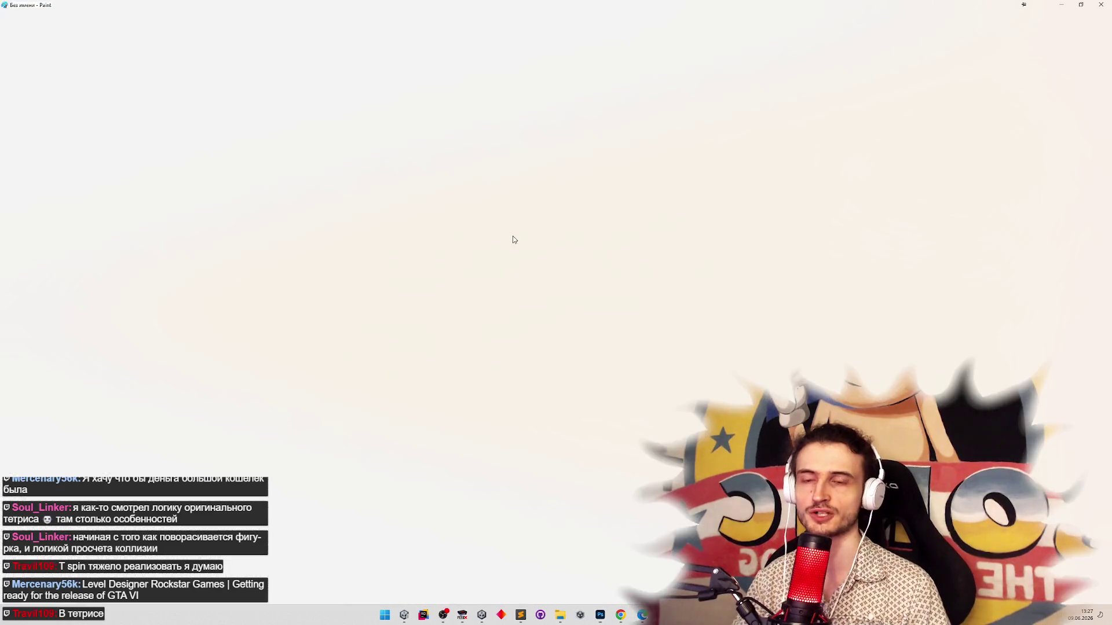
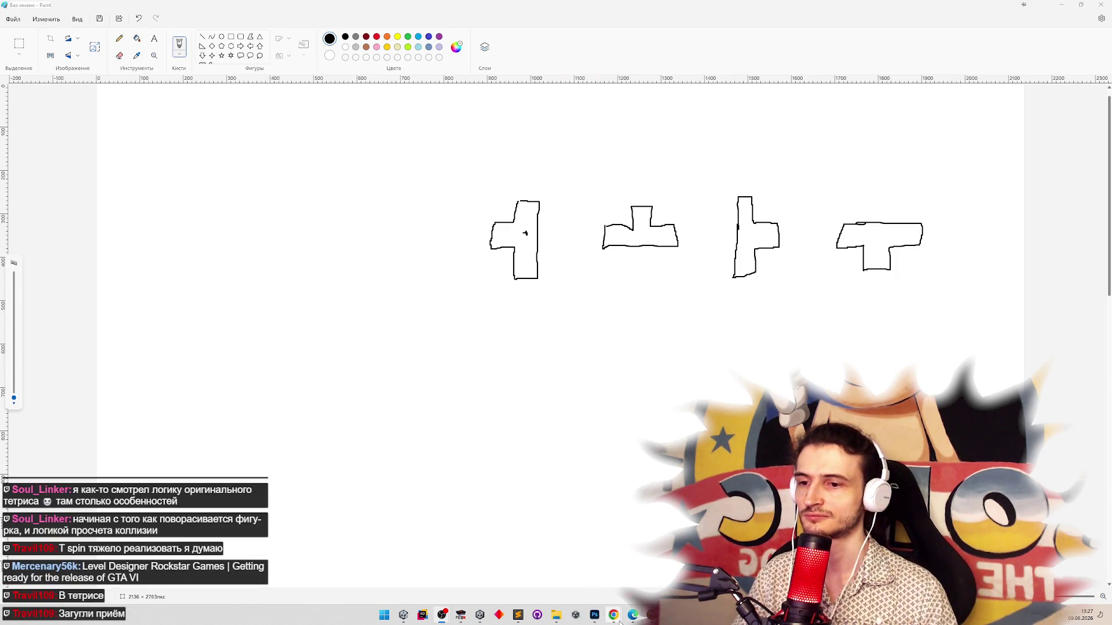
Switch from Paint's T-piece rotation sketches to the Chrome new-tab window
mouse_move(619, 622)
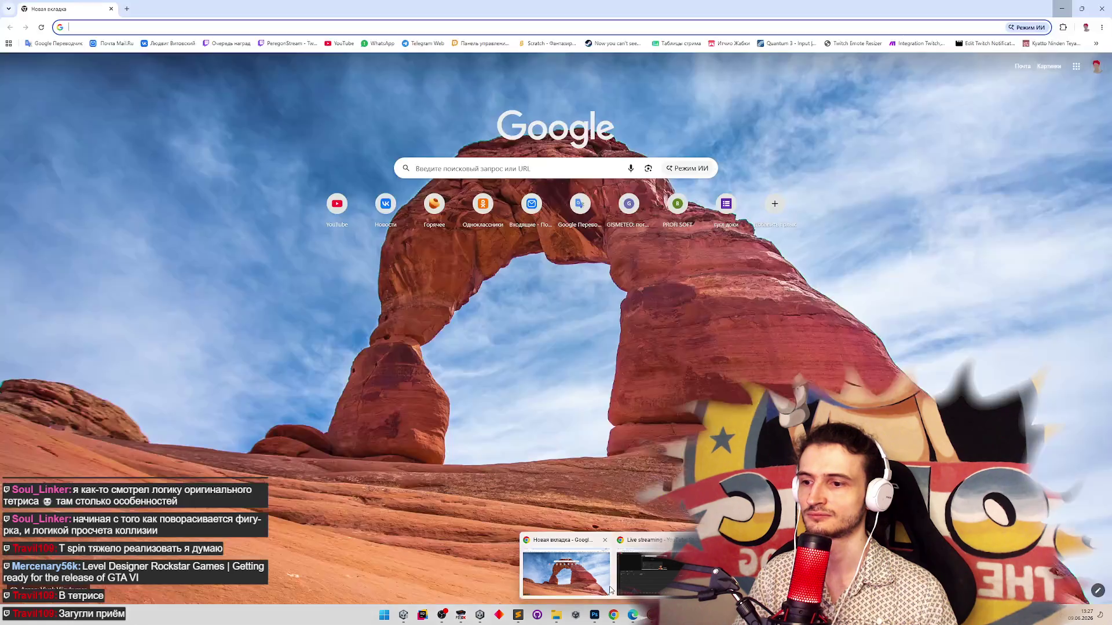
left_click(608, 585)
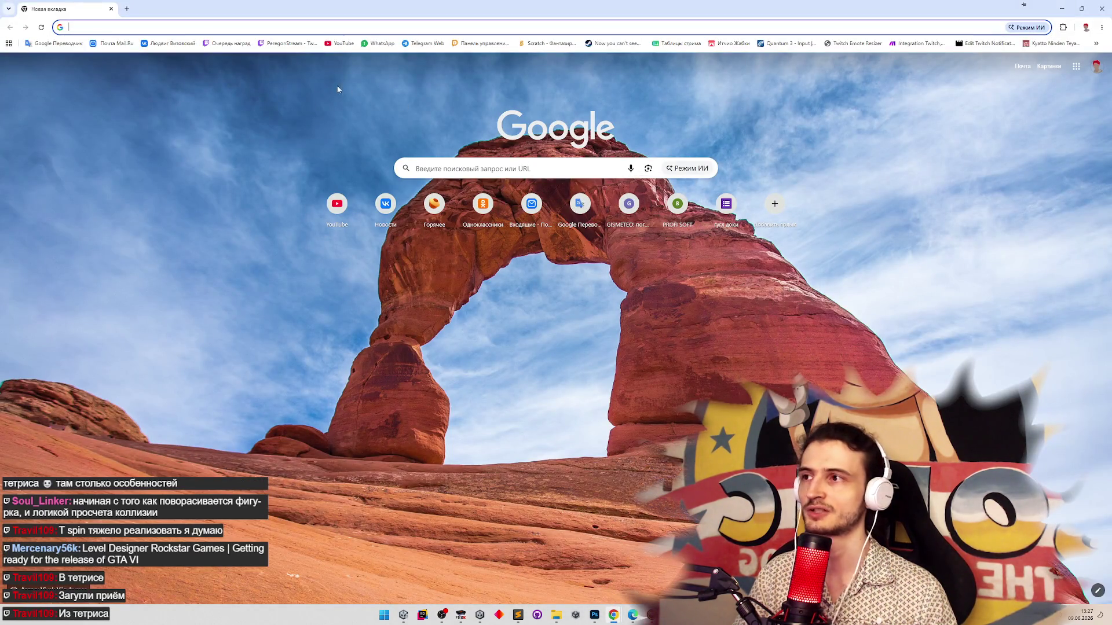
Go to YouTube and start a Go live stream setup from the Create menu
left_click(334, 59)
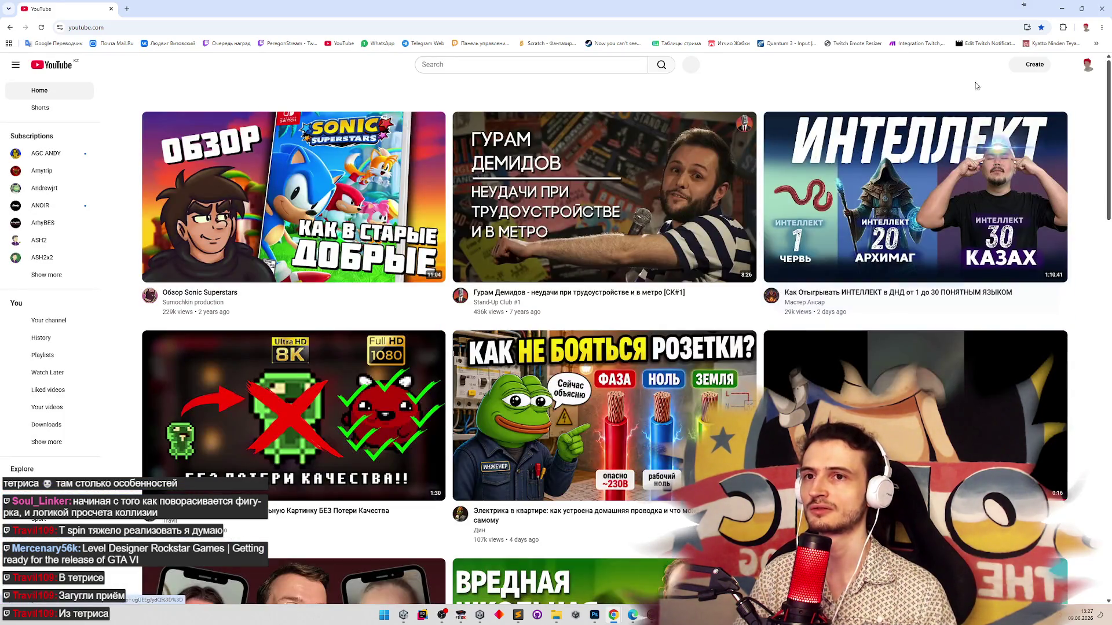
left_click(1022, 70)
left_click(1032, 105)
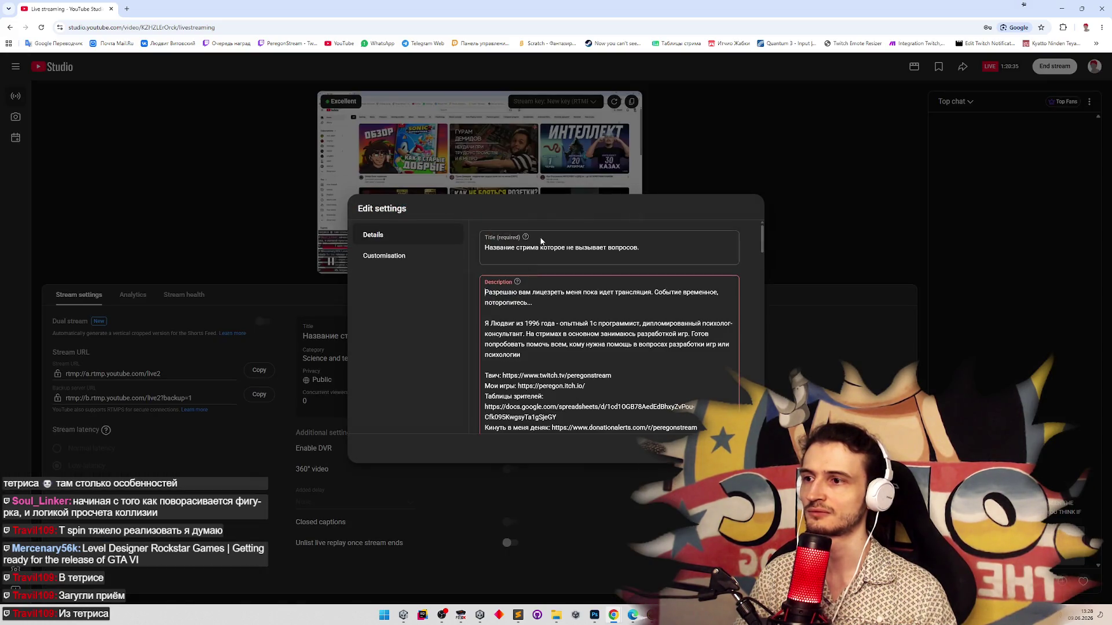
Replace the stream title with 'Level Designer Rockstar Games | Getting ready for the release of GTA VI' and save
key("ctrl+a")
type("Level Designer Rockstar Games | Getting ready for the release of GTA VI")
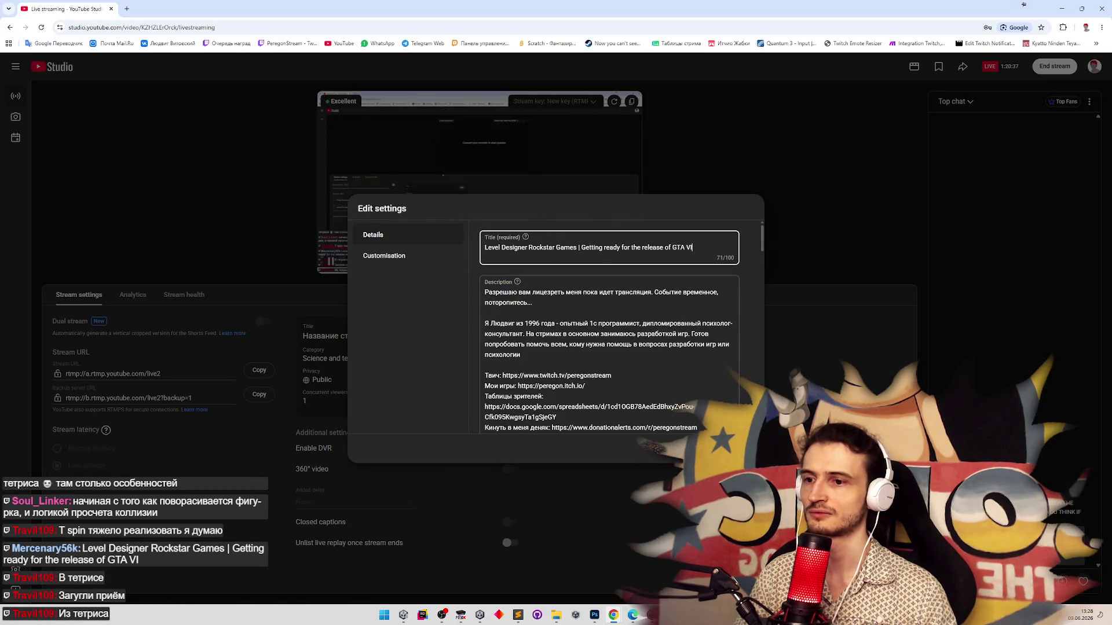
left_click(734, 449)
left_click(129, 7)
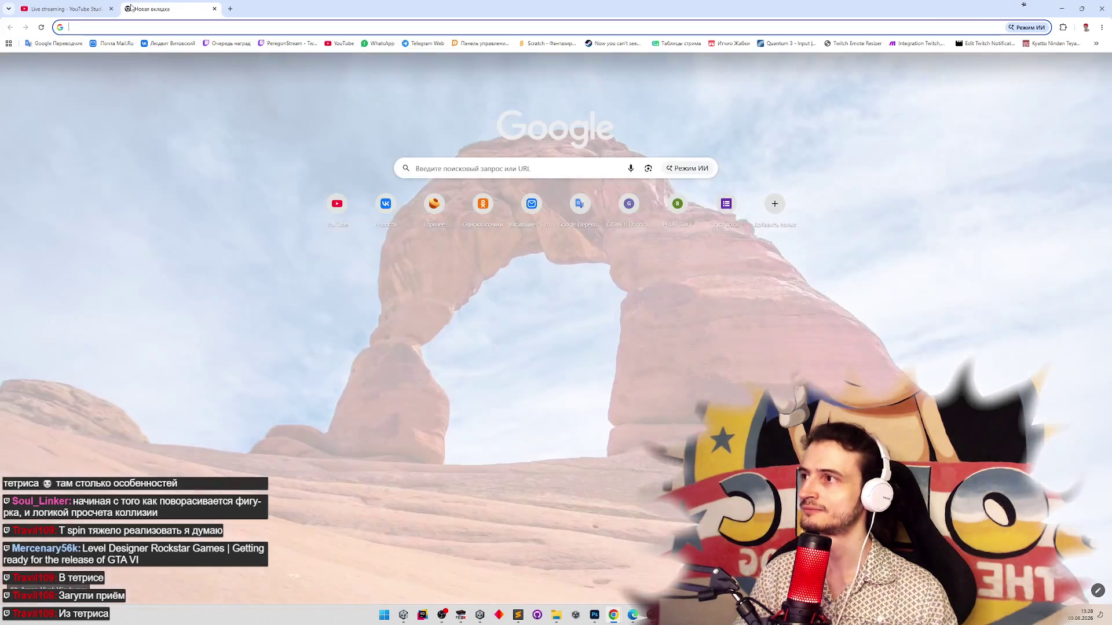
Search Google for 'тетрис т спин' and open the Tetr.io T-spin tutorial video
type("ntnhbc n cgby")
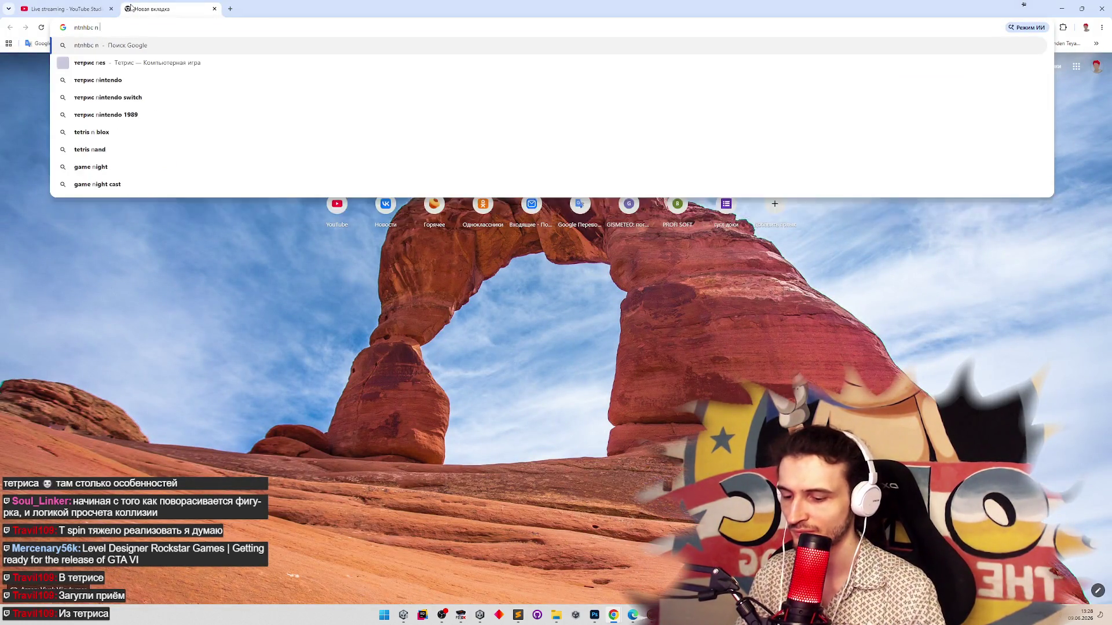
key("Return")
left_click(230, 180)
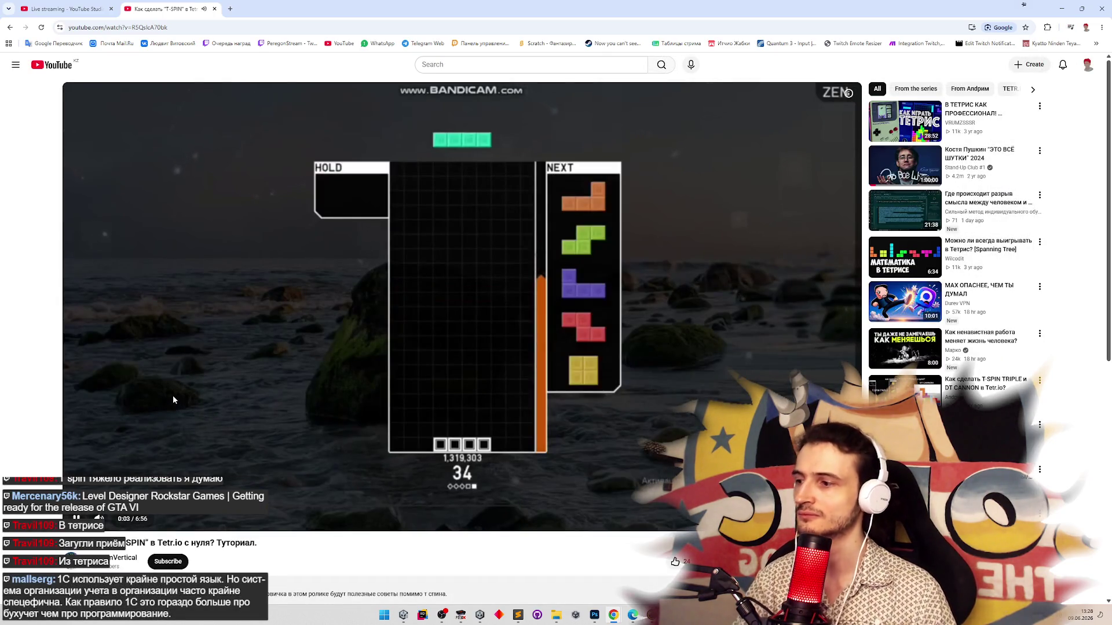
Skip ahead through the tutorial's gameplay, then return to the search results
key("l")
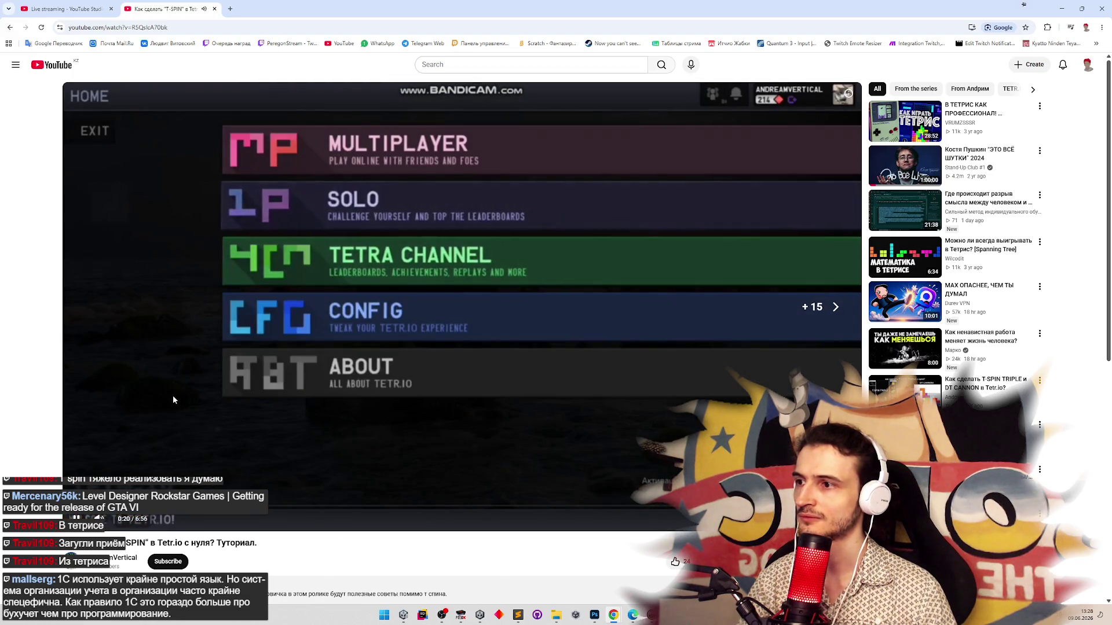
key("l")
key("l")
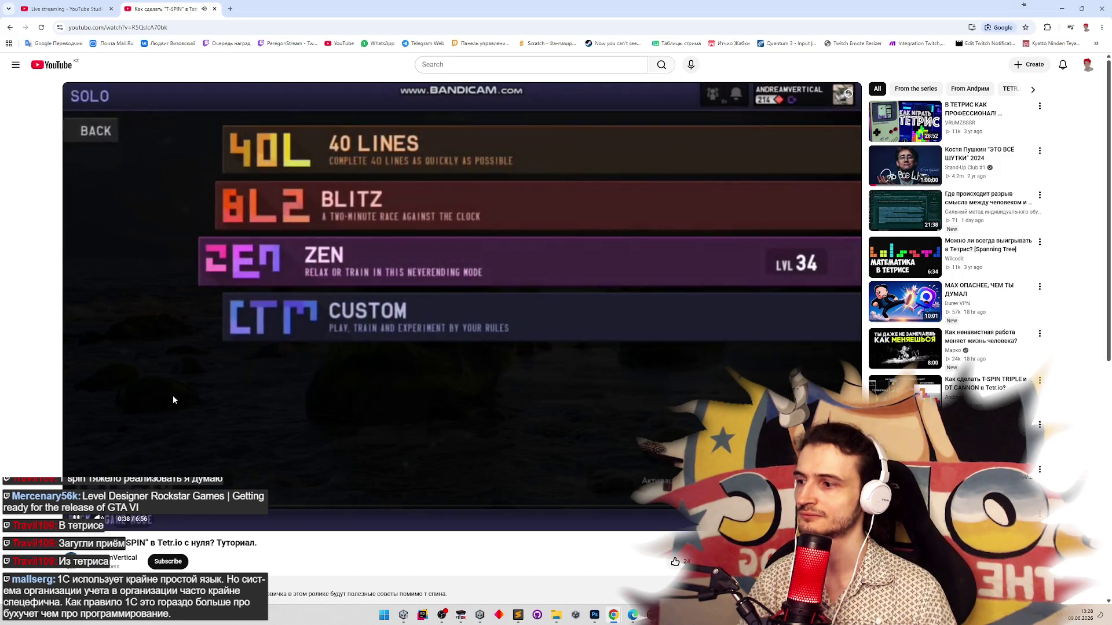
key("Right")
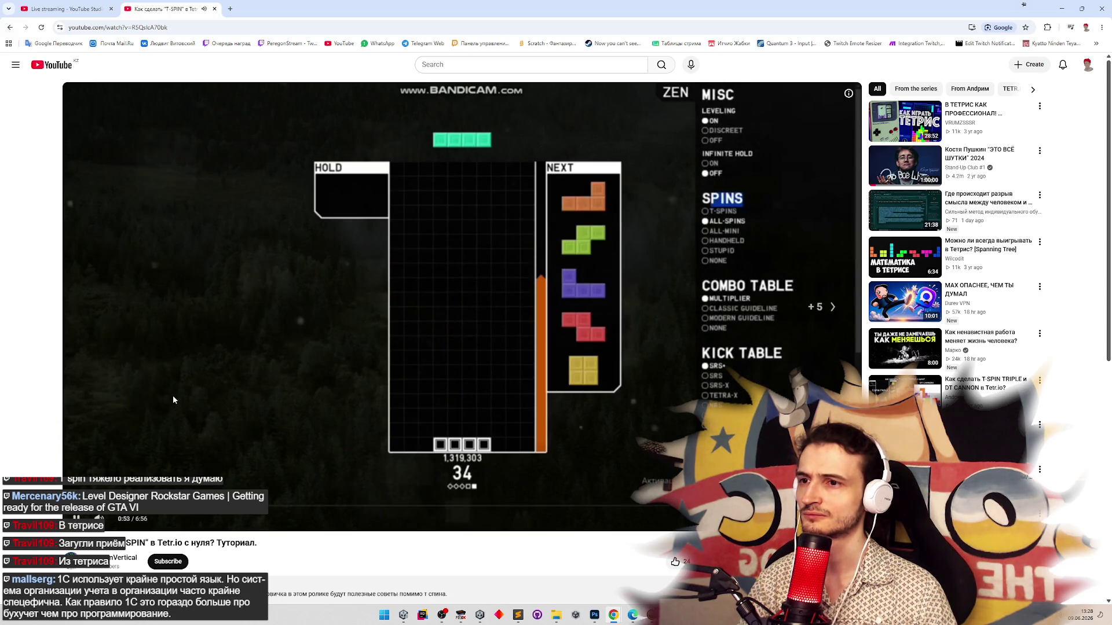
key("Right")
key("Right")
key("Right")
key("Right")
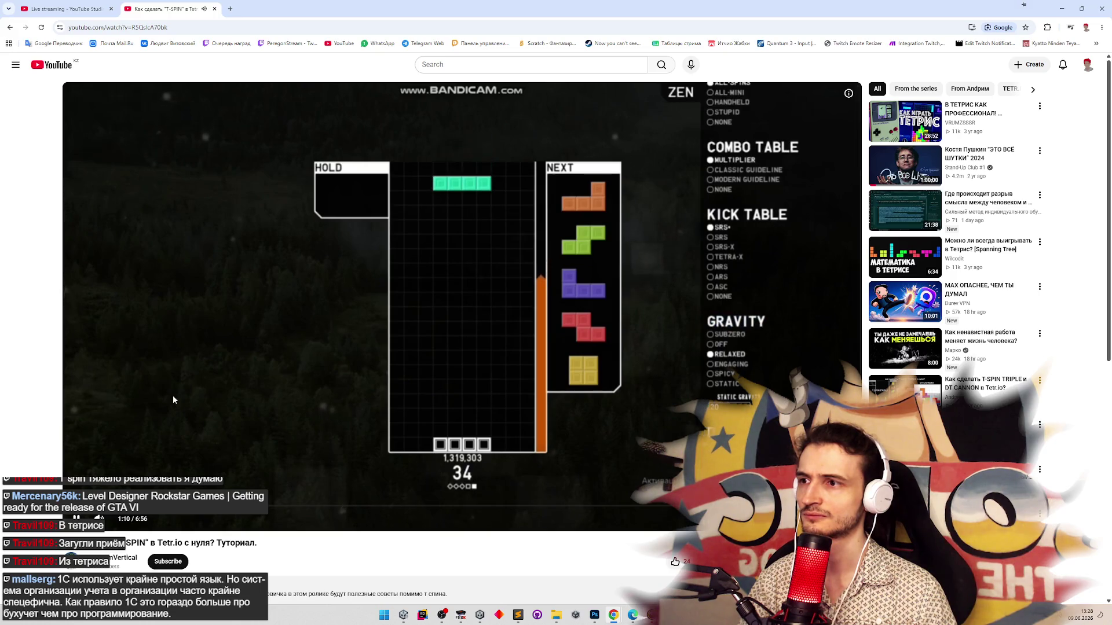
key("Right")
key("Right")
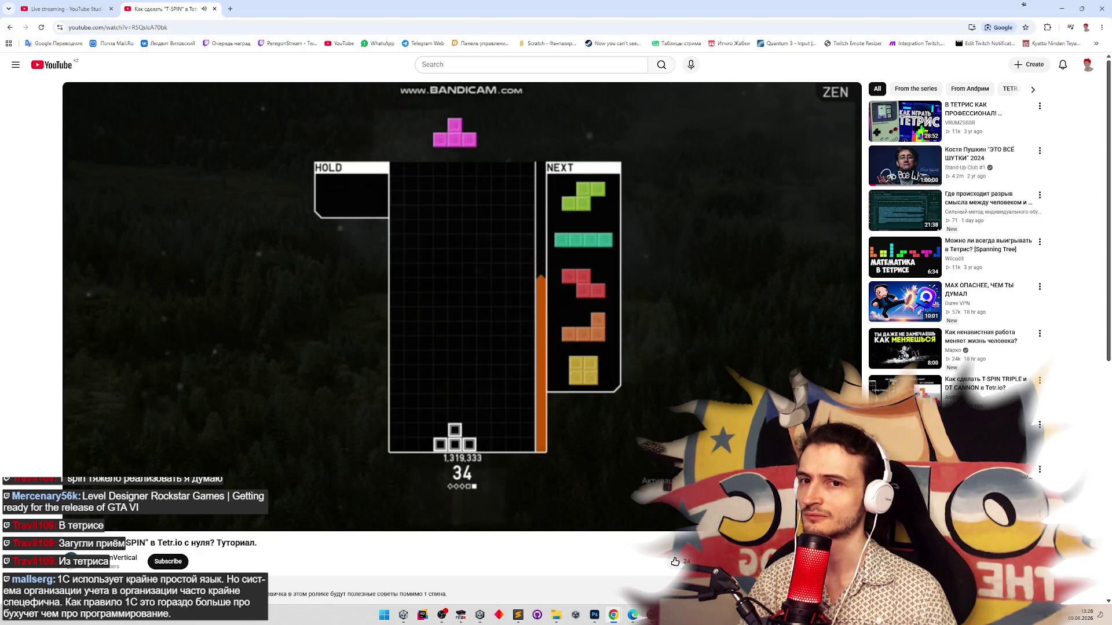
key("Right")
key("Right")
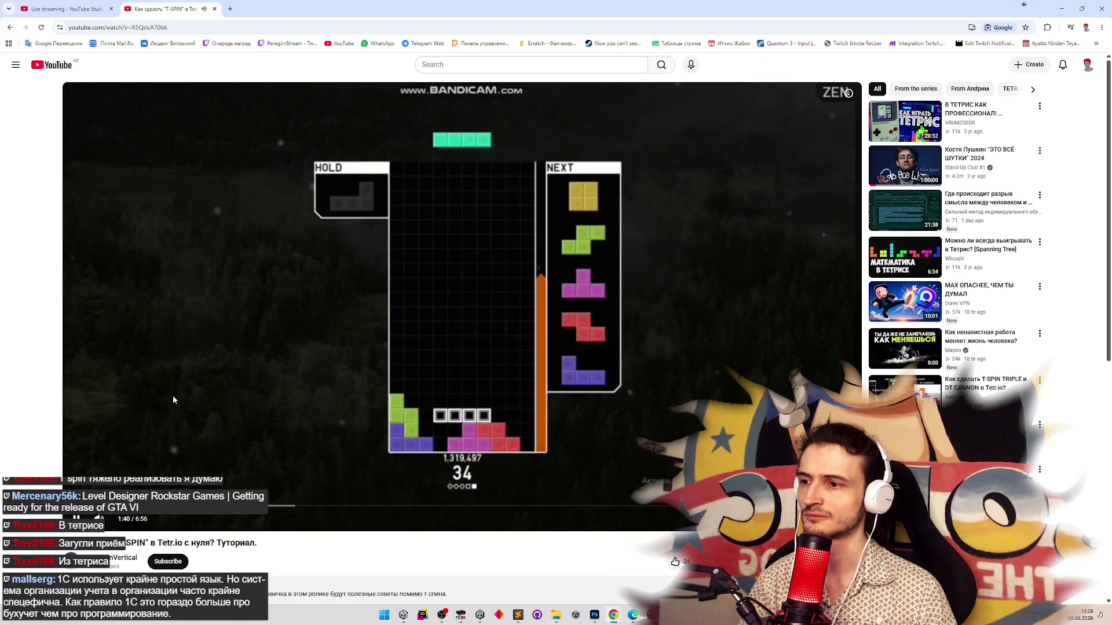
key("Right")
key("Right")
left_click(10, 29)
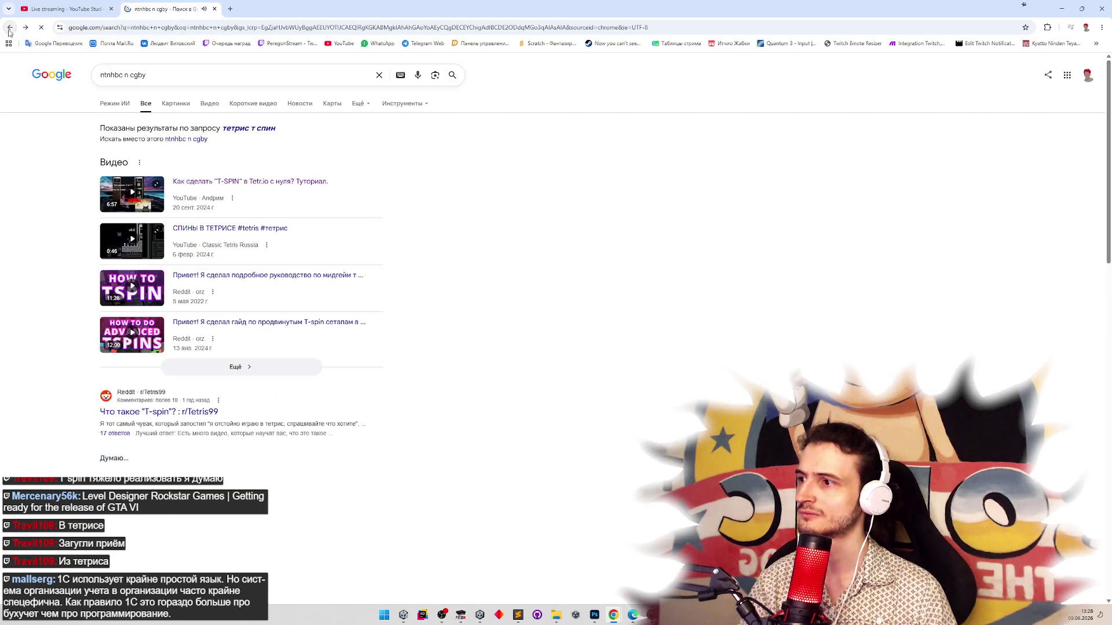
Filter the results to Videos and play the Reddit advanced T-spin guide's video
left_click(237, 368)
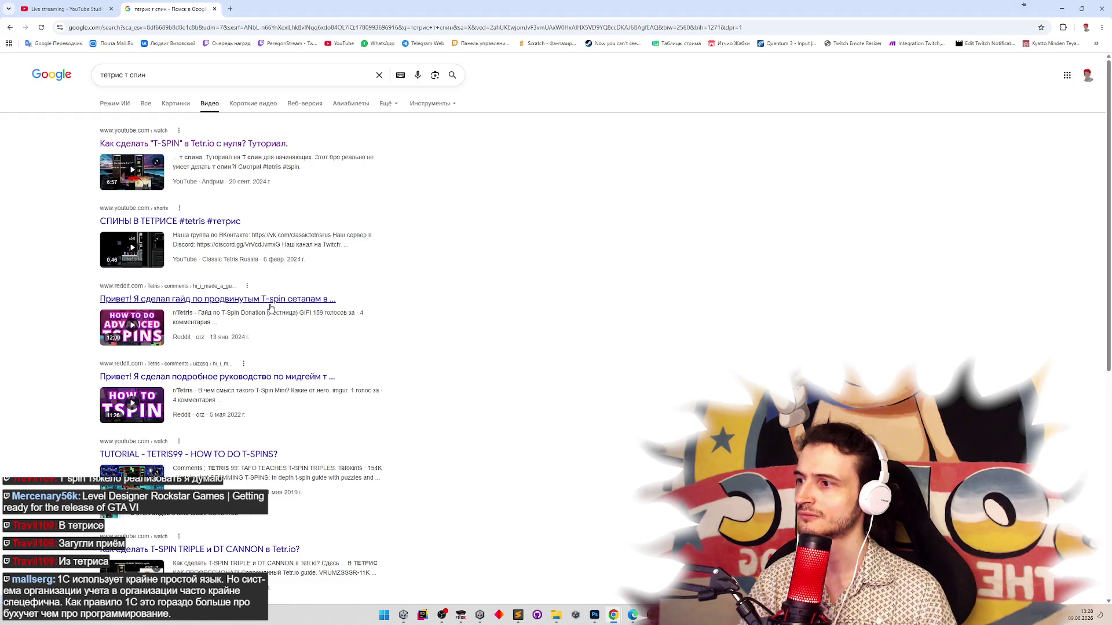
left_click(270, 307)
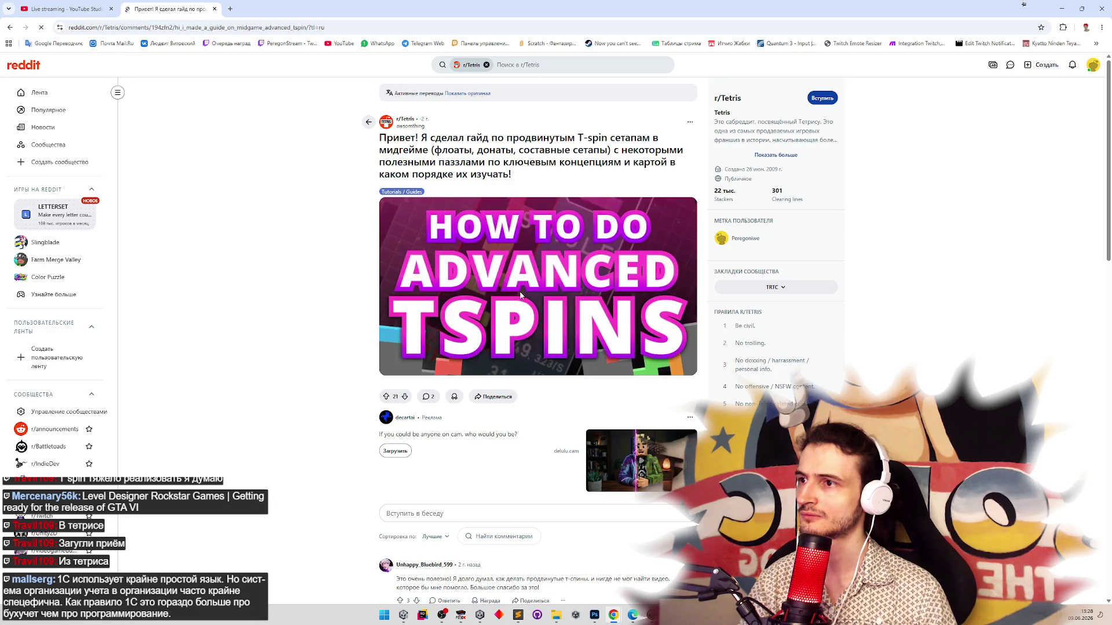
left_click(520, 296)
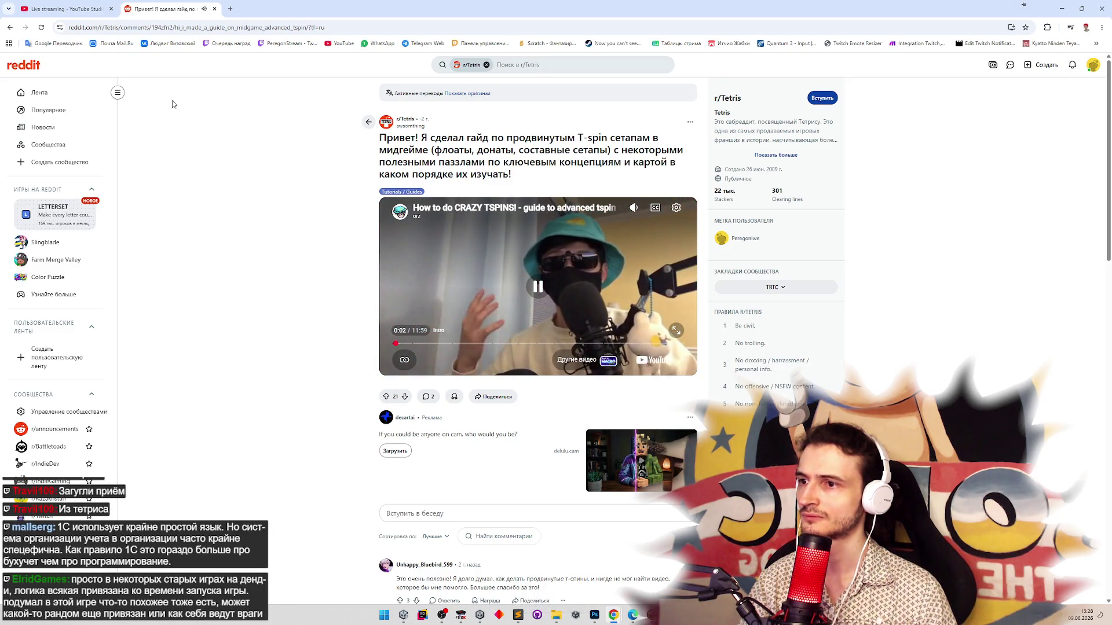
Go back to the video results and open the Tetris 99 T-spin tutorial
key("alt+Left")
scroll(26, 232, "down", 2)
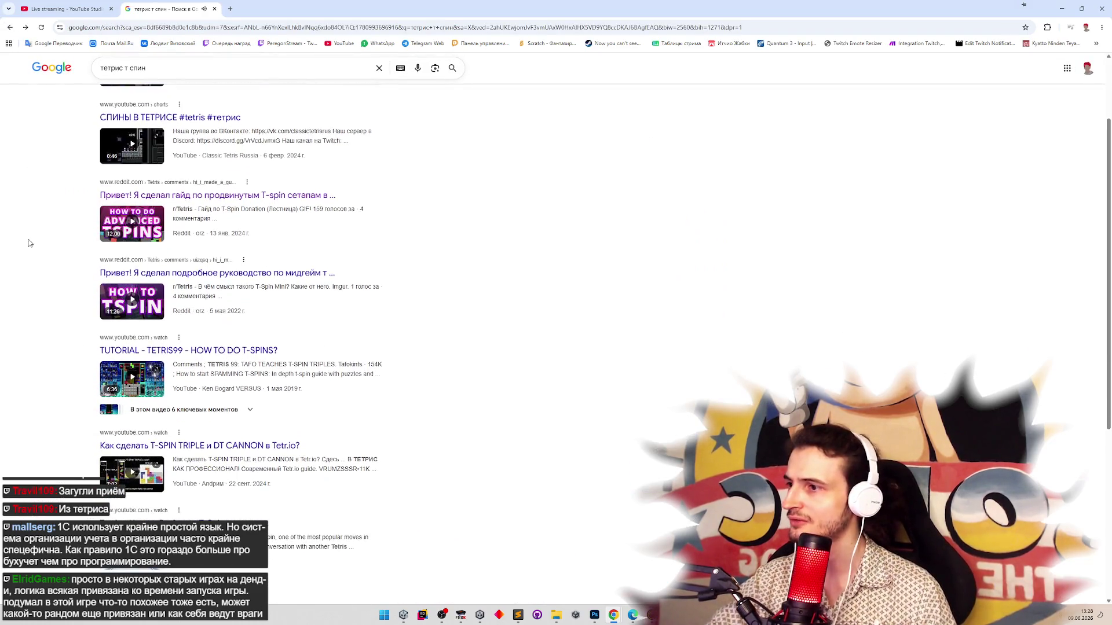
left_click(237, 350)
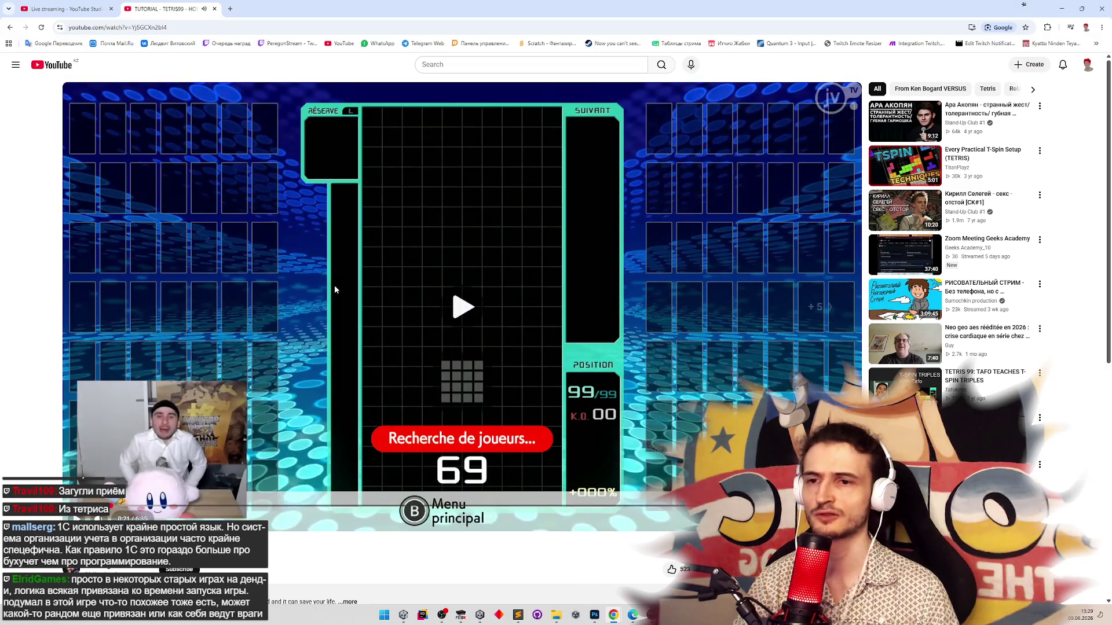
Seek through the Tetris 99 T-spin tutorial, close its tab, and return to Paint
key("l")
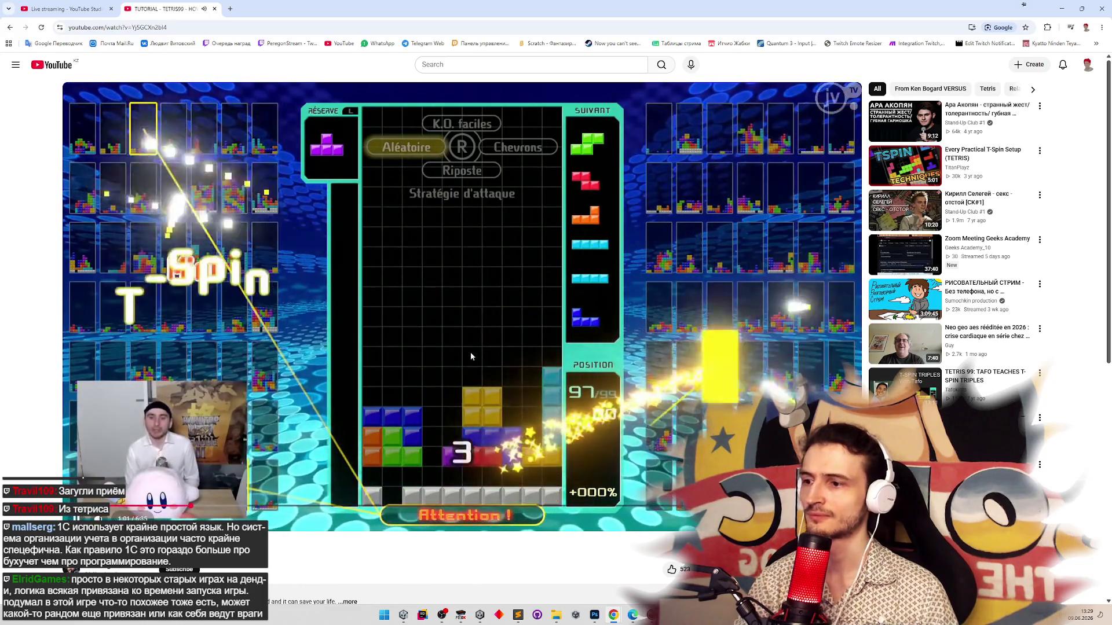
key("Left")
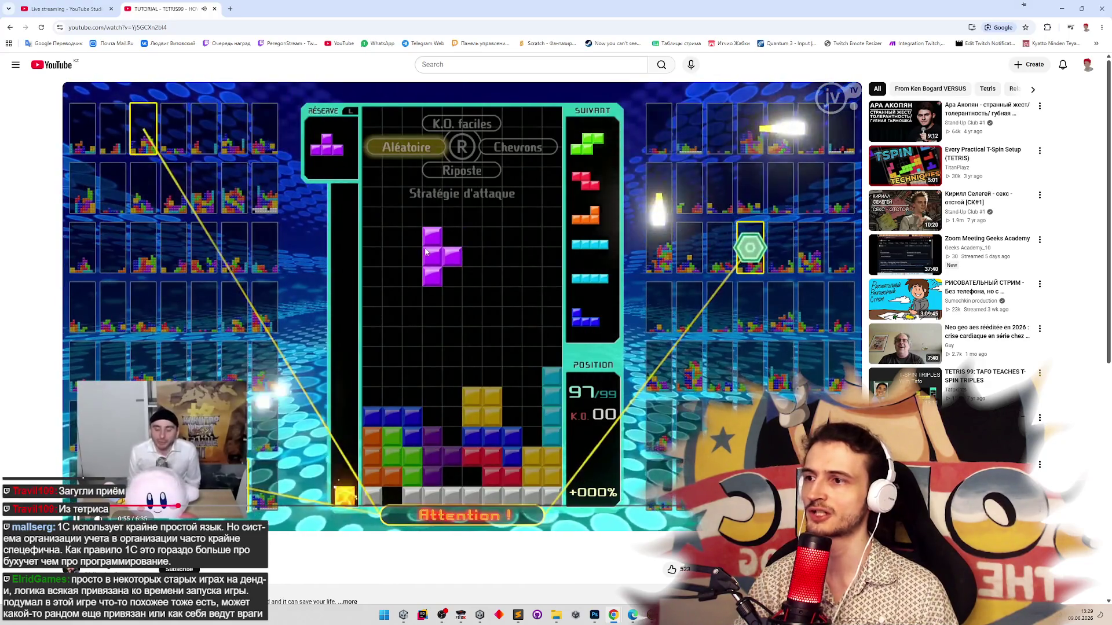
left_click(479, 334)
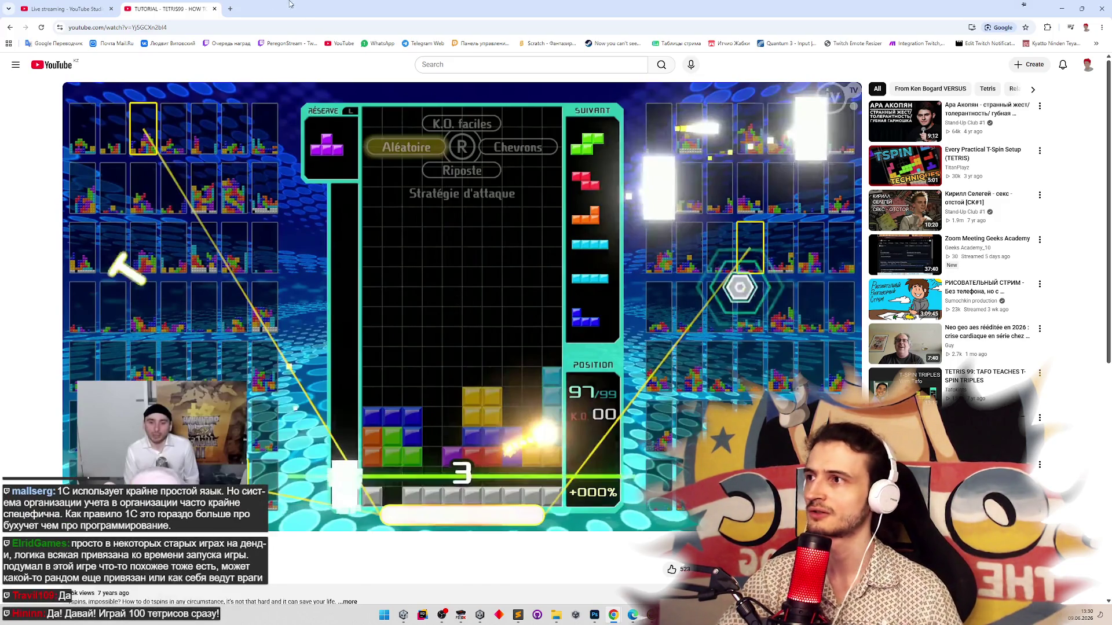
left_click(214, 8)
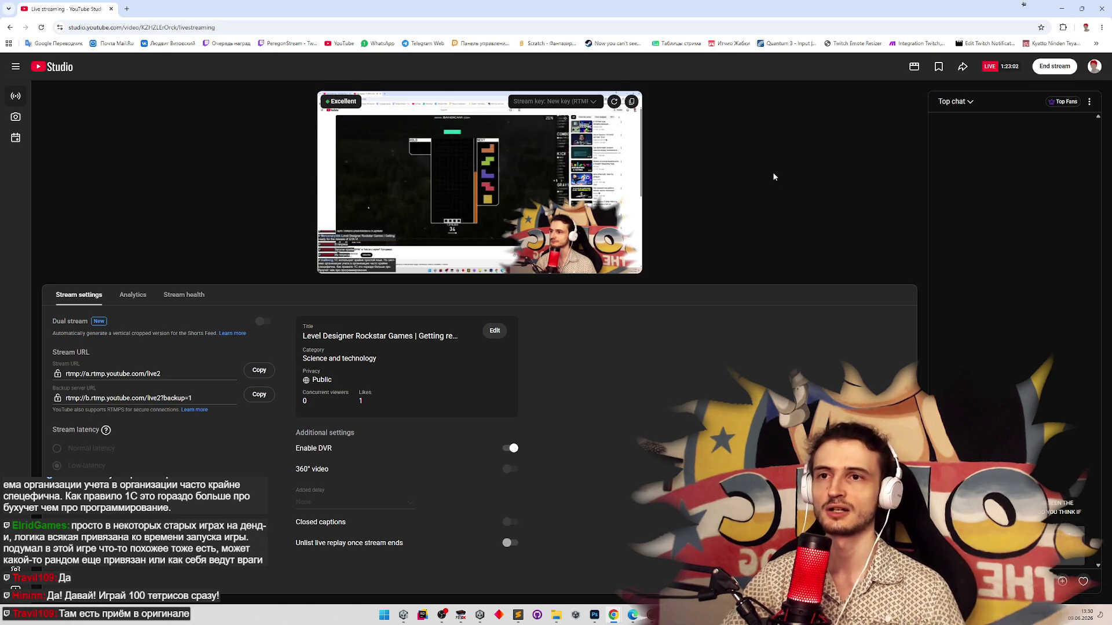
left_click(1061, 9)
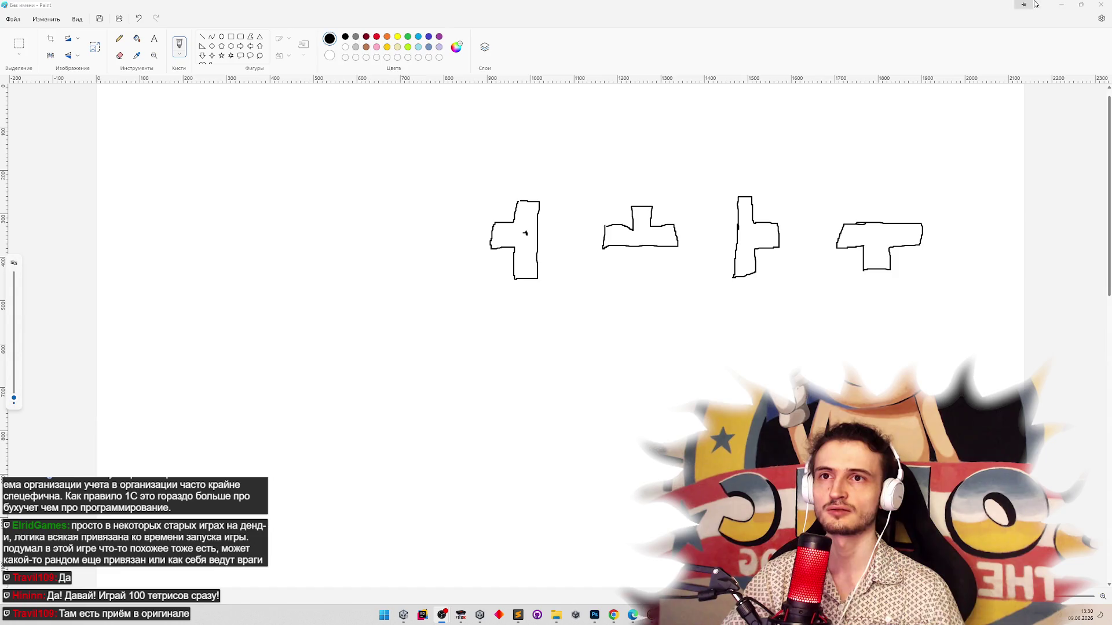
Close the Paint sketches without saving, then zoom the Photoshop level map out slightly
left_click(1094, 5)
left_click(571, 328)
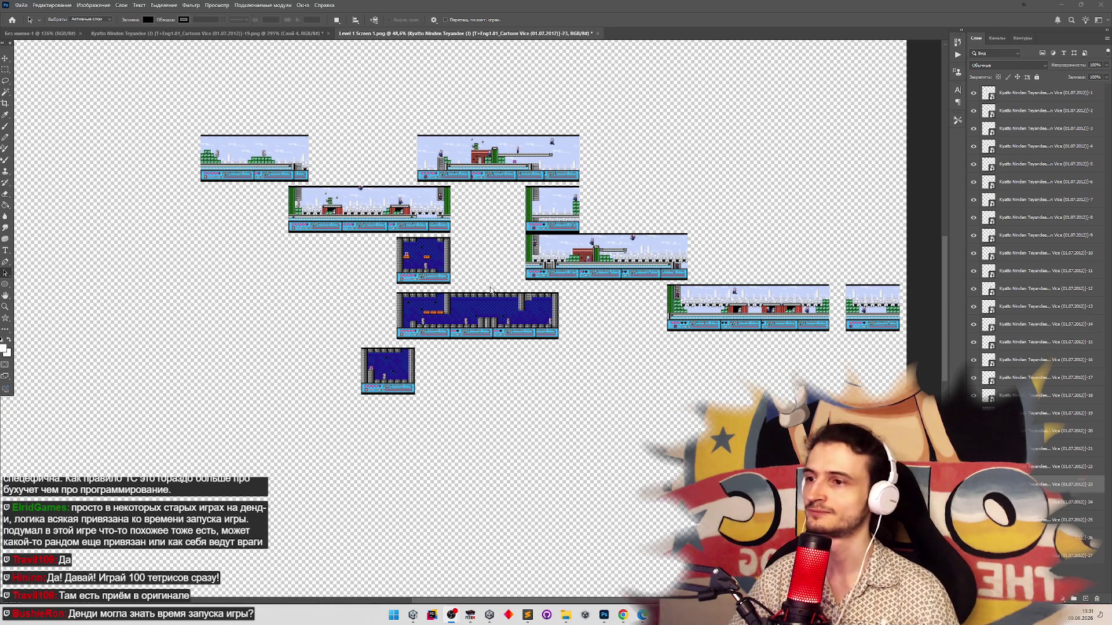
key("z")
mouse_move(466, 281)
left_mouse_down()
mouse_move(443, 278)
mouse_move(477, 269)
mouse_move(464, 266)
left_mouse_up()
Zoom out to the whole layout and crop the canvas tightly around all level screenshots
left_click_drag(597, 261, 604, 250)
key("a")
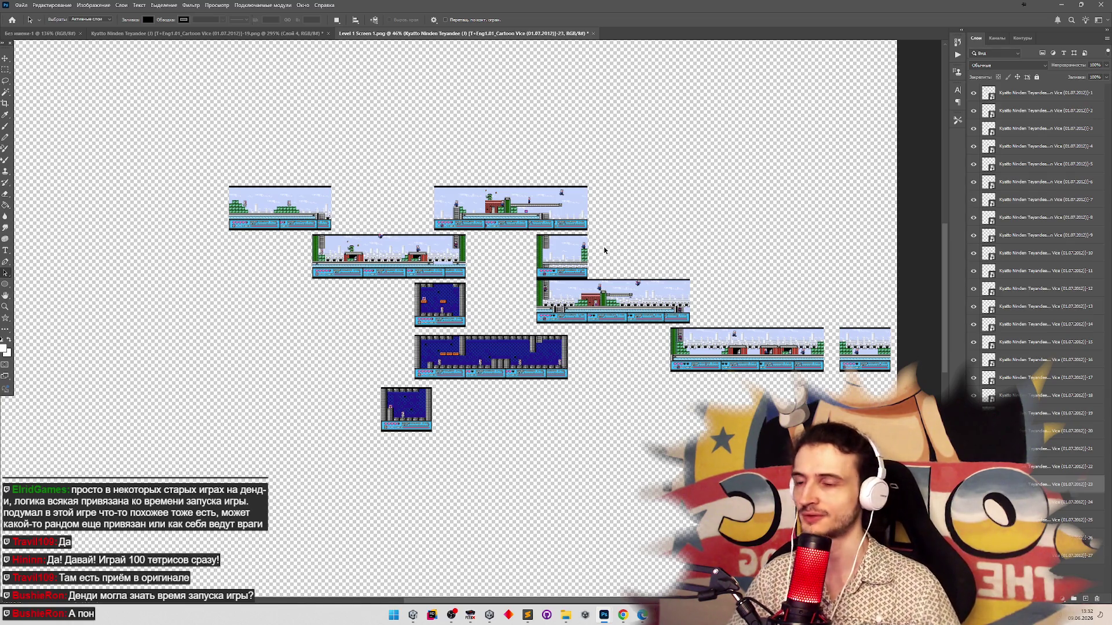
key("z")
mouse_move(596, 252)
left_mouse_down()
mouse_move(452, 324)
mouse_move(521, 377)
mouse_move(402, 451)
mouse_move(475, 405)
mouse_move(324, 347)
mouse_move(323, 310)
mouse_move(333, 310)
left_mouse_up()
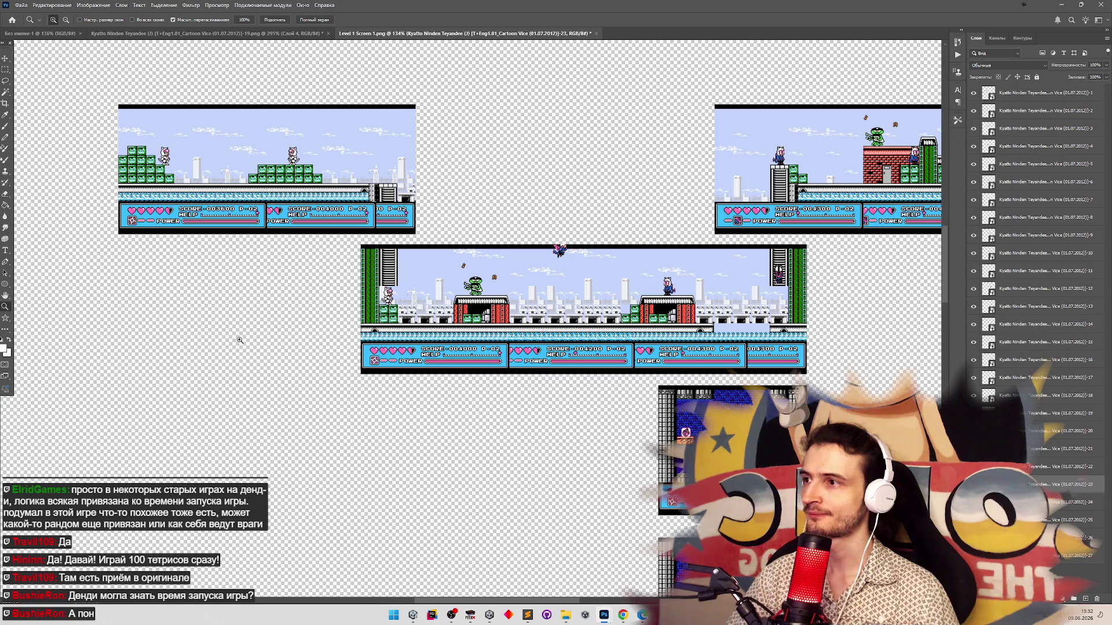
mouse_move(239, 340)
left_mouse_down()
mouse_move(263, 347)
mouse_move(219, 345)
mouse_move(602, 474)
mouse_move(573, 474)
left_mouse_up()
key("c")
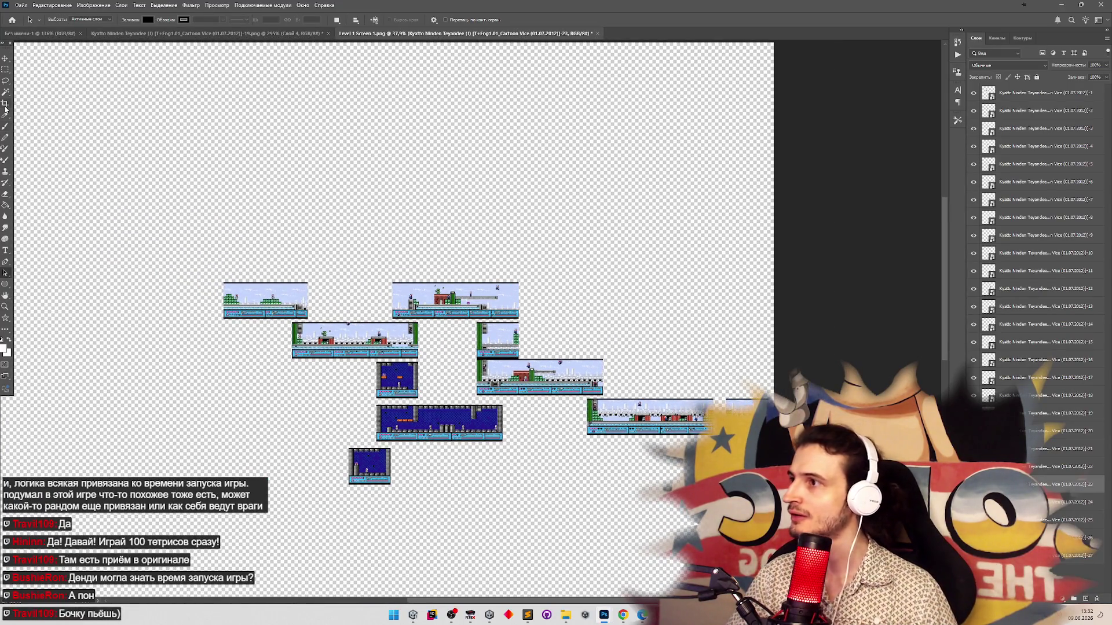
mouse_move(209, 267)
left_mouse_down()
mouse_move(521, 460)
mouse_move(724, 492)
mouse_move(767, 513)
left_mouse_up()
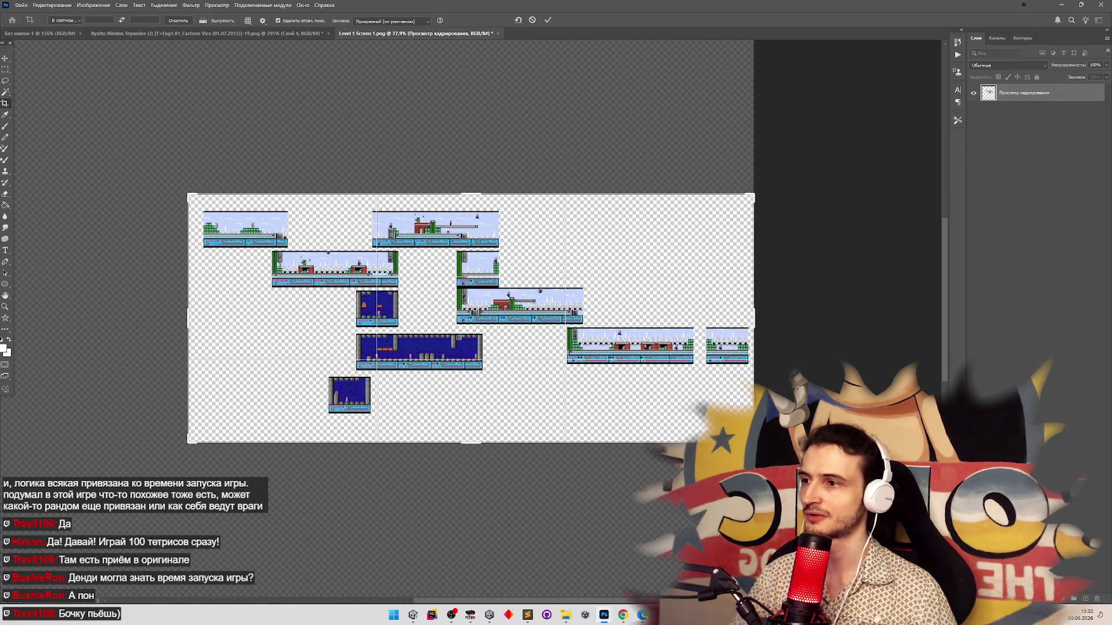
key("Return")
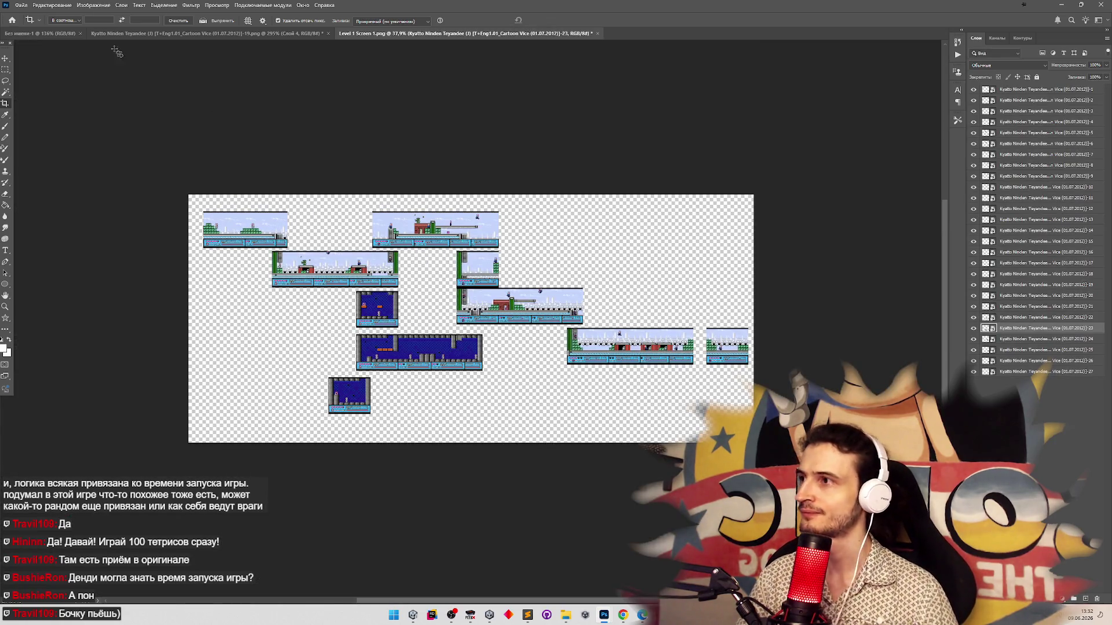
Quick Export the cropped map as PNG named 'Level 2 full' in the Sprites folder
left_click(36, 6)
mouse_move(86, 141)
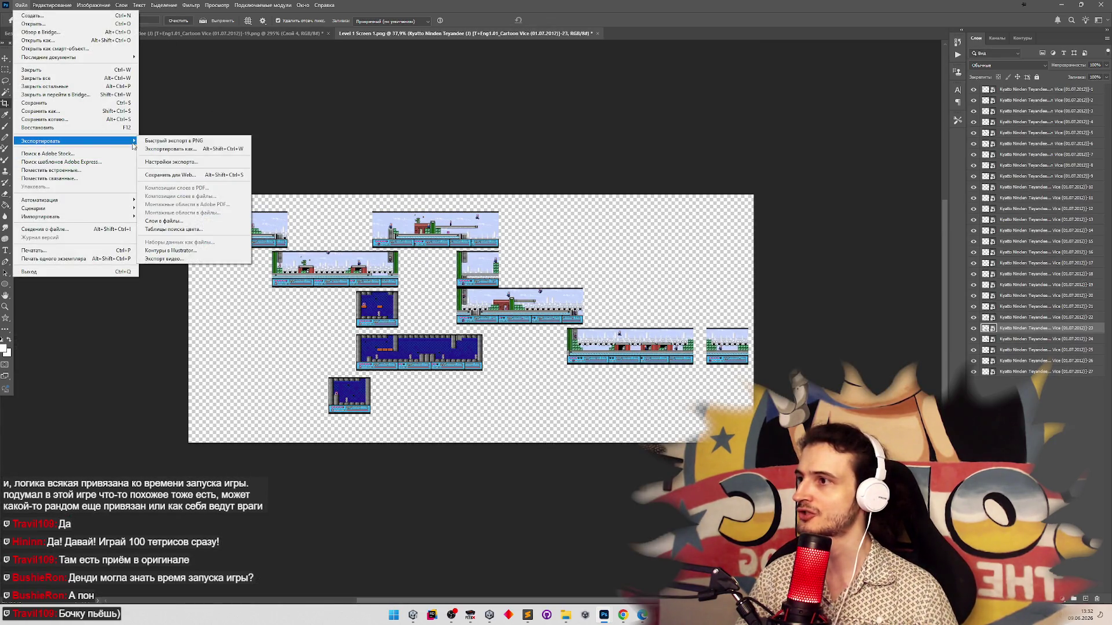
left_click(146, 141)
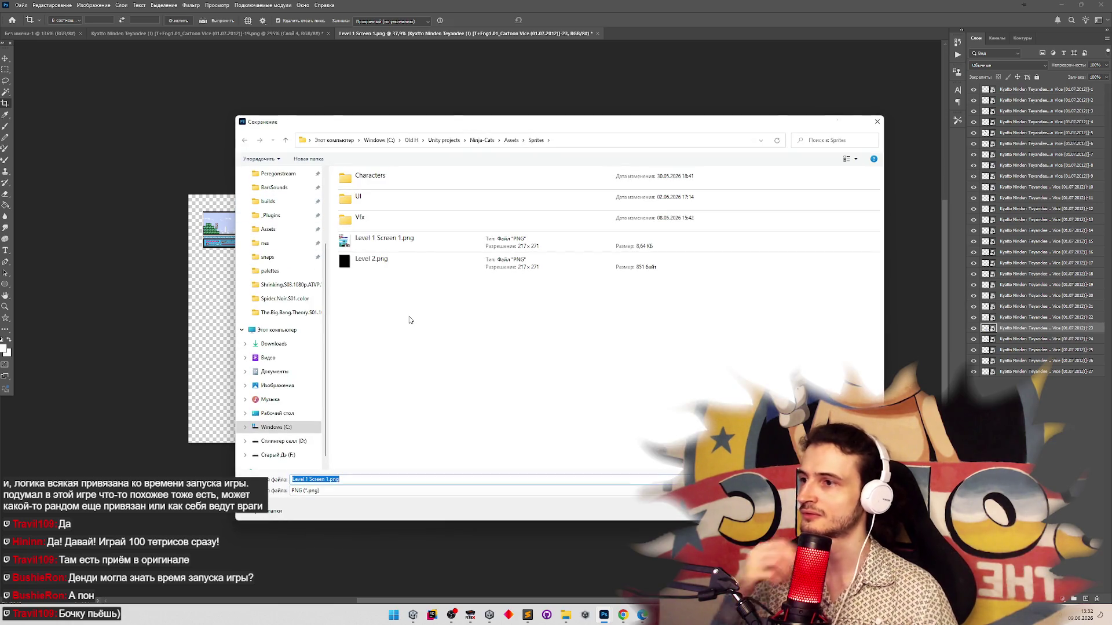
mouse_move(325, 480)
left_mouse_down()
mouse_move(311, 480)
mouse_move(328, 481)
left_mouse_up()
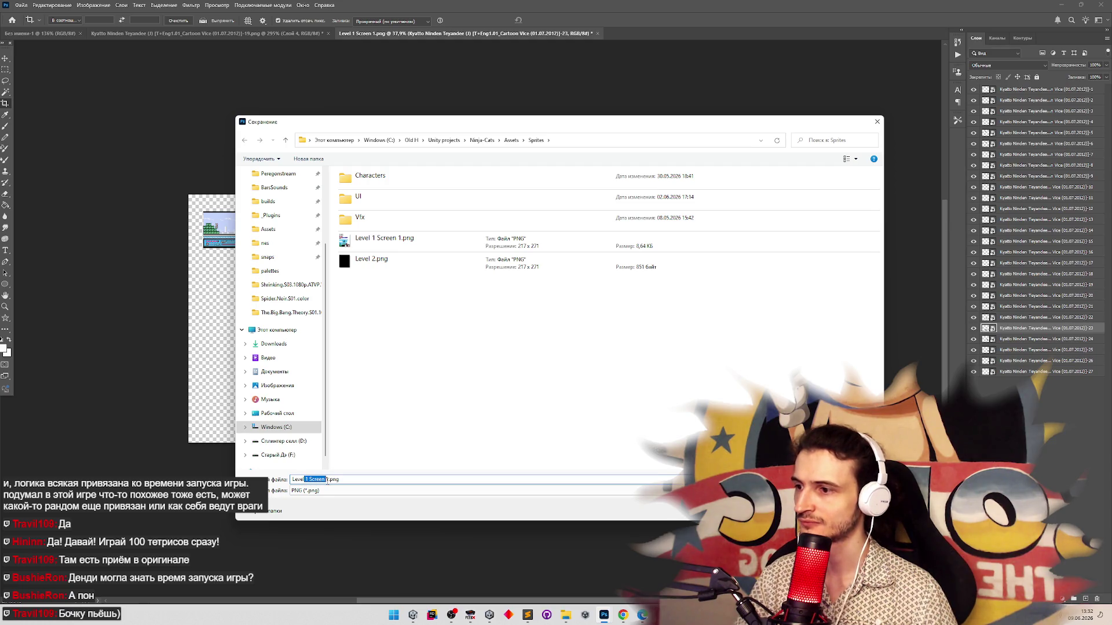
type("2 агд")
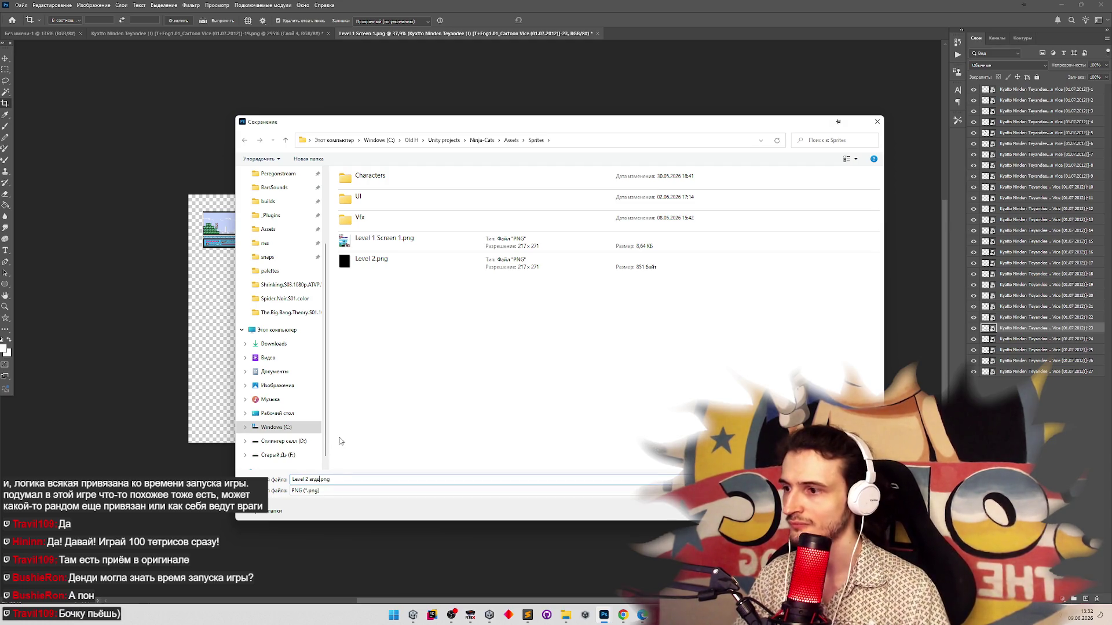
key("BackSpace")
key("BackSpace")
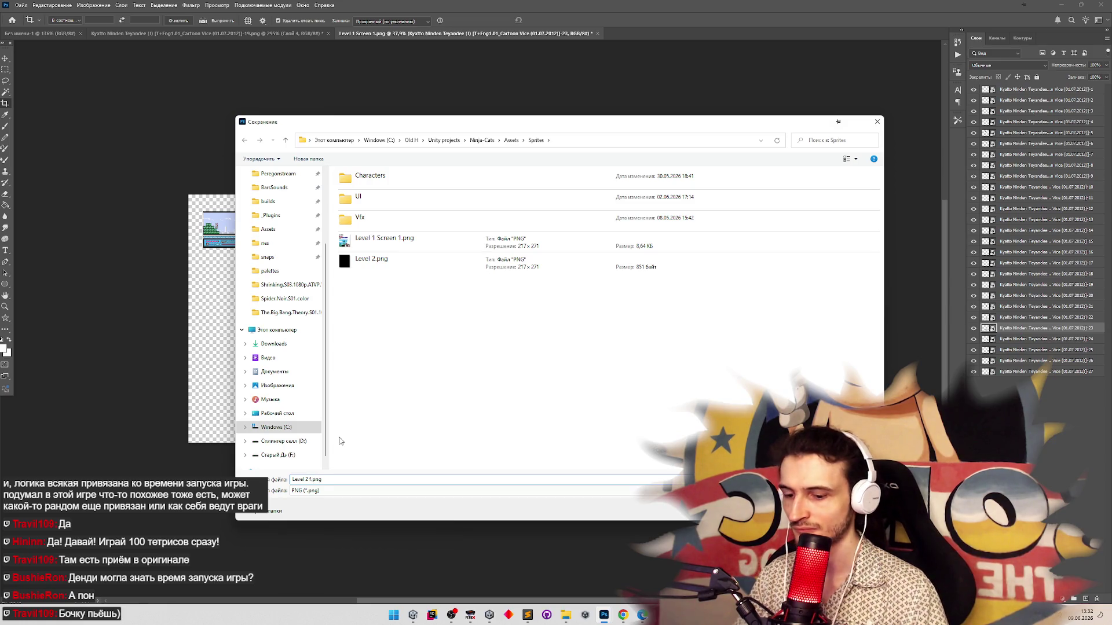
type("full")
key("Return")
Zoom the view of the cropped level map
key("z")
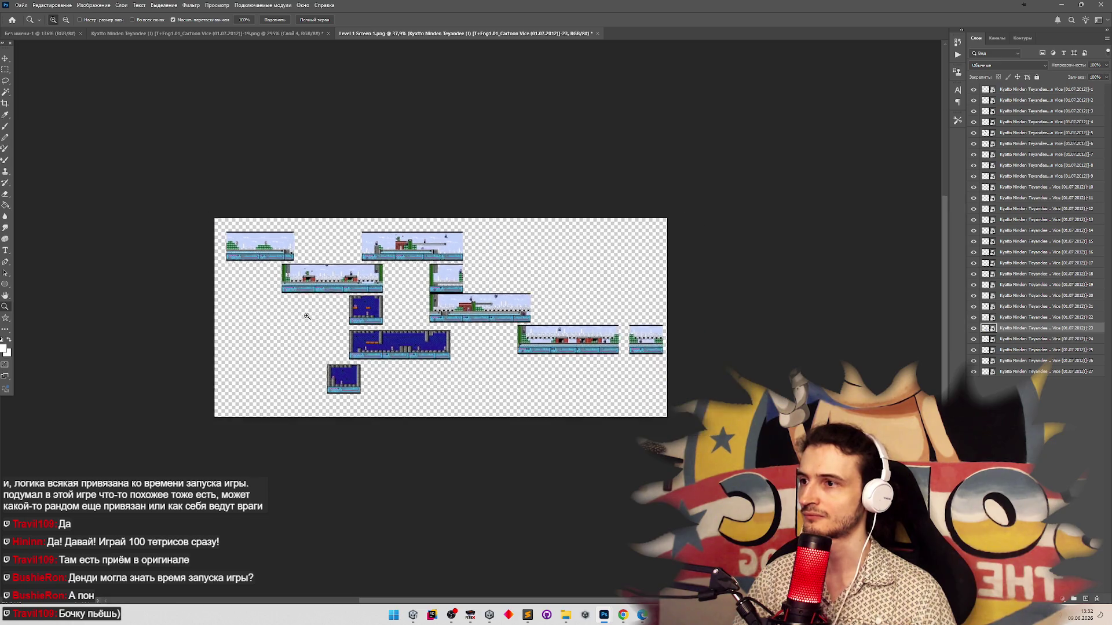
scroll(198, 241, "up", 3)
key("c")
left_click(17, 6)
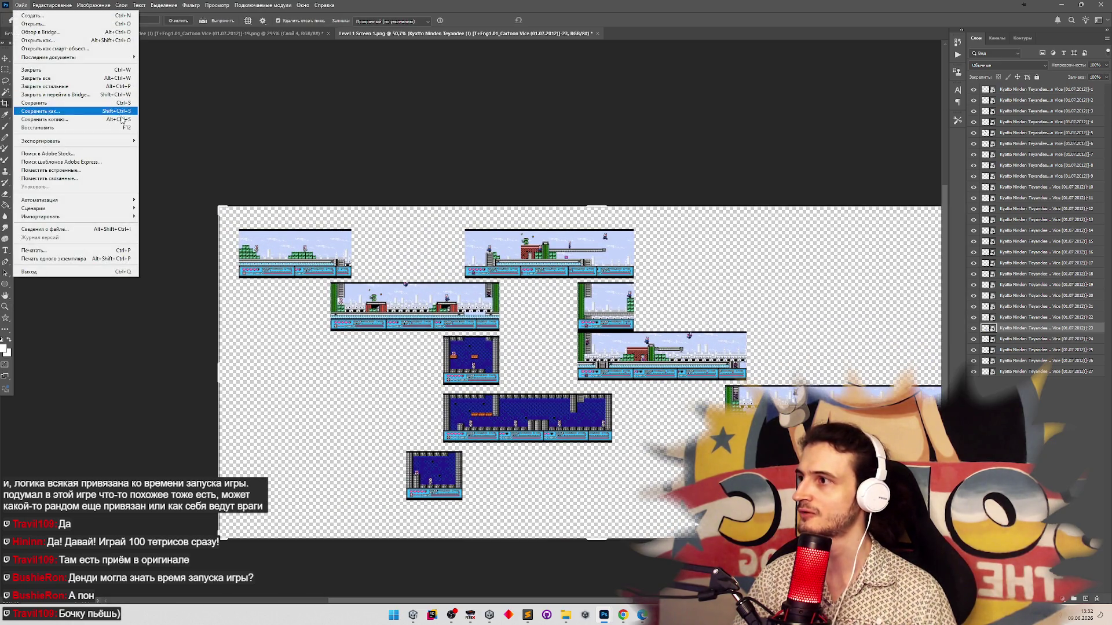
Open 'Level 2 full.png' from the project's Assets > Sprites folder
left_click(89, 23)
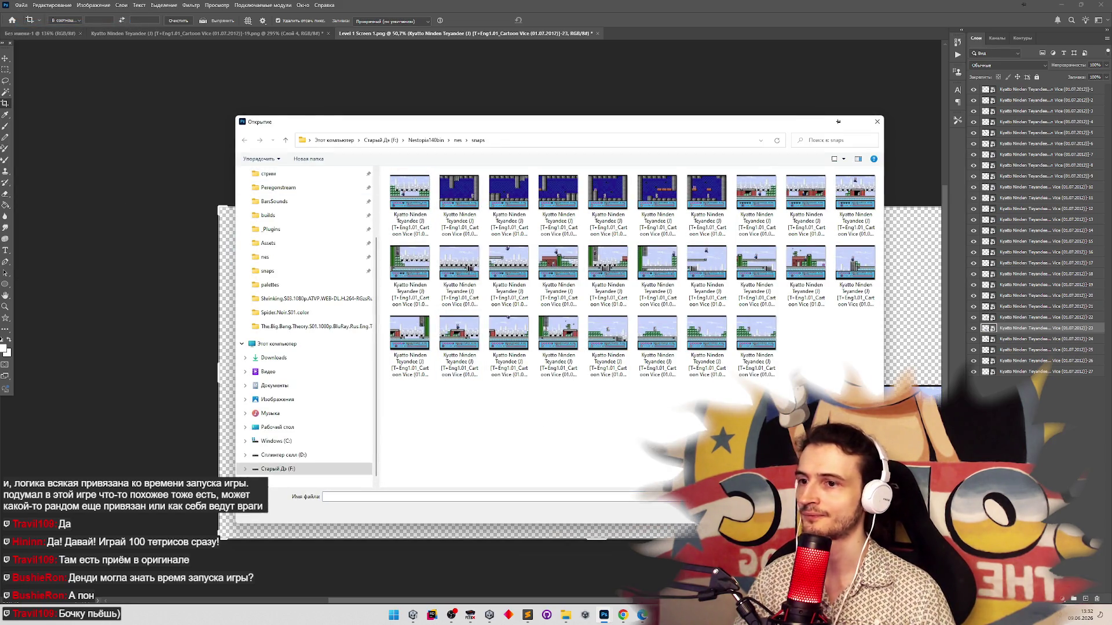
key("Escape")
left_click(19, 5)
key("Escape")
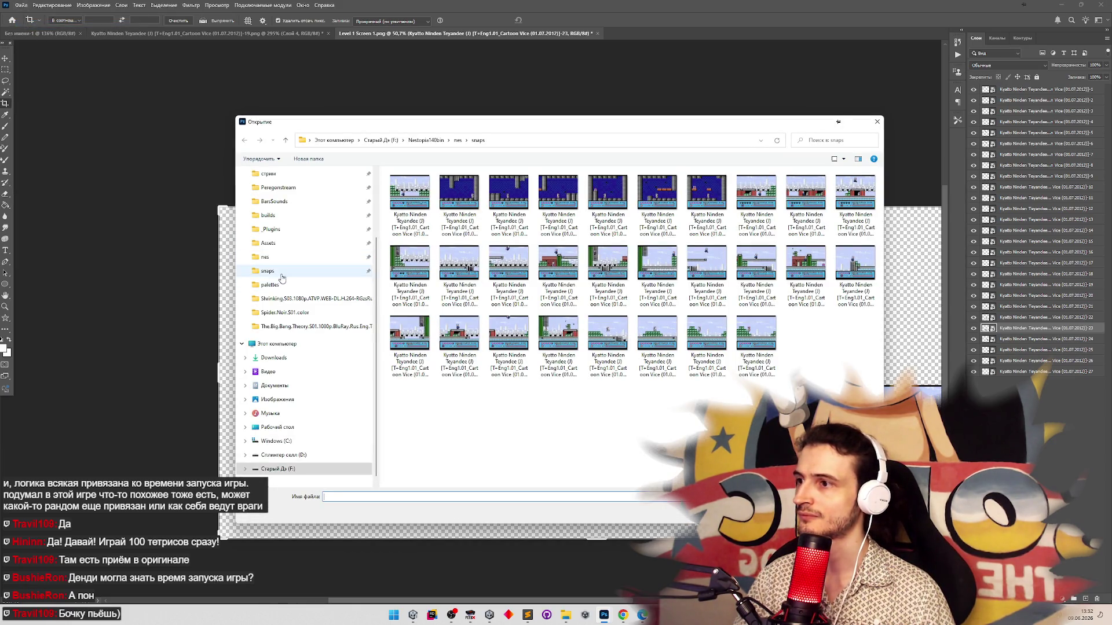
left_click(277, 244)
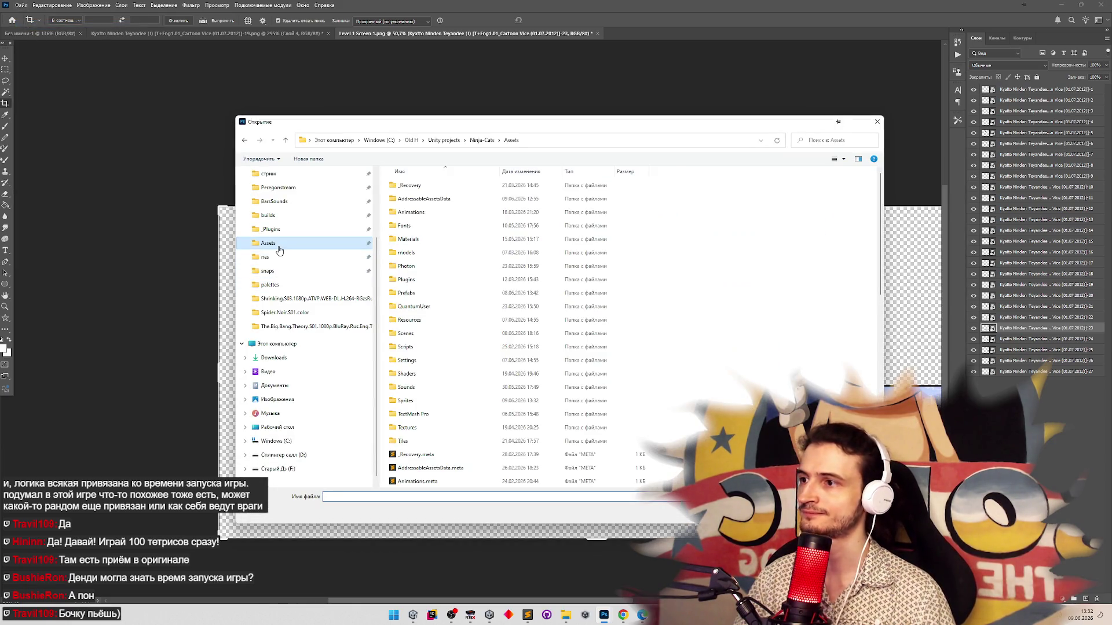
double_click(406, 402)
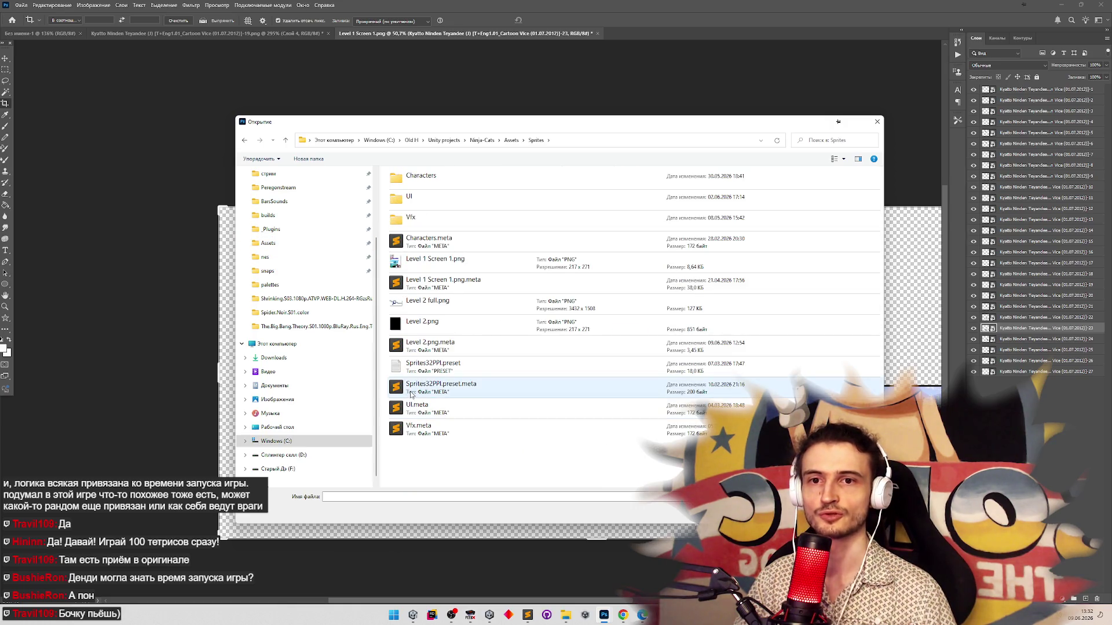
double_click(450, 305)
Zoom in closely on the first screen's status bar area
key("z")
mouse_move(168, 208)
left_mouse_down()
mouse_move(336, 231)
mouse_move(247, 180)
mouse_move(286, 181)
left_mouse_up()
key("c")
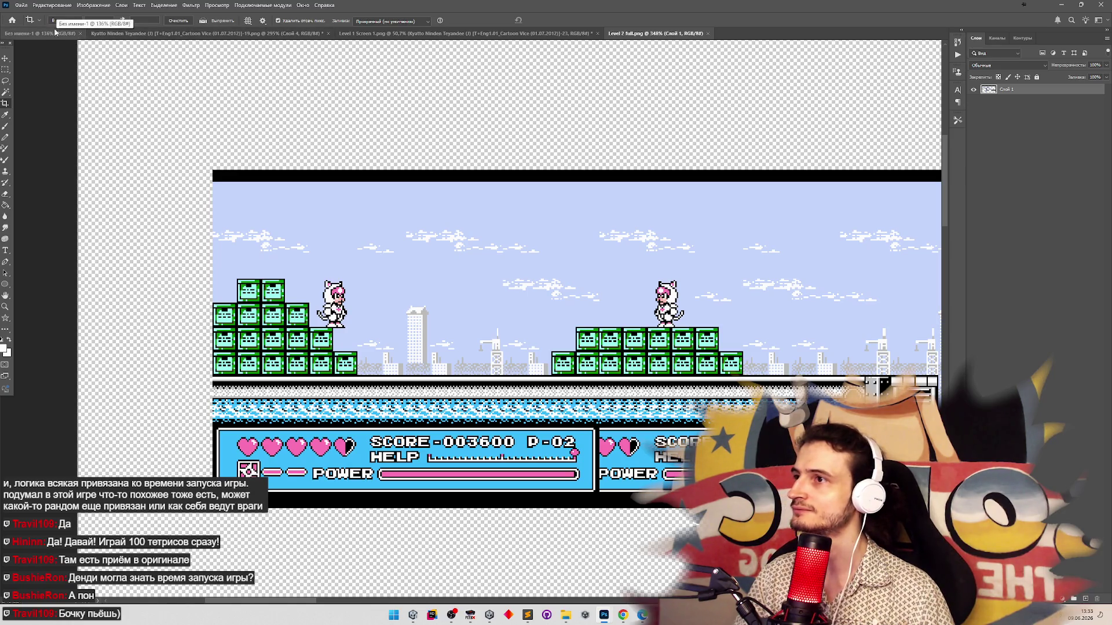
Open recent Palette.png and sample its light blue 3cbcfc as the foreground colour
left_click(20, 5)
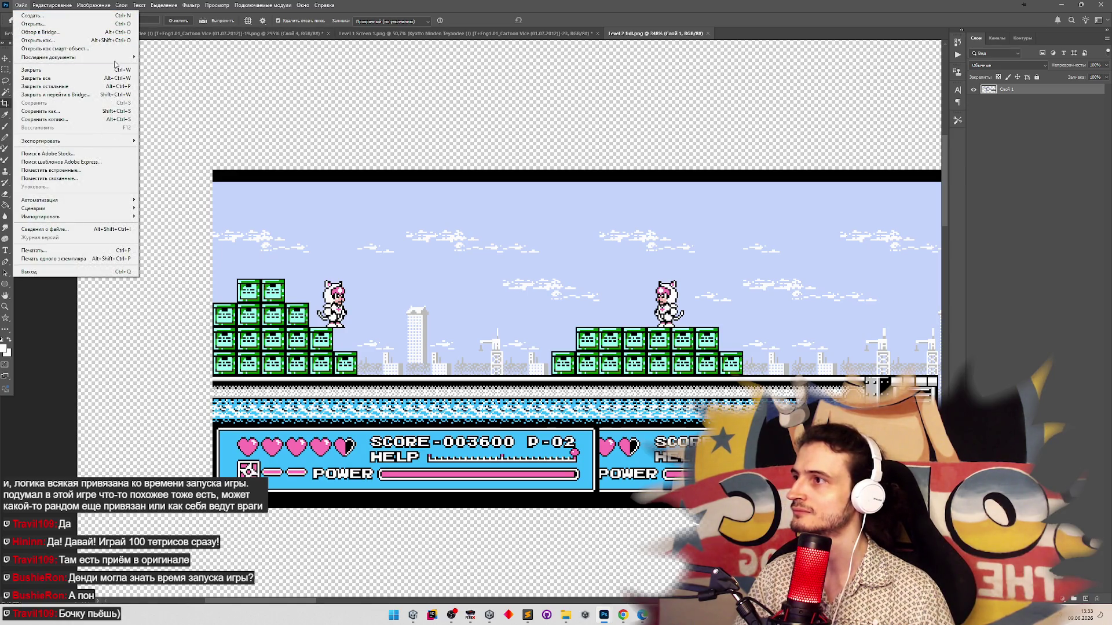
mouse_move(118, 57)
left_click(172, 82)
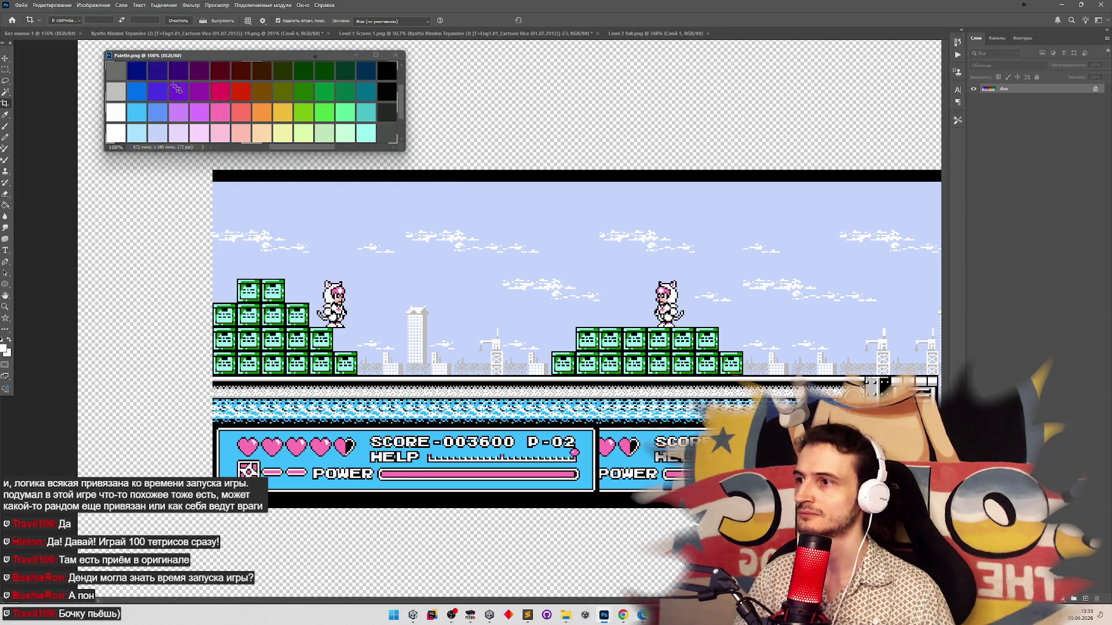
key("g")
left_click(139, 112, "alt")
left_click(3, 349)
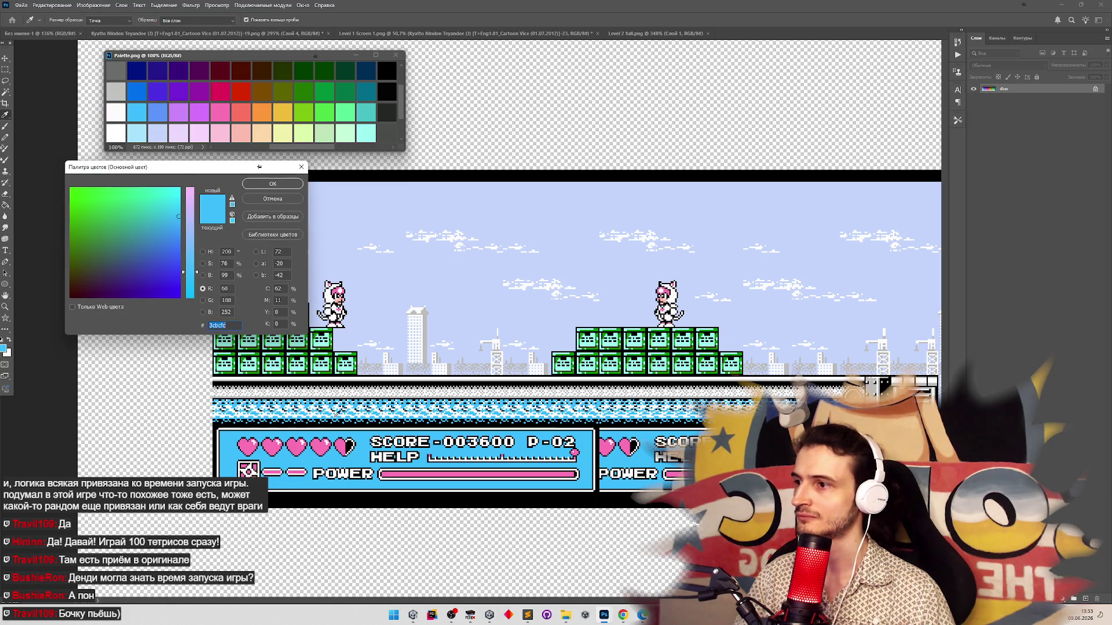
left_click(272, 184)
Close Palette.png and return to zooming the 'Level 2 full.png' map
left_click(369, 59)
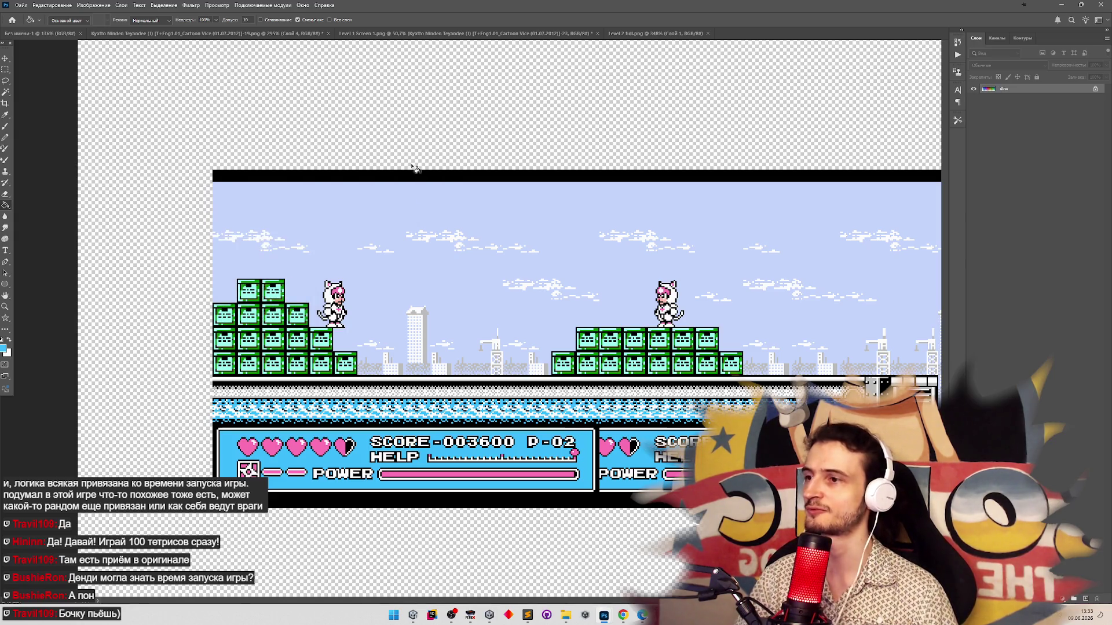
left_click(656, 33)
key("z")
scroll(413, 276, "down", 8)
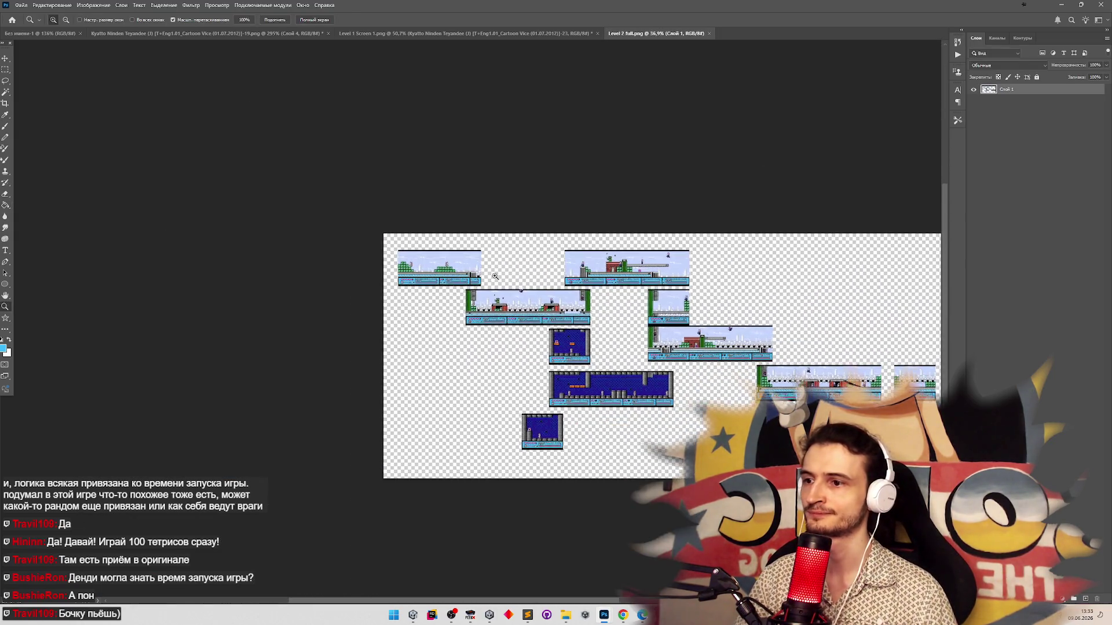
Zoom in on the first screens and marquee-select the top green crate block
scroll(413, 276, "up", 5)
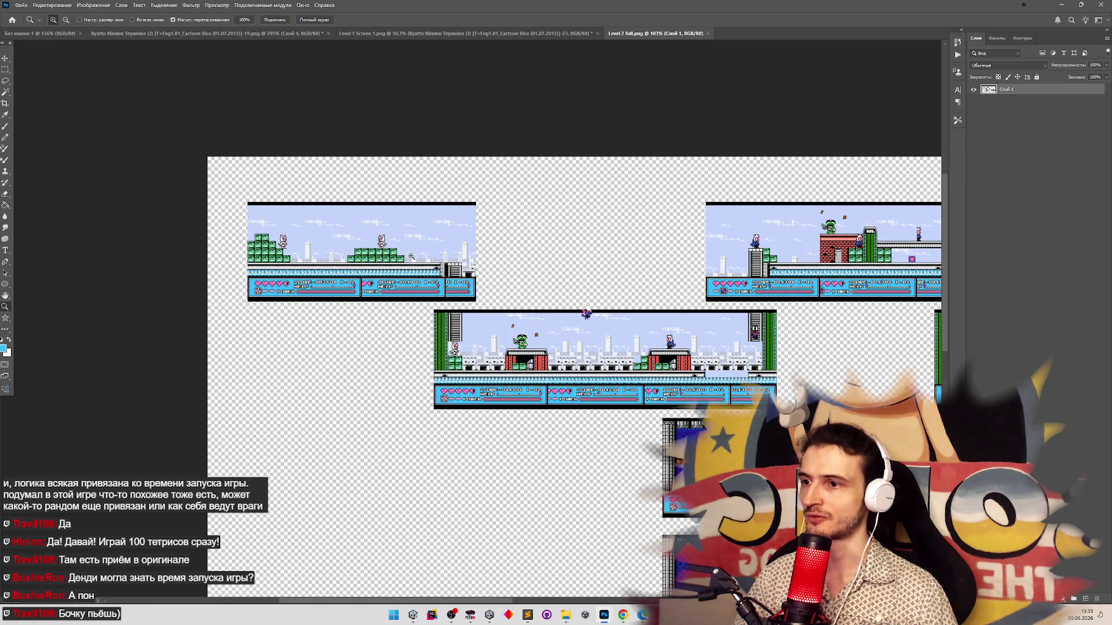
mouse_move(301, 230)
left_mouse_down()
mouse_move(359, 229)
mouse_move(317, 230)
left_mouse_up()
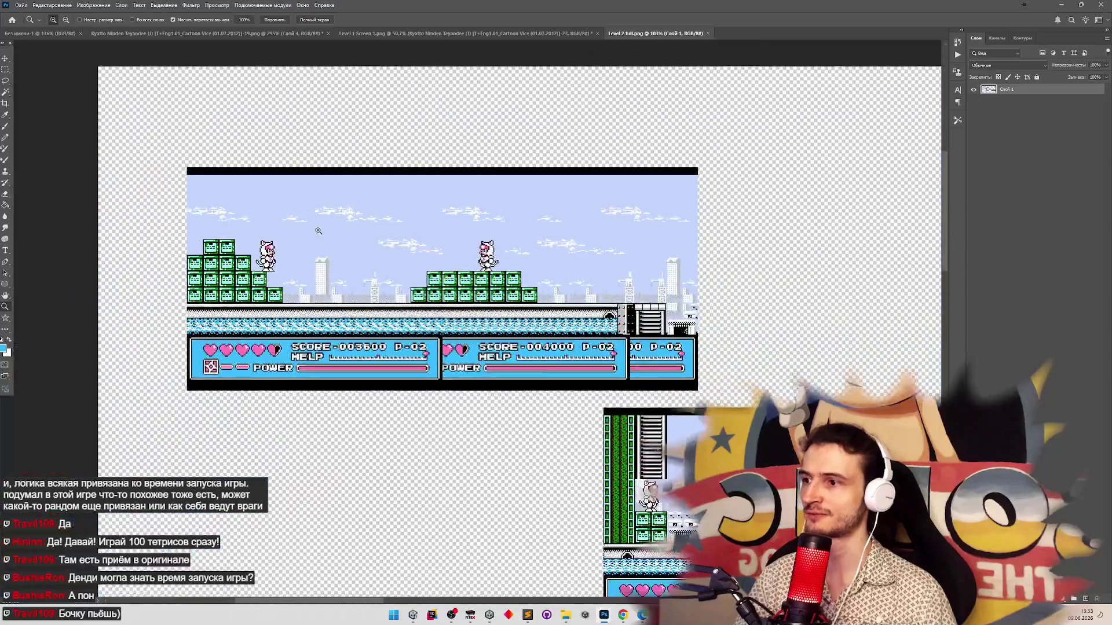
scroll(318, 230, "down", 5)
scroll(233, 166, "up", 4)
scroll(233, 165, "down", 8)
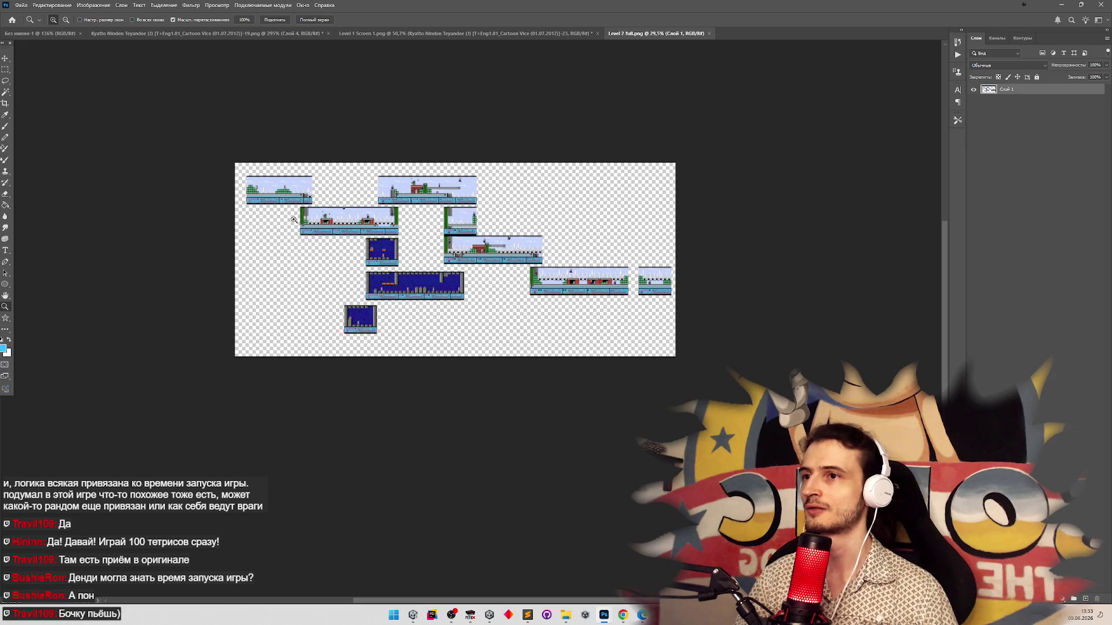
scroll(293, 220, "up", 2)
scroll(334, 248, "down", 2)
scroll(333, 248, "down", 3)
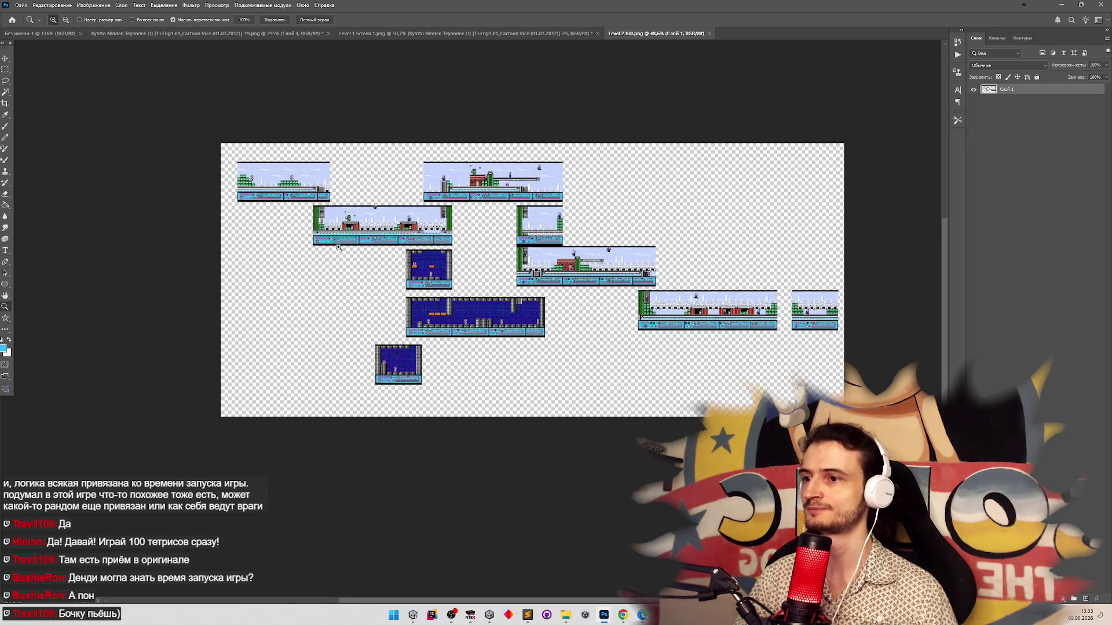
scroll(307, 193, "up", 5)
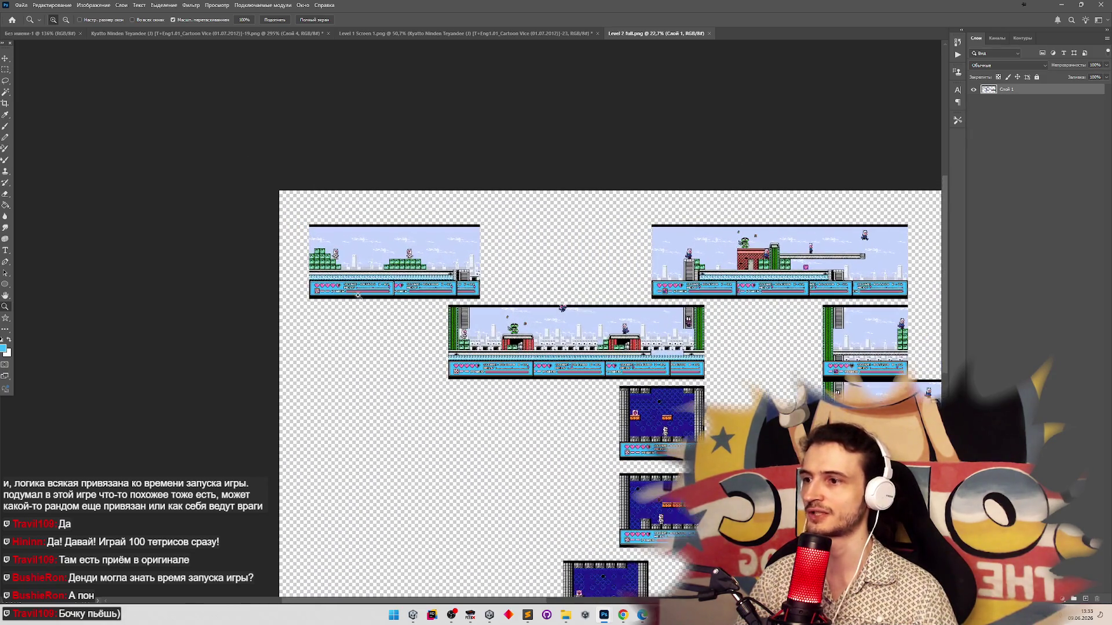
scroll(309, 204, "up", 3)
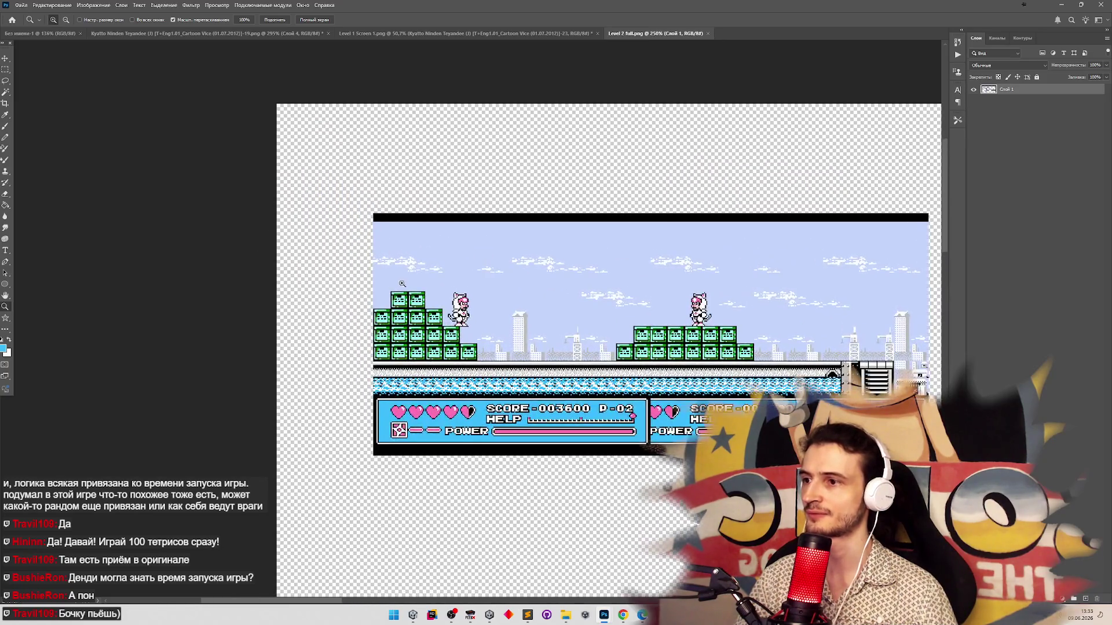
scroll(345, 154, "down", 2)
scroll(363, 143, "up", 3)
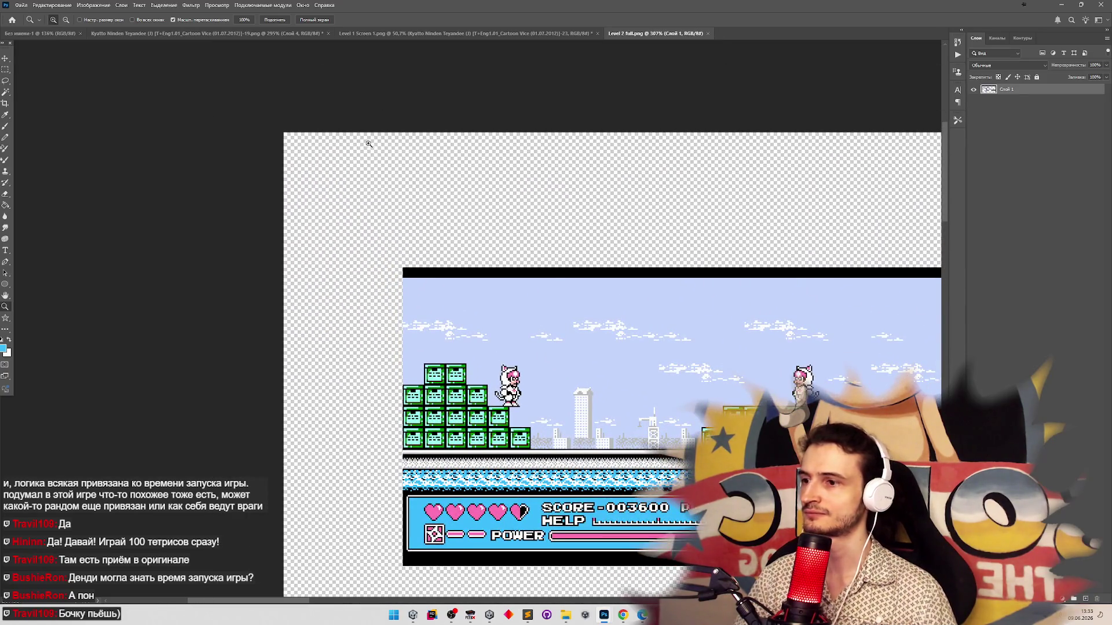
scroll(367, 142, "up", 2)
key("m")
key("z")
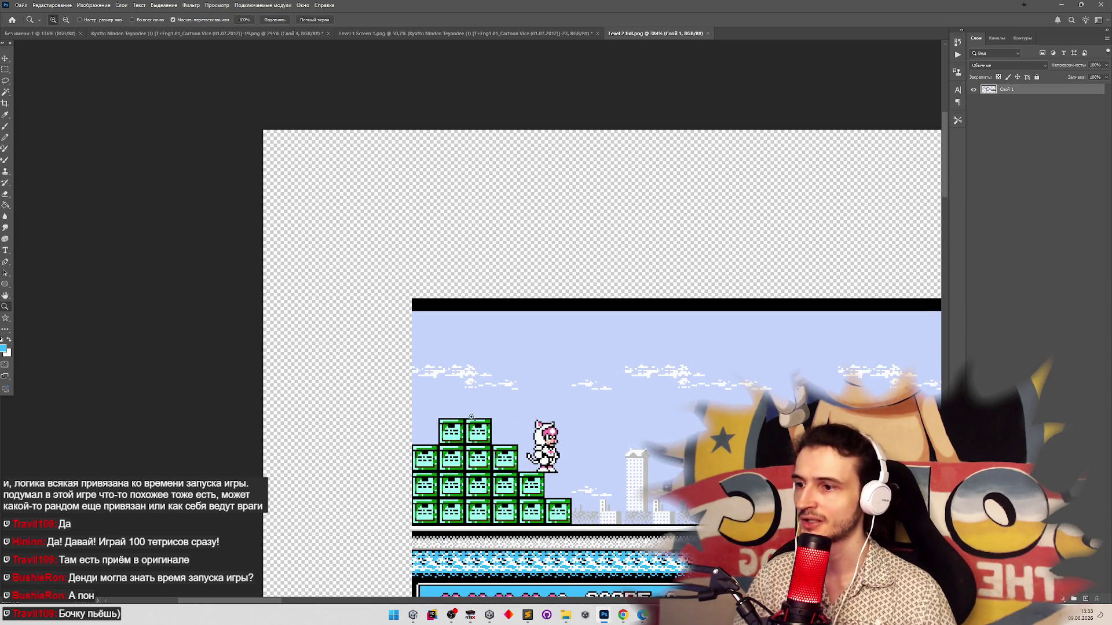
scroll(418, 286, "down", 3)
scroll(531, 439, "up", 3)
scroll(531, 439, "up", 2)
key("m")
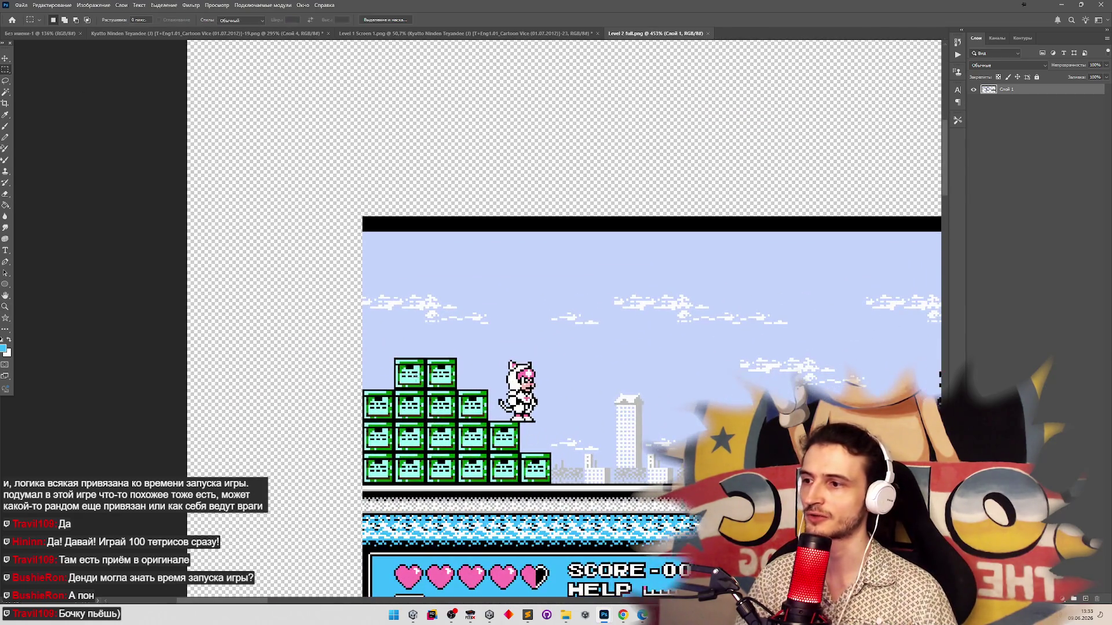
left_click_drag(394, 359, 426, 387)
Move the selected crate block to the canvas's top-left corner, leaving a transparent gap
key("z")
scroll(442, 340, "up", 3)
scroll(407, 345, "down", 1)
scroll(407, 345, "down", 5)
key("m")
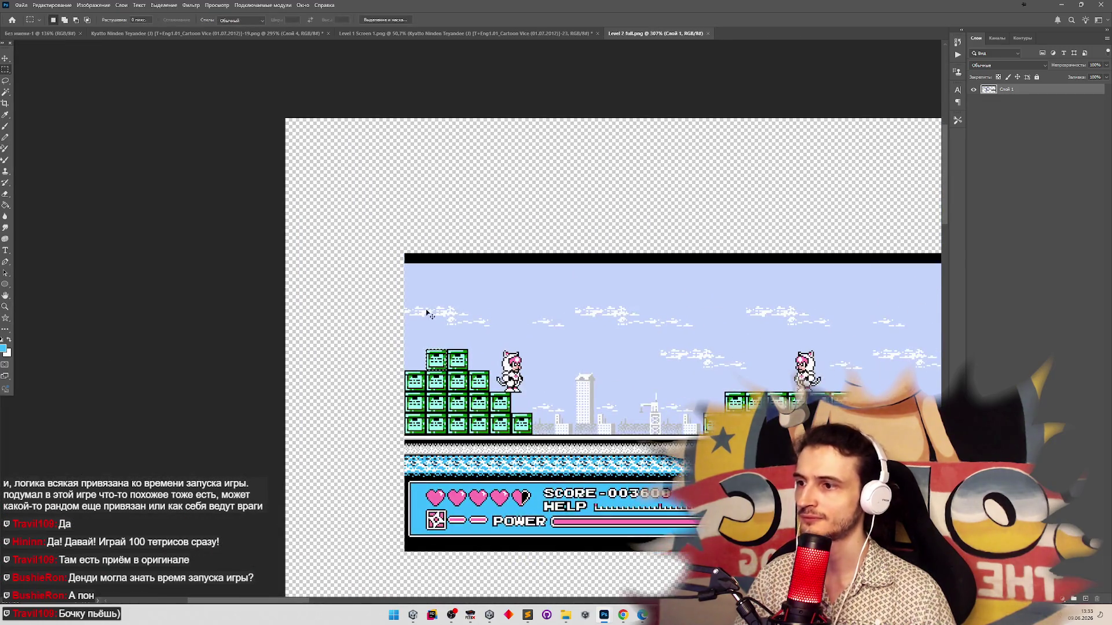
mouse_move(438, 362)
left_mouse_down()
mouse_move(434, 334)
mouse_move(298, 135)
left_mouse_up()
key("z")
scroll(541, 339, "down", 1)
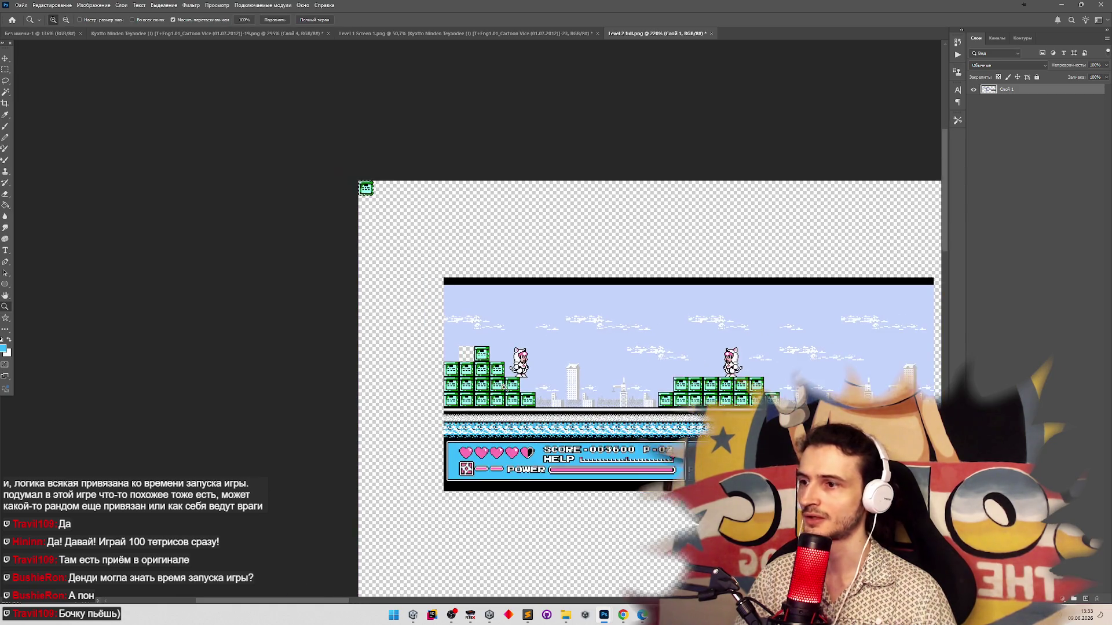
scroll(503, 387, "up", 3)
scroll(552, 441, "up", 3)
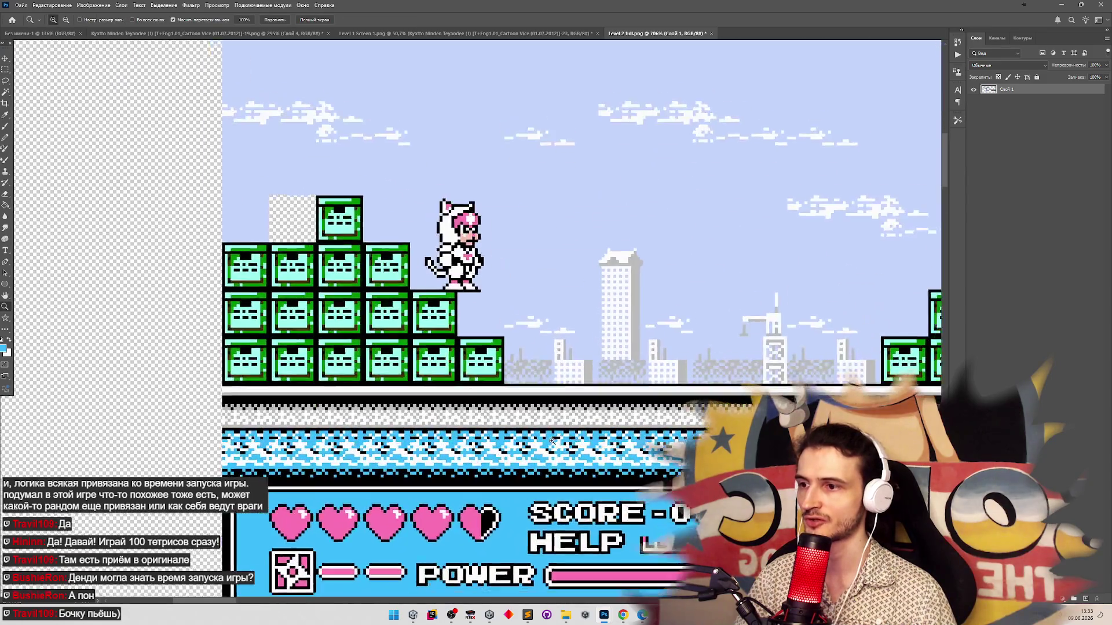
scroll(552, 441, "down", 5)
scroll(747, 391, "up", 5)
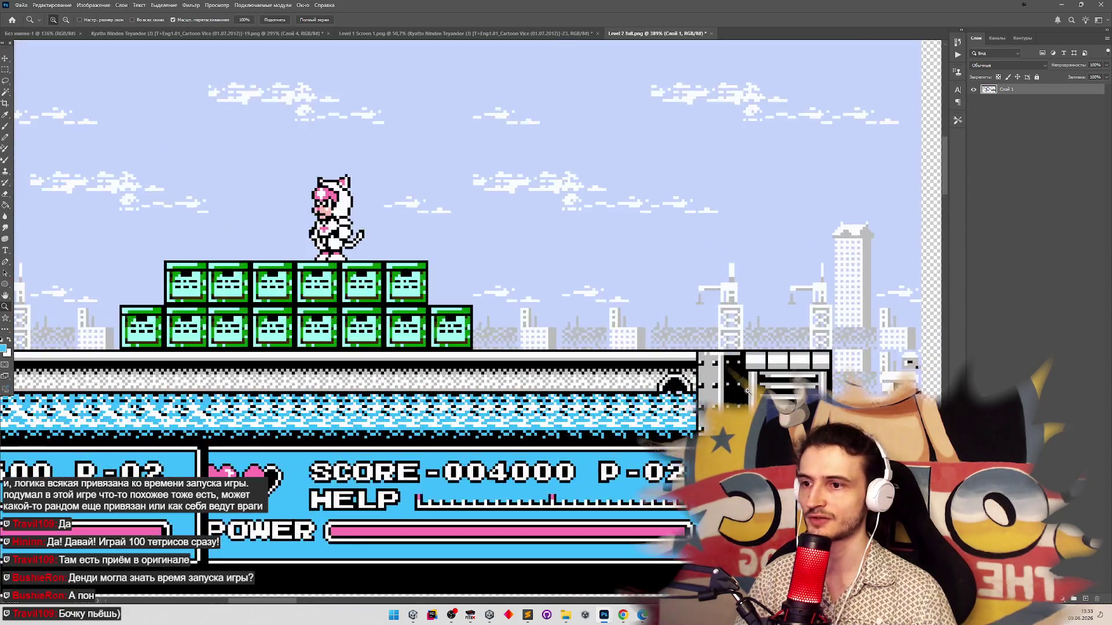
key("m")
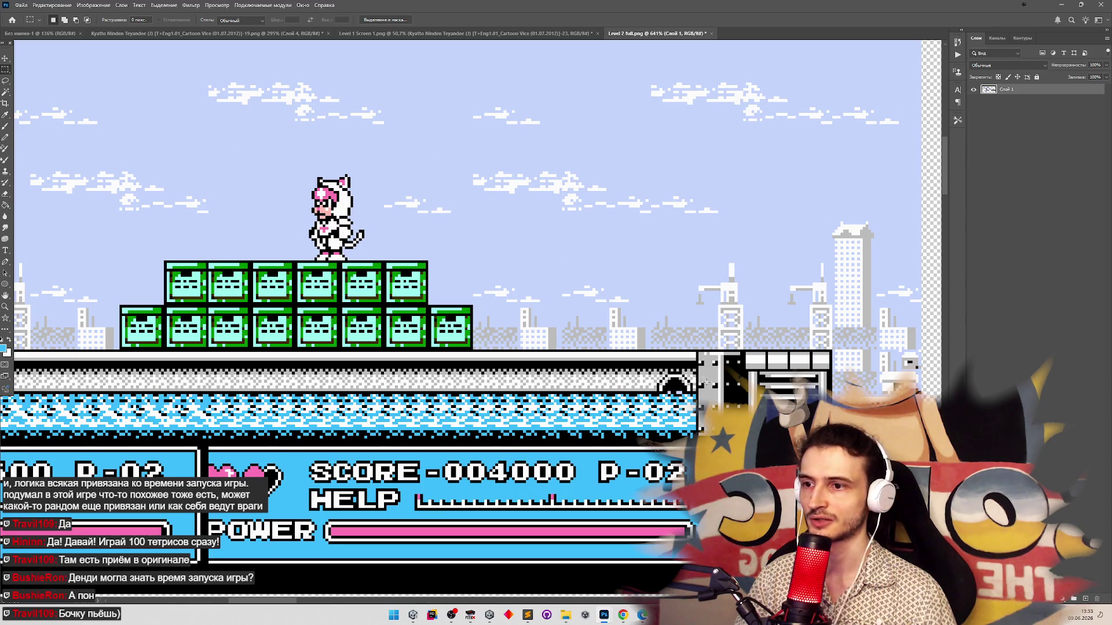
key("z")
scroll(706, 381, "down", 5)
scroll(587, 357, "up", 6)
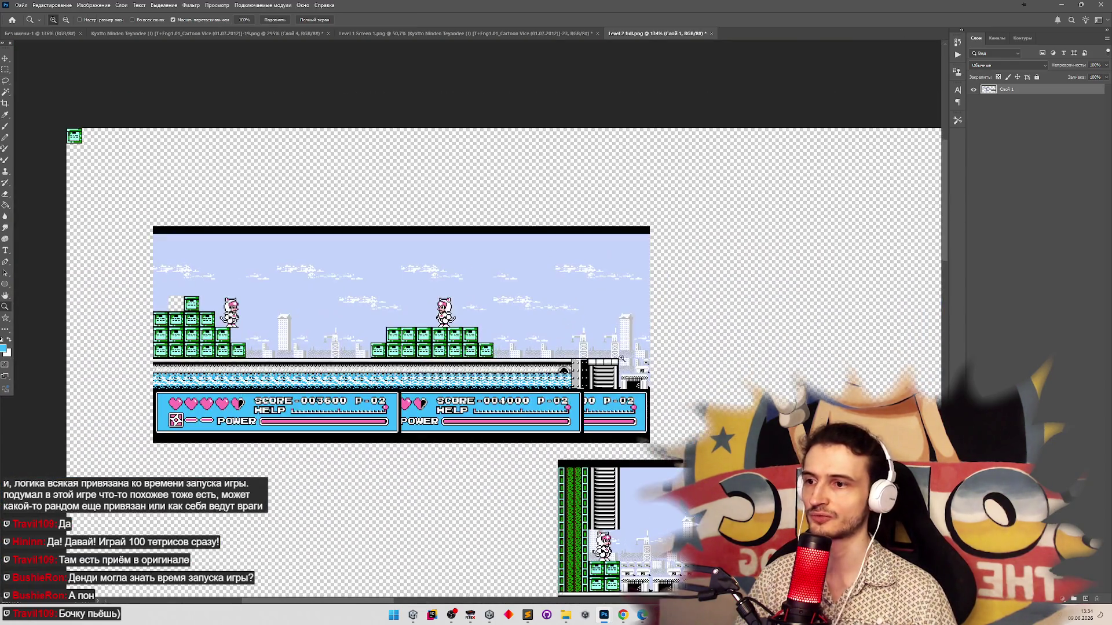
Draw a marquee over one crate tile to read its pixel width and height
scroll(587, 357, "up", 1)
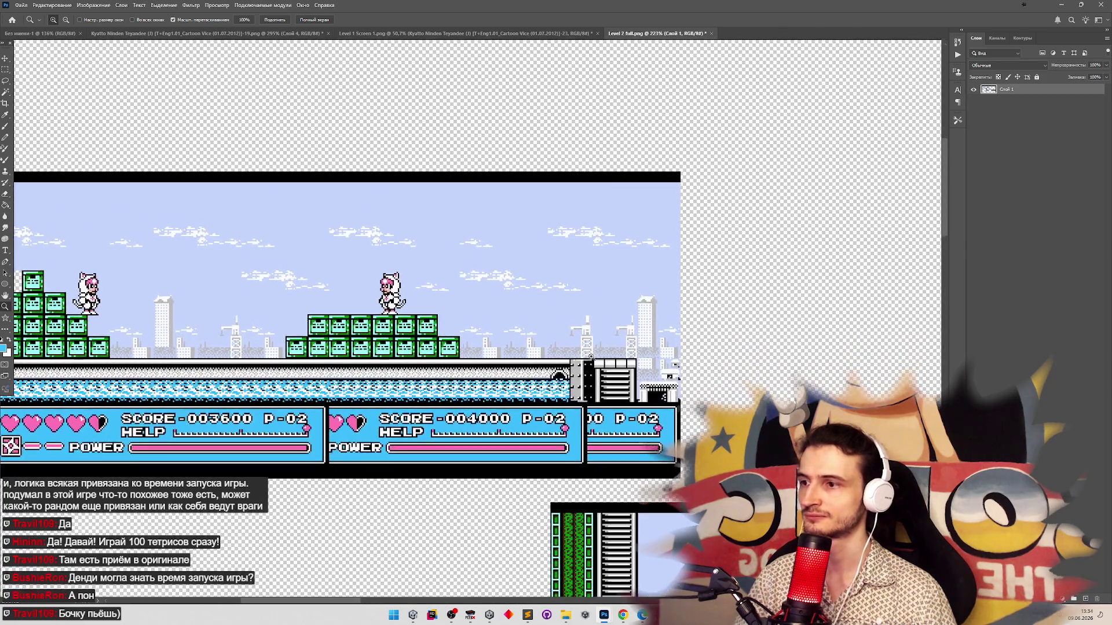
scroll(590, 357, "up", 4)
key("m")
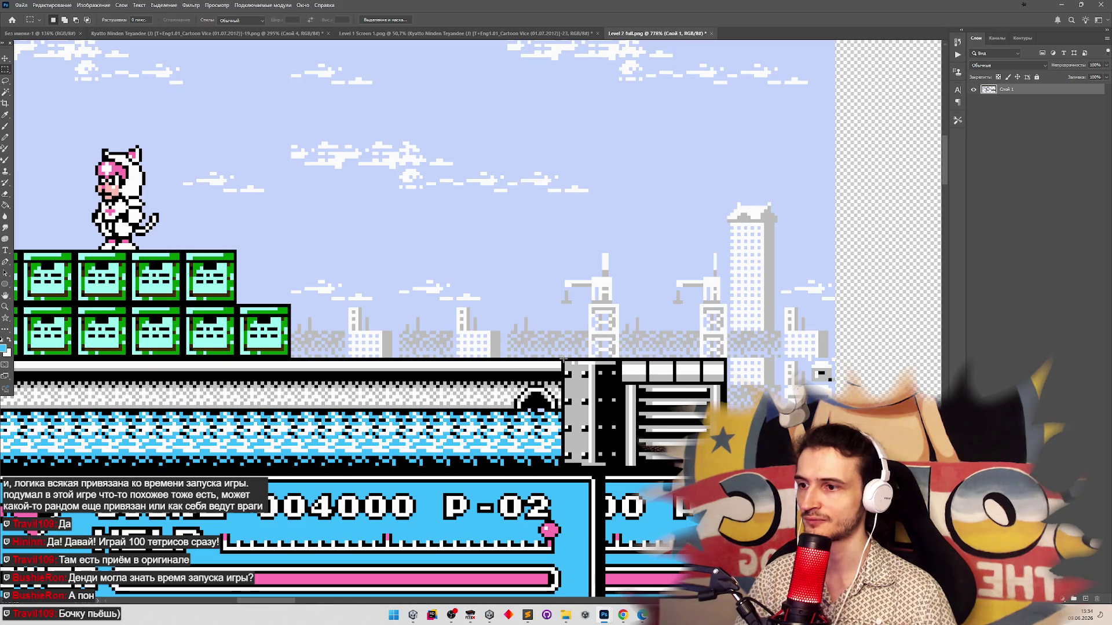
mouse_move(562, 359)
left_mouse_down()
mouse_move(524, 374)
mouse_move(508, 409)
mouse_move(231, 410)
mouse_move(287, 410)
mouse_move(266, 410)
left_mouse_up()
Measure a long stretch of the floor with a marquee selection
key("z")
key("m")
left_click_drag(60, 403, 79, 407)
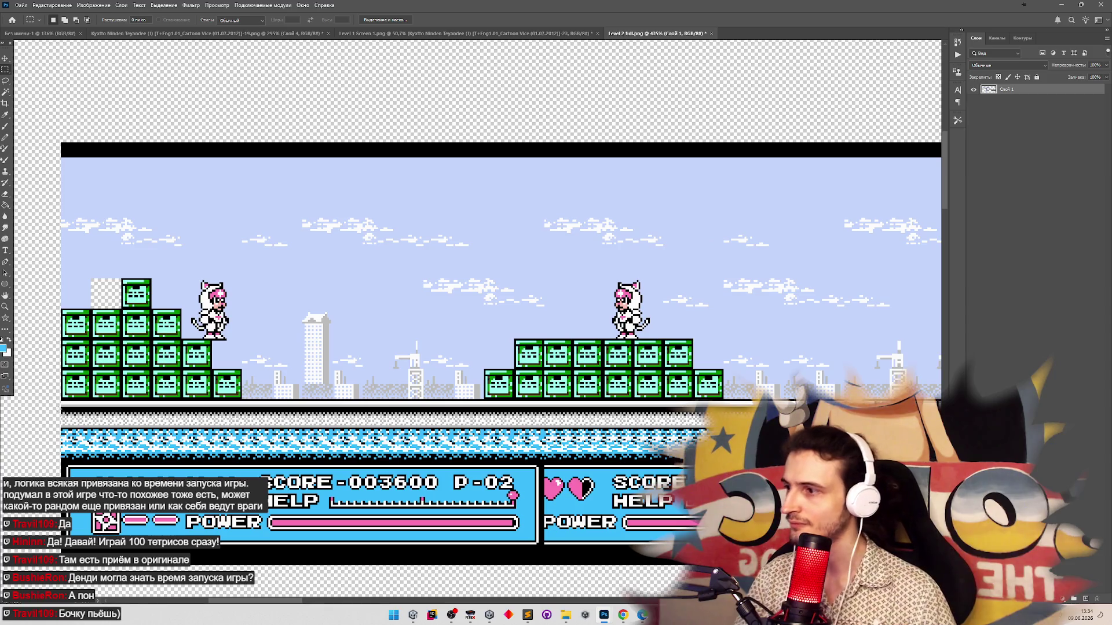
left_click_drag(118, 408, 469, 410)
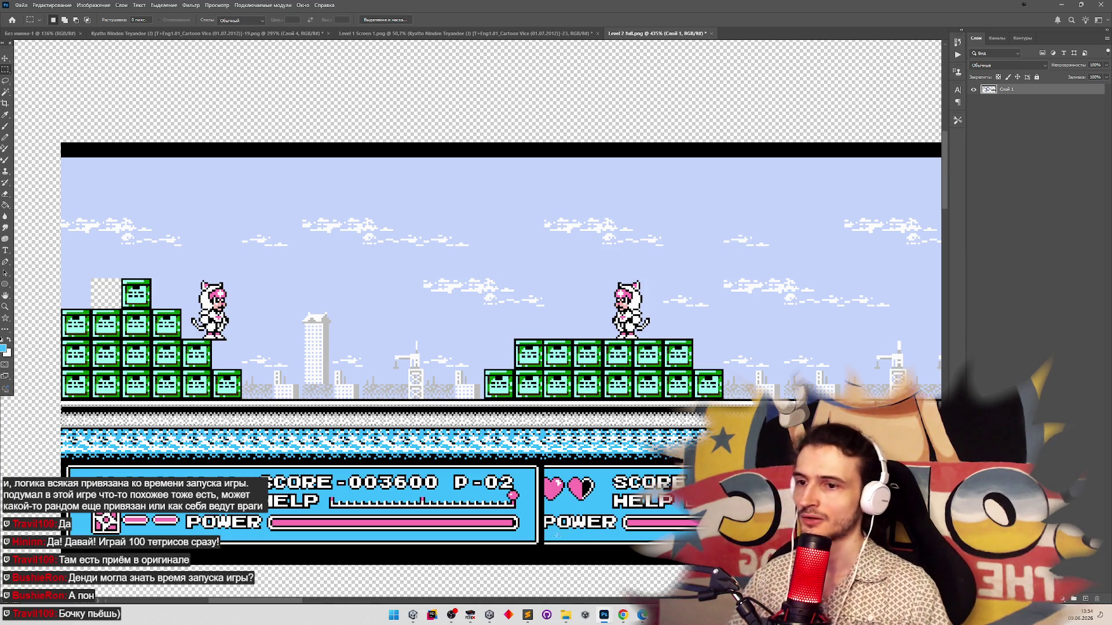
left_click(395, 616)
Launch Calculator and work out 16 × 40 = 640
type("ка")
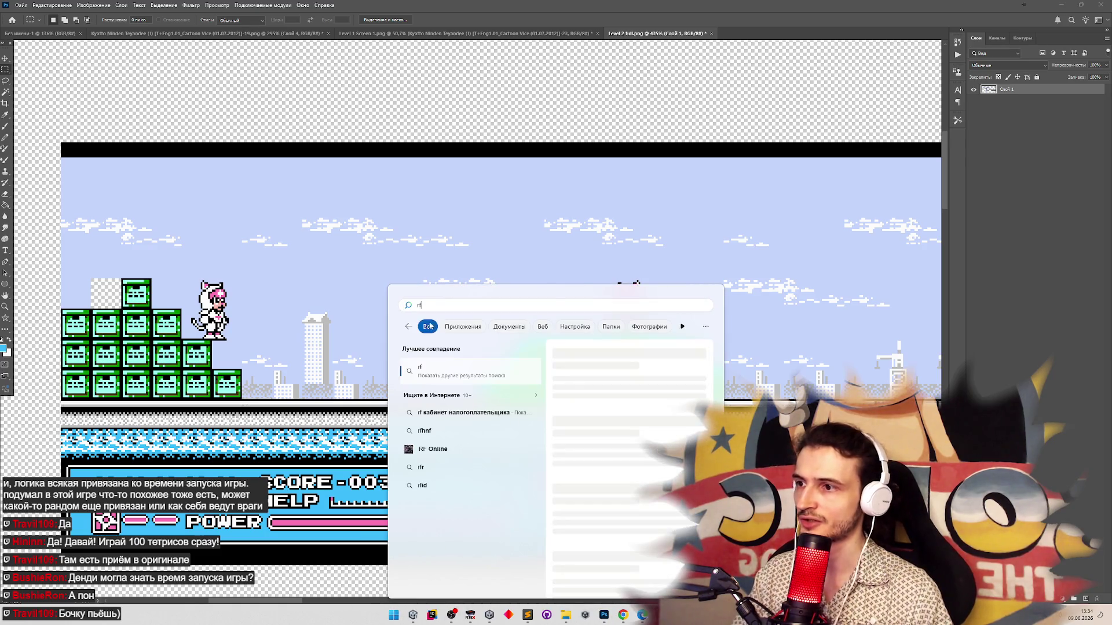
left_click(437, 369)
type("4")
key("BackSpace")
type("16*40")
key("Return")
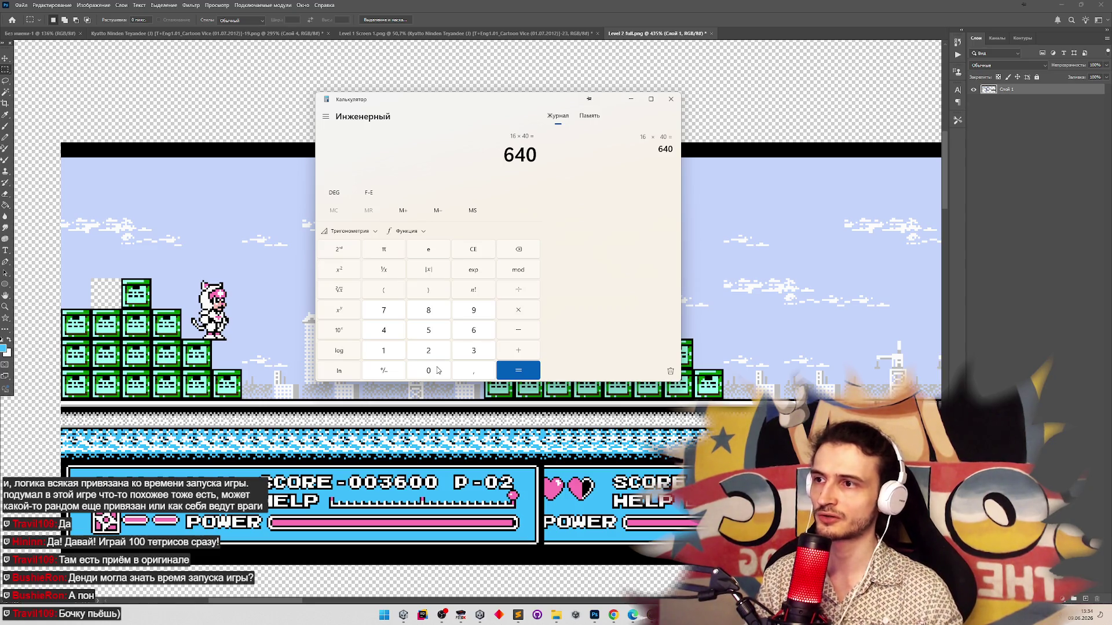
Calculate 16 × 30 = 480 and 16 × 25 = 400, then close Calculator
left_click(476, 255)
type("16*")
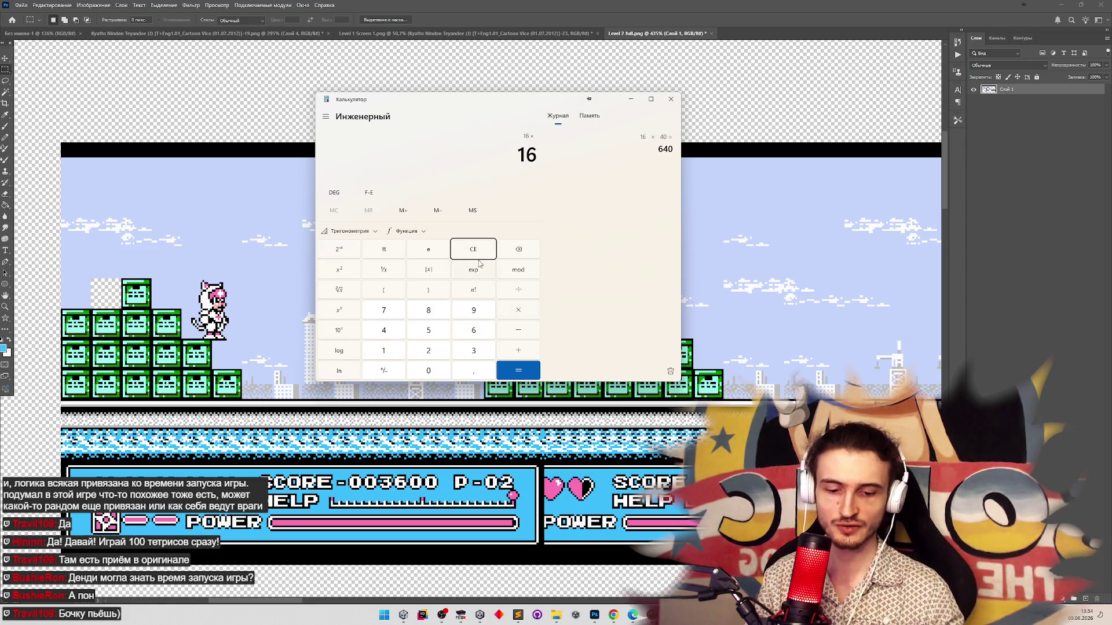
type("0")
key("Return")
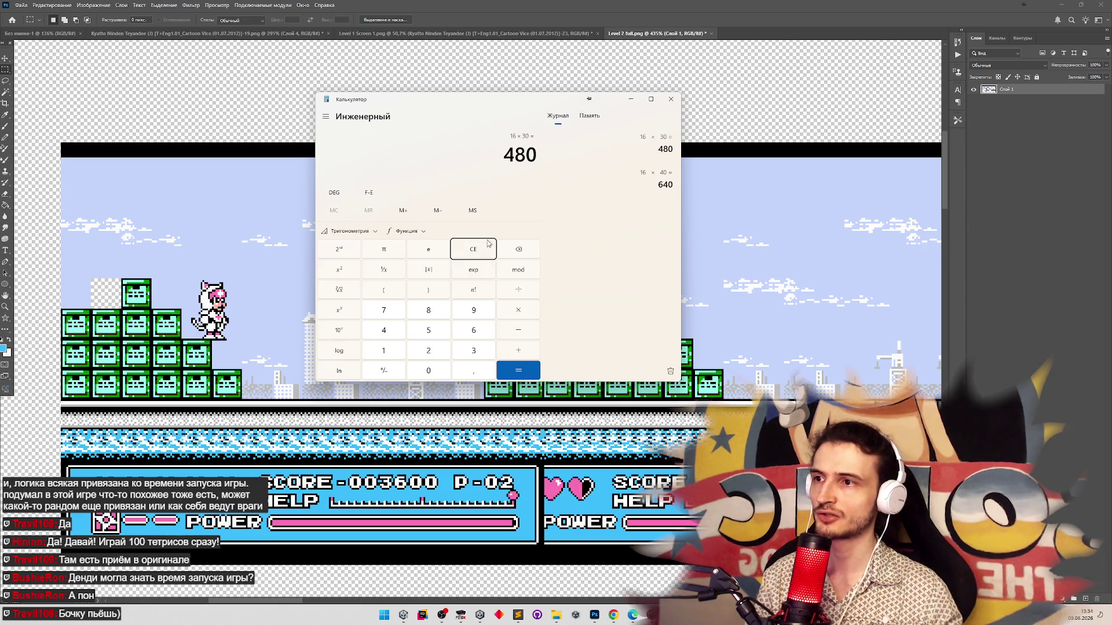
left_click(484, 249)
type("16 × 2")
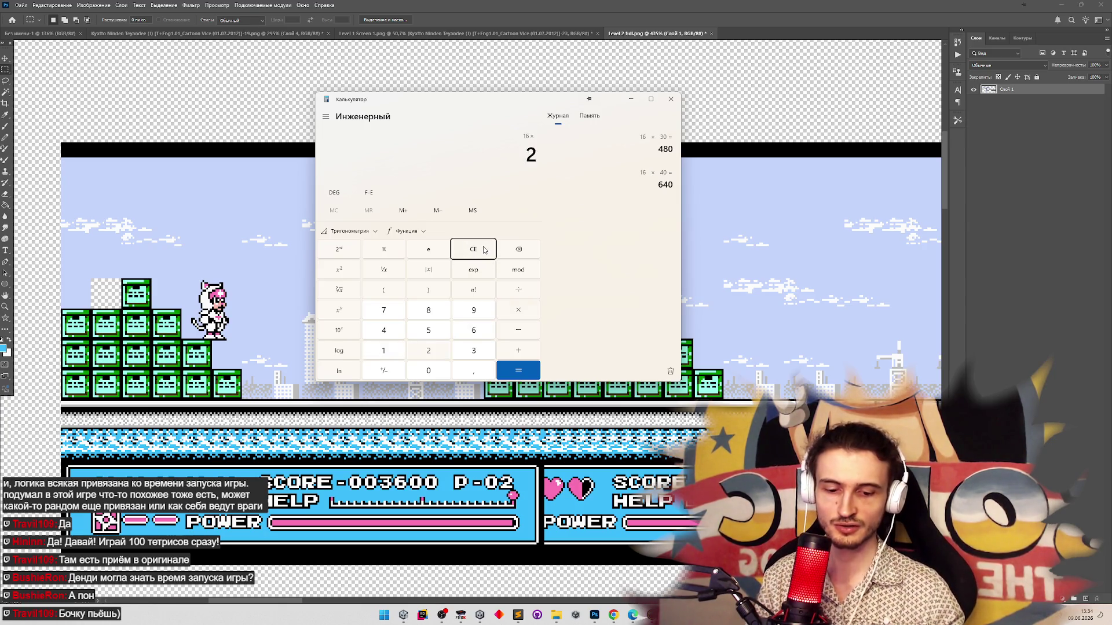
type("5")
key("Return")
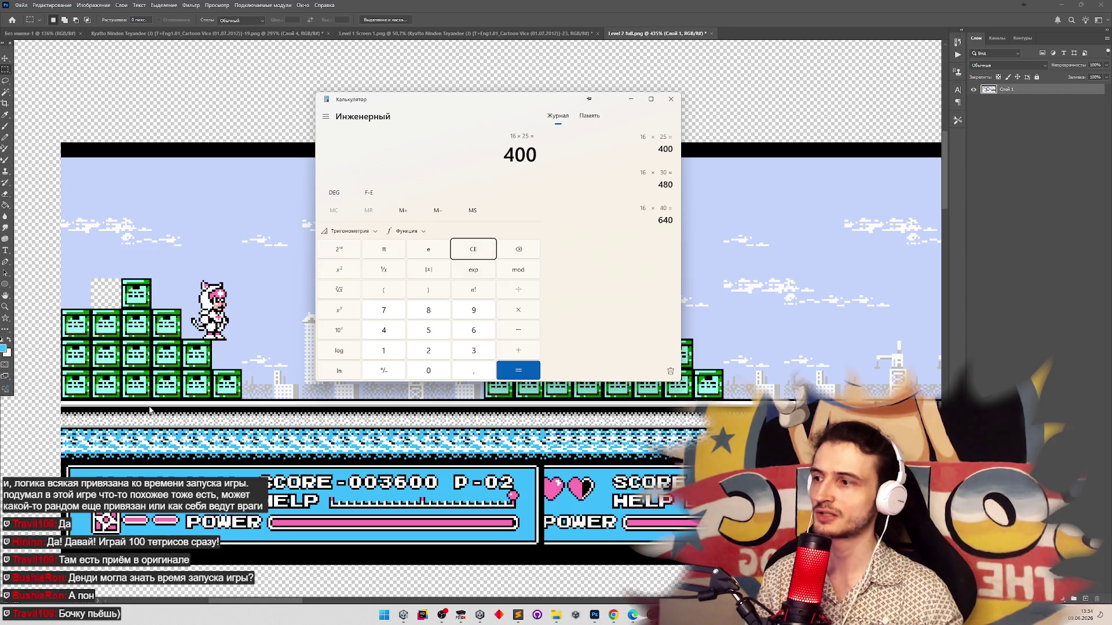
left_click(79, 410)
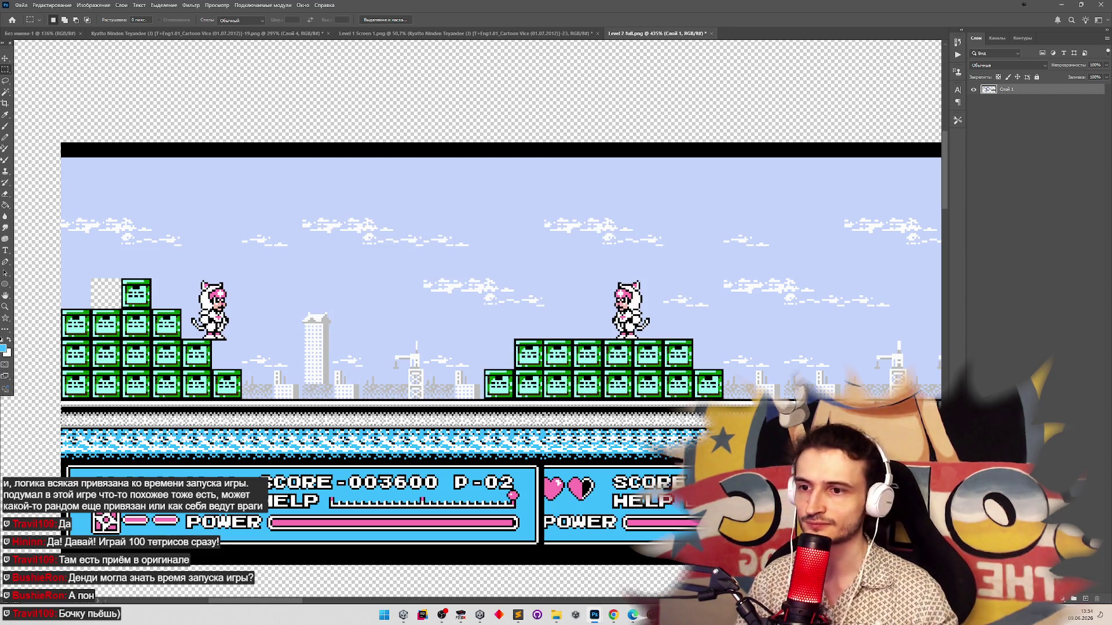
Select a long floor strip from the left edge and zoom in on its right end
mouse_move(62, 411)
left_mouse_down()
mouse_move(133, 408)
mouse_move(148, 432)
mouse_move(686, 425)
mouse_move(686, 412)
left_mouse_up()
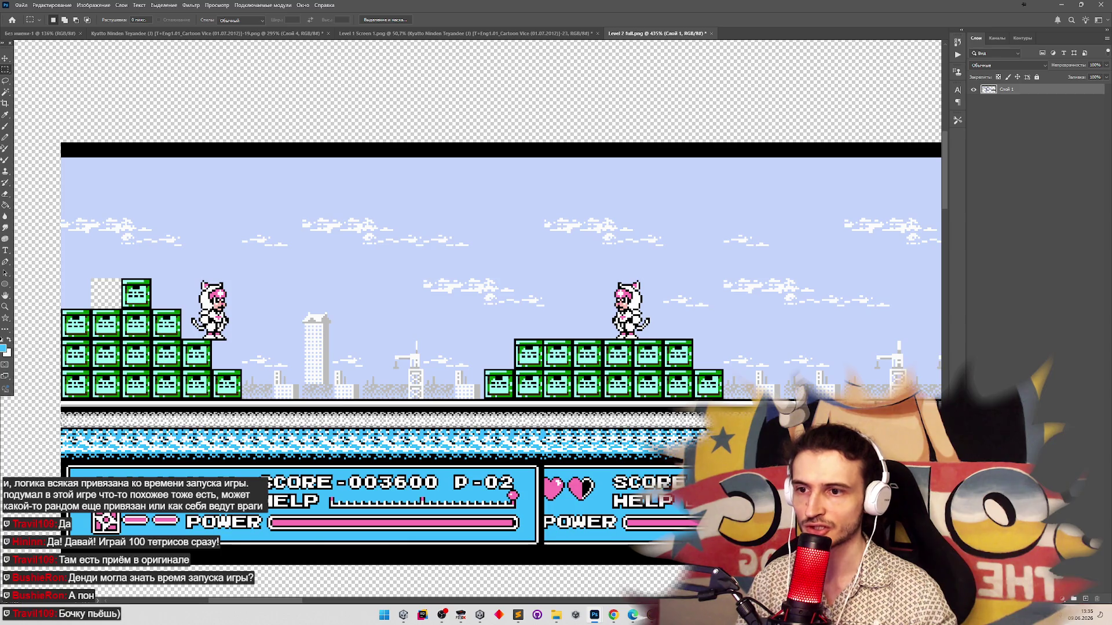
key("z")
left_click(930, 413)
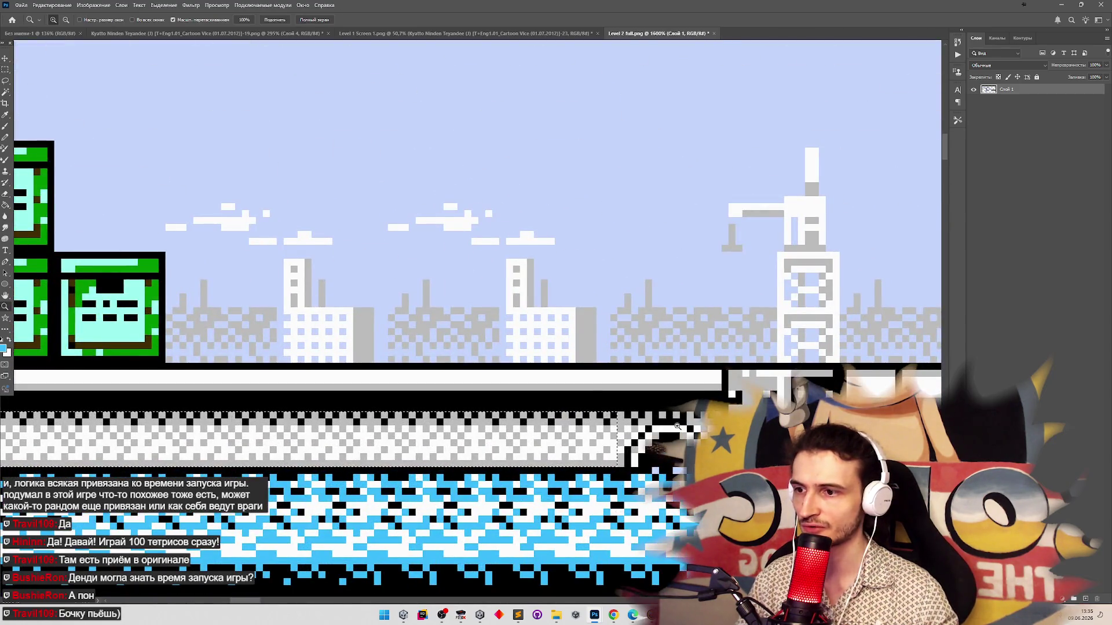
scroll(666, 429, "up", 2)
Marquee the floor edge and arch area to check their pixel sizes, then deselect
key("m")
left_click_drag(602, 431, 643, 435)
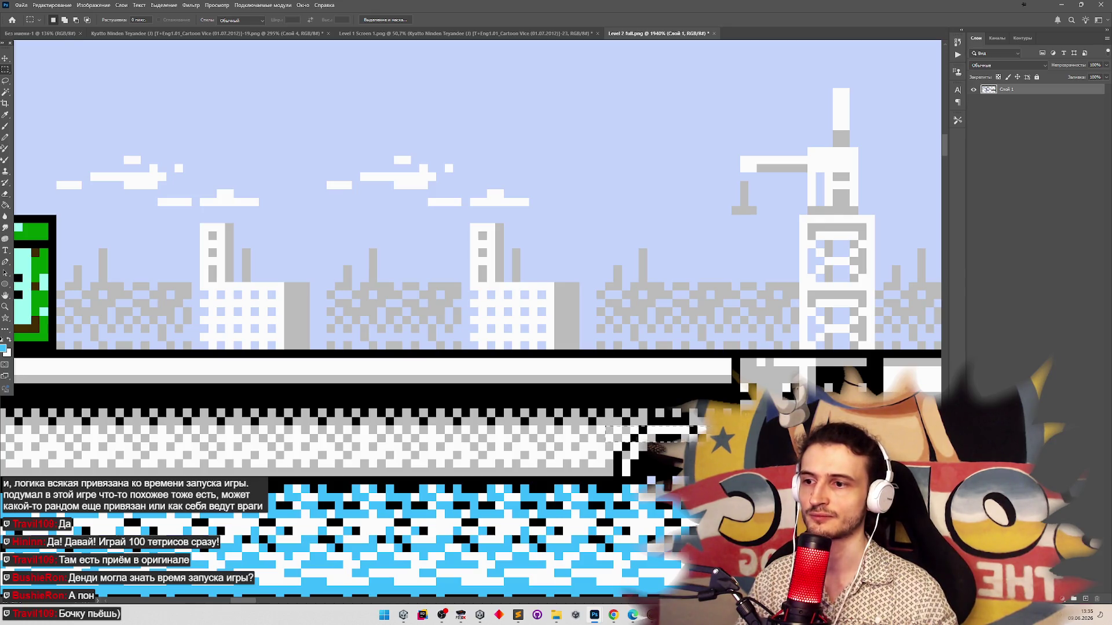
left_click_drag(703, 428, 740, 401)
key("z")
mouse_move(553, 384)
left_mouse_down()
mouse_move(475, 383)
mouse_move(553, 384)
mouse_move(507, 378)
left_mouse_up()
key("m")
left_click(511, 369)
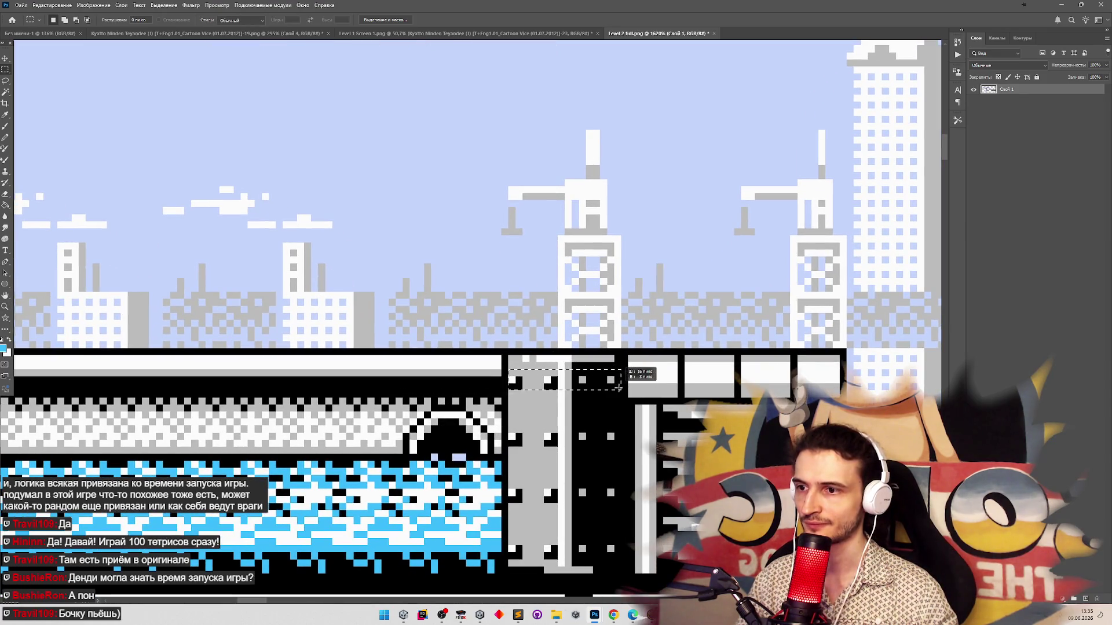